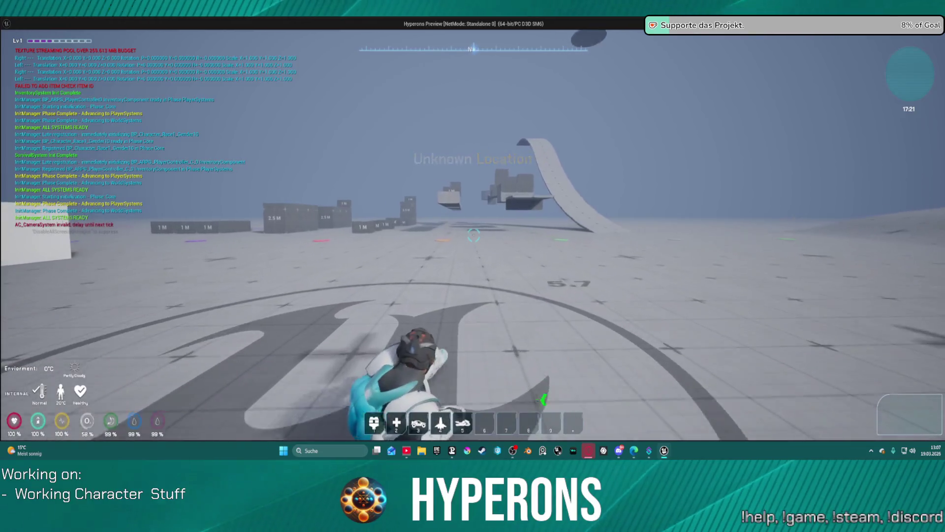
- Run the character forward with W, then stop the play session with Esc to return to the editor
{"action": "key", "text": "w"}
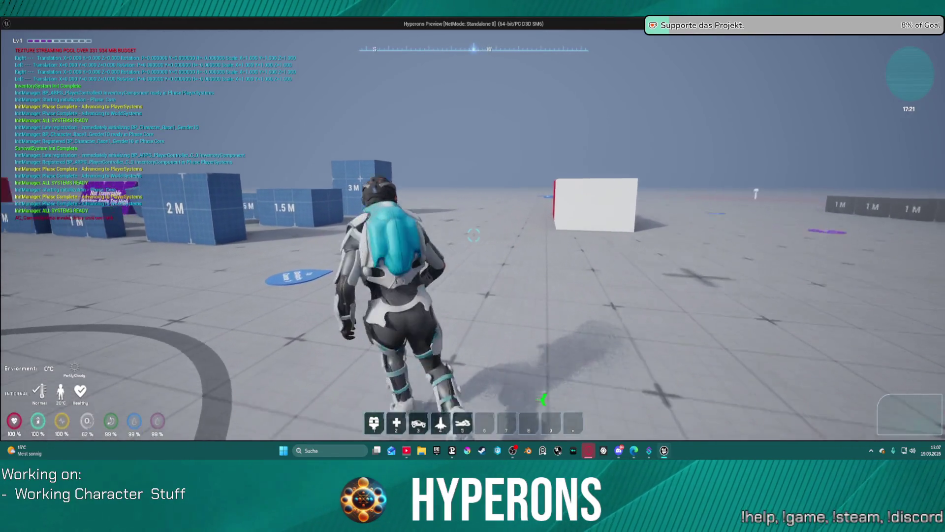
{"action": "key", "text": "w"}
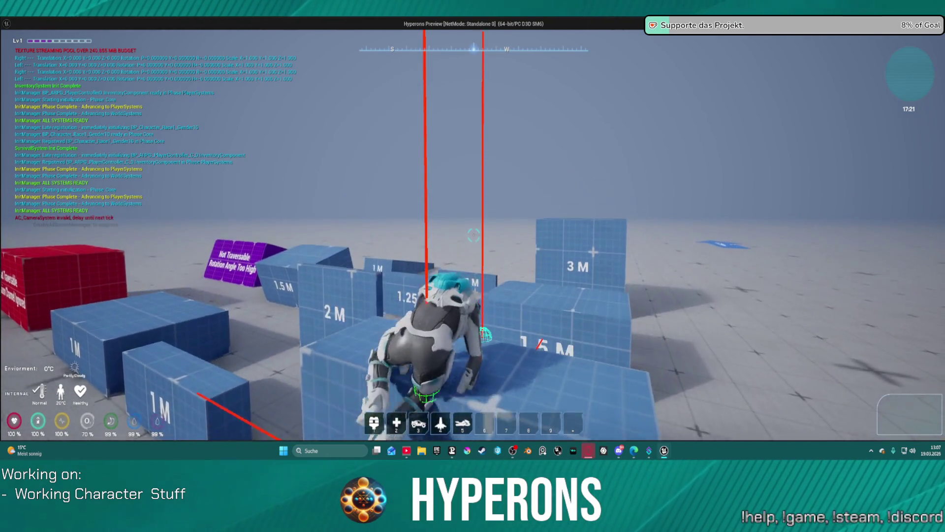
{"action": "key", "text": "Escape"}
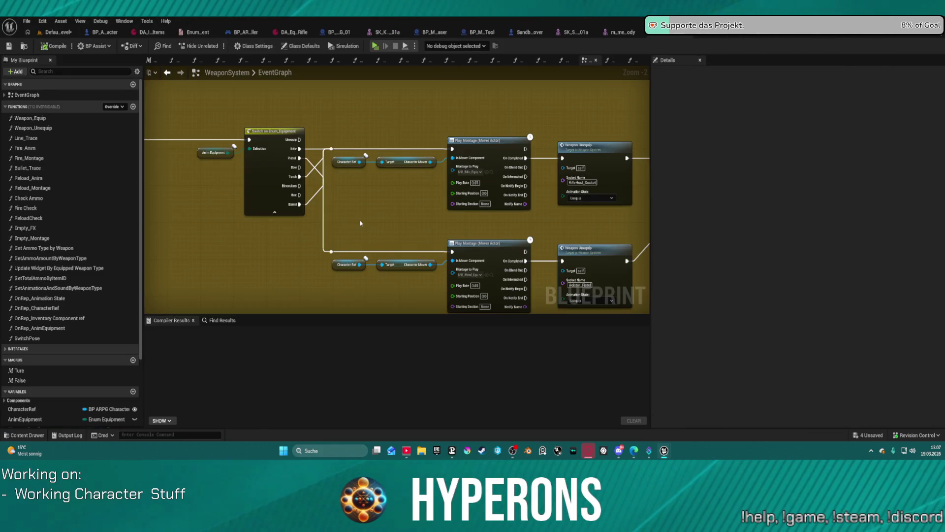
- Pan the WeaponSystem graph across the SET, Add/Remove Effect, Play Montage and Weapon Unequip nodes
{"action": "left_click_drag", "start_coordinate": [360, 222], "coordinate": [400, 193]}
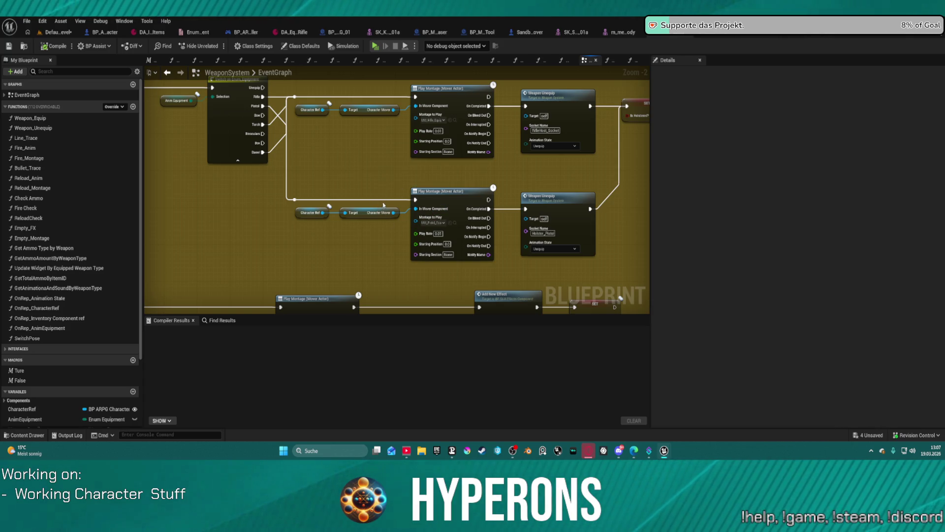
{"action": "mouse_move", "coordinate": [619, 173]}
{"action": "left_mouse_down"}
{"action": "mouse_move", "coordinate": [470, 176]}
{"action": "mouse_move", "coordinate": [461, 207]}
{"action": "mouse_move", "coordinate": [257, 244]}
{"action": "mouse_move", "coordinate": [212, 274]}
{"action": "mouse_move", "coordinate": [355, 251]}
{"action": "mouse_move", "coordinate": [417, 140]}
{"action": "left_mouse_up"}
{"action": "scroll", "coordinate": [460, 207], "scroll_direction": "down", "scroll_amount": 1}
{"action": "scroll", "coordinate": [304, 264], "scroll_direction": "down", "scroll_amount": 2}
{"action": "scroll", "coordinate": [417, 140], "scroll_direction": "up", "scroll_amount": 1}
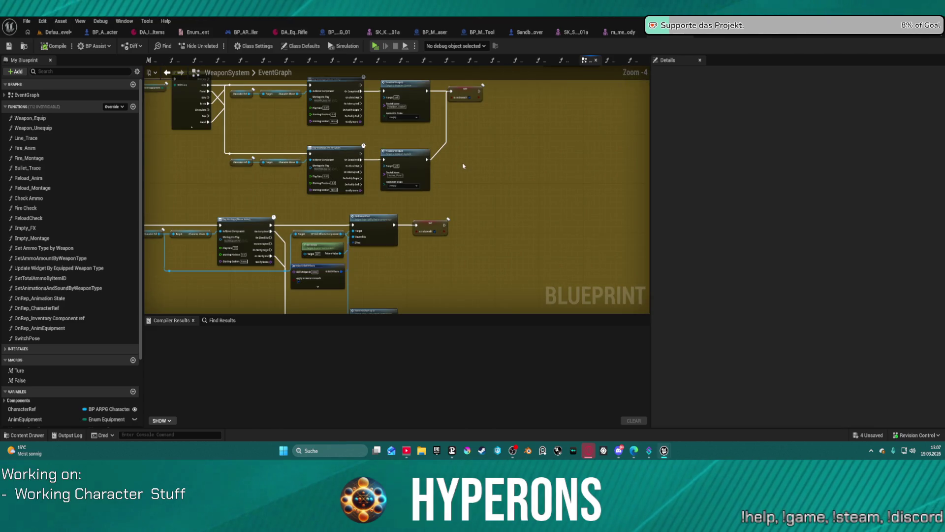
{"action": "left_click_drag", "start_coordinate": [463, 166], "coordinate": [502, 88]}
{"action": "scroll", "coordinate": [502, 90], "scroll_direction": "up", "scroll_amount": 2}
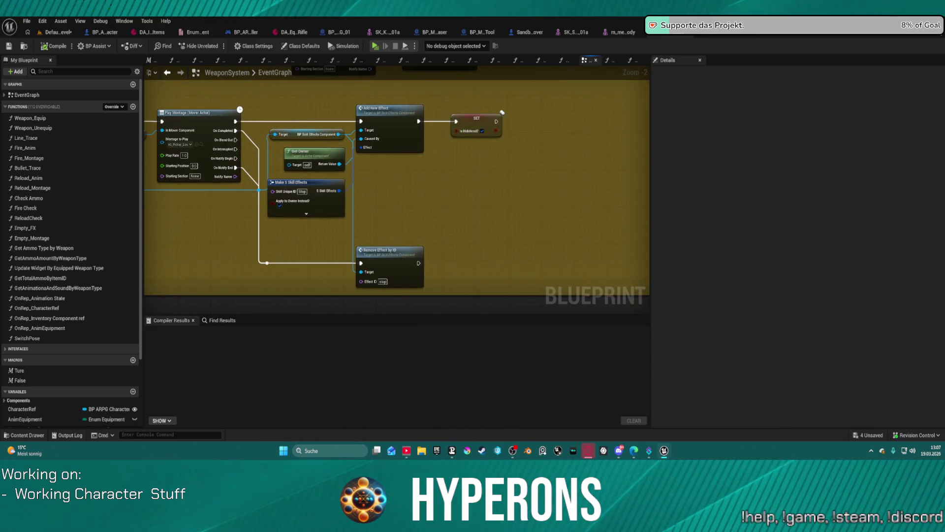
{"action": "mouse_move", "coordinate": [526, 89]}
{"action": "left_mouse_down"}
{"action": "mouse_move", "coordinate": [510, 243]}
{"action": "mouse_move", "coordinate": [518, 232]}
{"action": "mouse_move", "coordinate": [509, 238]}
{"action": "mouse_move", "coordinate": [525, 237]}
{"action": "left_mouse_up"}
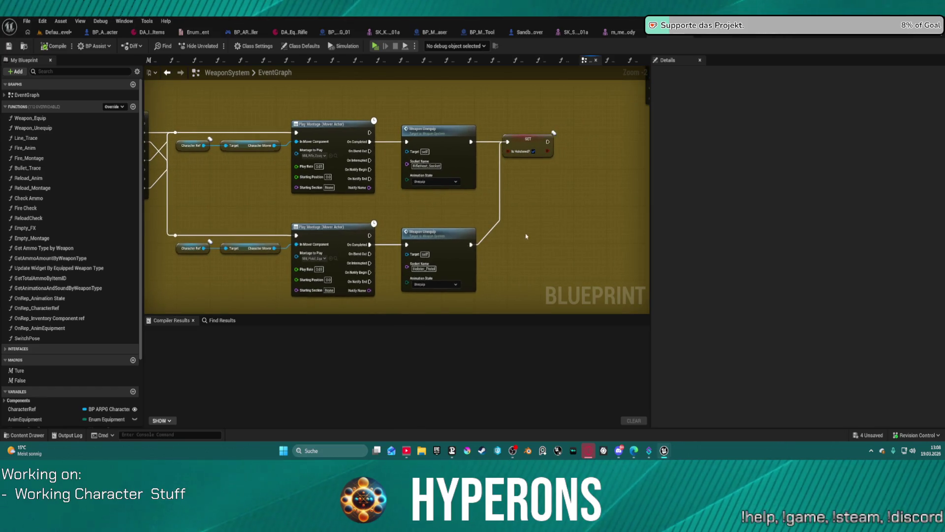
- Toggle a breakpoint on and off on the SET node, then switch to the BP_ARPG_Character blueprint
{"action": "right_click", "coordinate": [511, 137]}
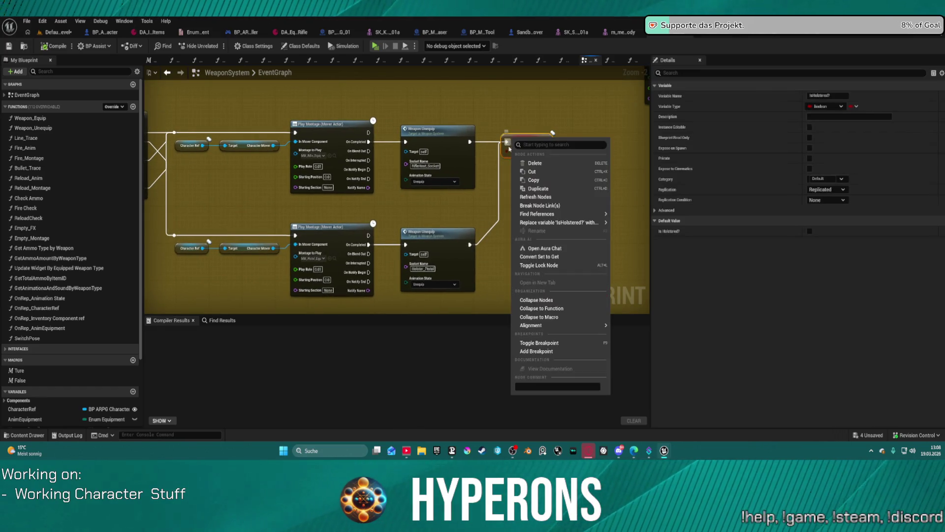
{"action": "left_click", "coordinate": [573, 348]}
{"action": "scroll", "coordinate": [465, 251], "scroll_direction": "down", "scroll_amount": 2}
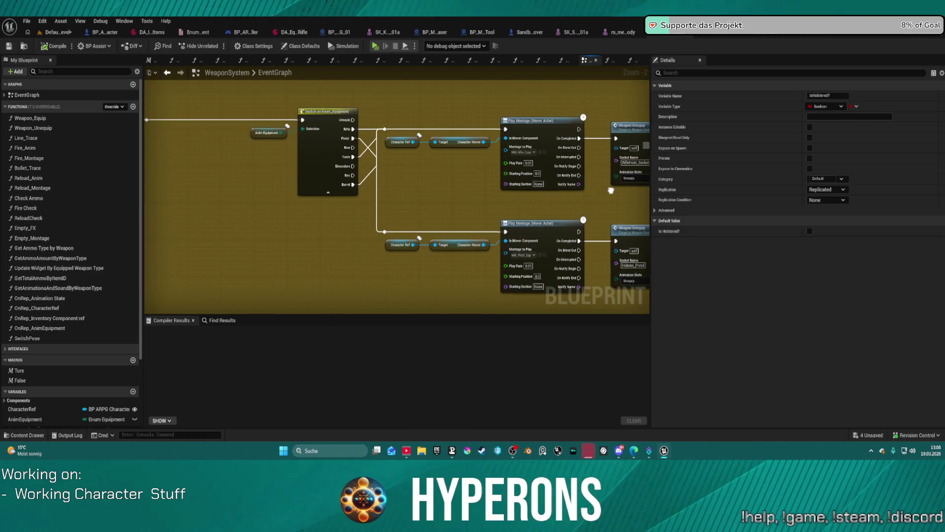
{"action": "scroll", "coordinate": [451, 221], "scroll_direction": "down", "scroll_amount": 2}
{"action": "scroll", "coordinate": [436, 196], "scroll_direction": "down", "scroll_amount": 2}
{"action": "scroll", "coordinate": [431, 191], "scroll_direction": "up", "scroll_amount": 1}
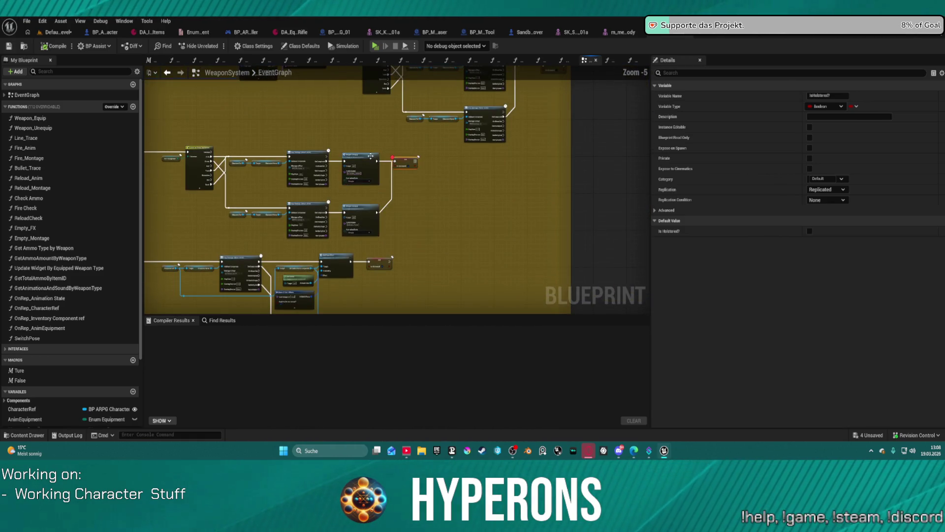
{"action": "right_click", "coordinate": [408, 161]}
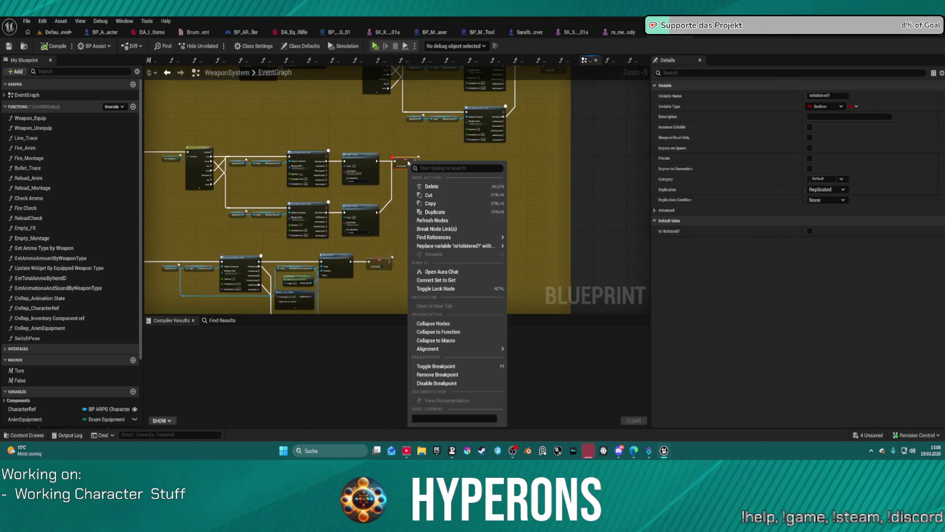
{"action": "left_click", "coordinate": [443, 375]}
{"action": "scroll", "coordinate": [443, 207], "scroll_direction": "down", "scroll_amount": 2}
{"action": "scroll", "coordinate": [561, 222], "scroll_direction": "down", "scroll_amount": 2}
{"action": "scroll", "coordinate": [645, 247], "scroll_direction": "down", "scroll_amount": 1}
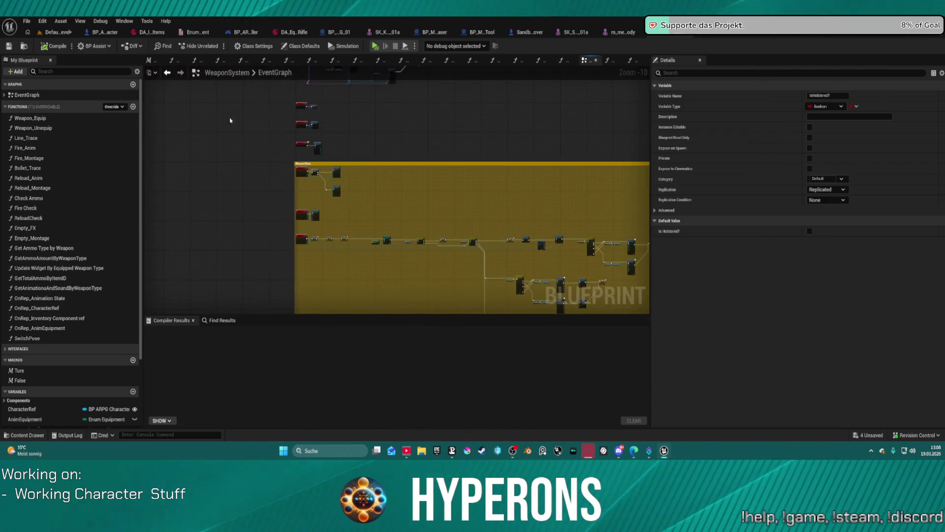
{"action": "left_click", "coordinate": [104, 32]}
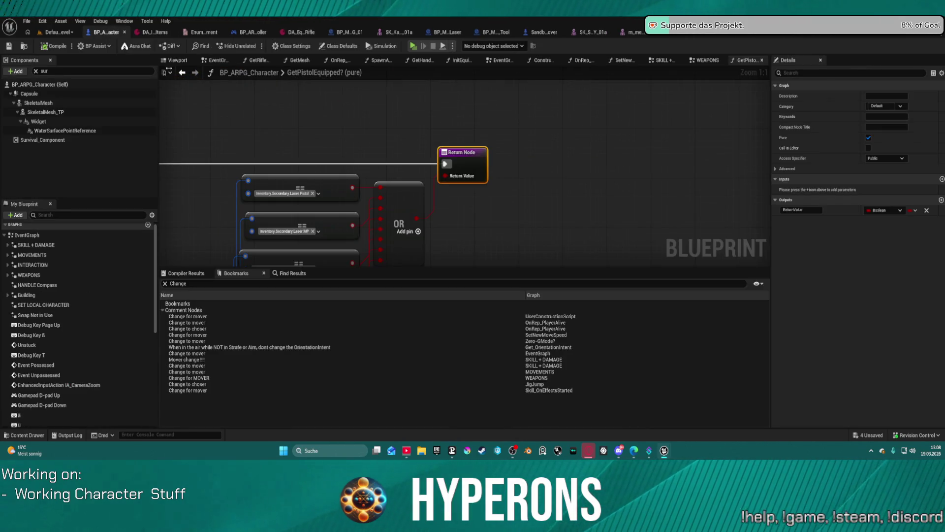
{"action": "scroll", "coordinate": [324, 128], "scroll_direction": "down", "scroll_amount": 6}
- Step back to the character's EventGraph and open its WEAPONS graph section
{"action": "left_click", "coordinate": [183, 73]}
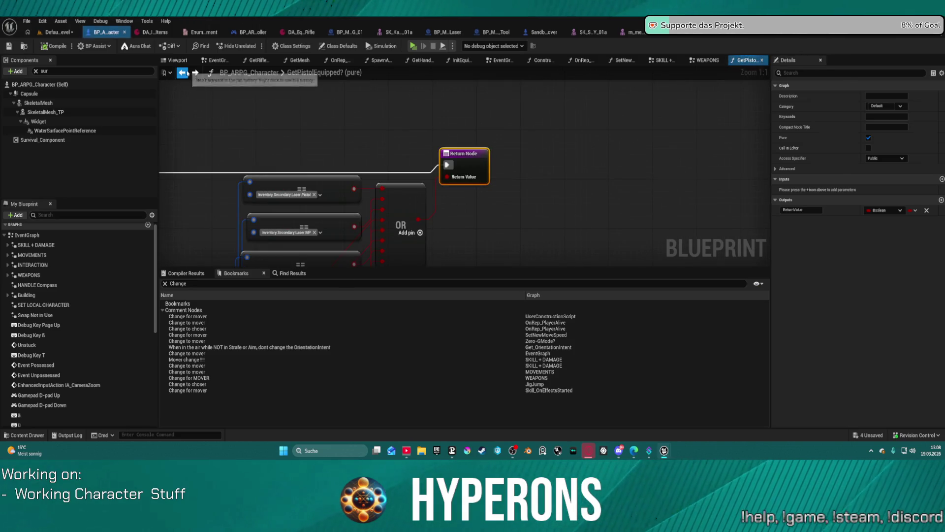
{"action": "left_click", "coordinate": [182, 73]}
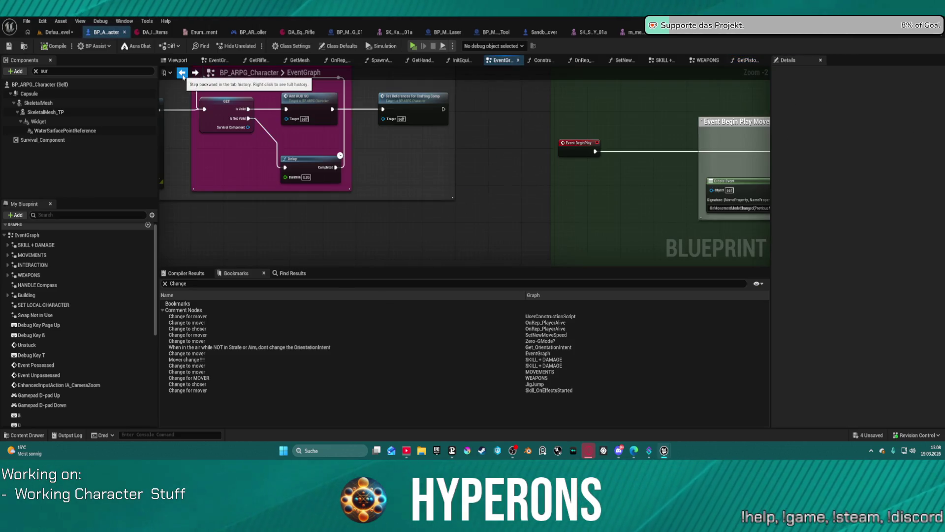
{"action": "scroll", "coordinate": [422, 181], "scroll_direction": "down", "scroll_amount": 5}
{"action": "scroll", "coordinate": [407, 182], "scroll_direction": "down", "scroll_amount": 5}
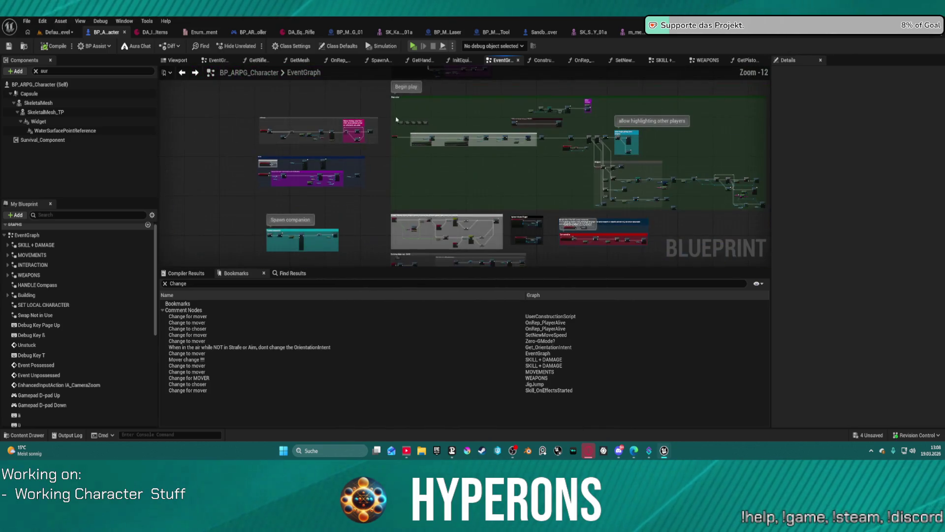
{"action": "left_click", "coordinate": [708, 60]}
{"action": "scroll", "coordinate": [381, 235], "scroll_direction": "down", "scroll_amount": 1}
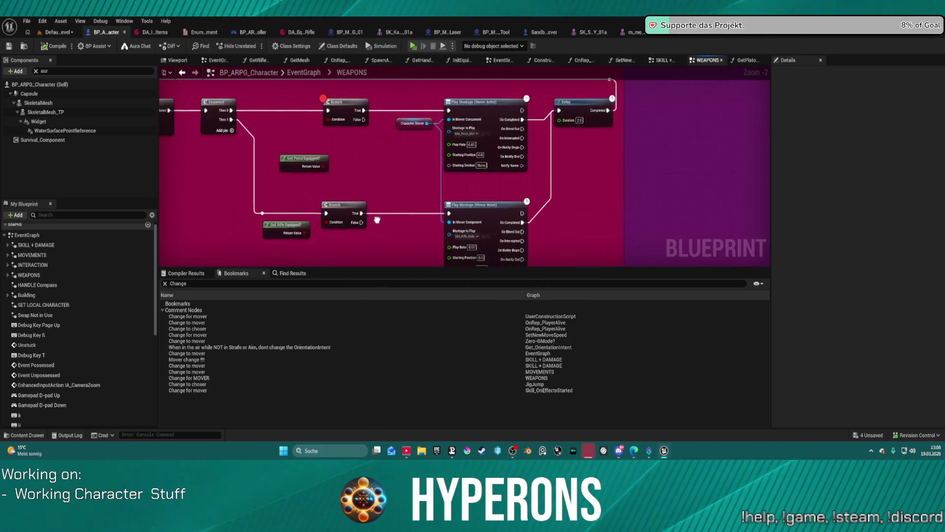
{"action": "scroll", "coordinate": [380, 235], "scroll_direction": "down", "scroll_amount": 1}
- Reposition the Delay node, add a breakpoint to it and remove the breakpoint from the upper Branch
{"action": "left_click_drag", "start_coordinate": [381, 235], "coordinate": [374, 213]}
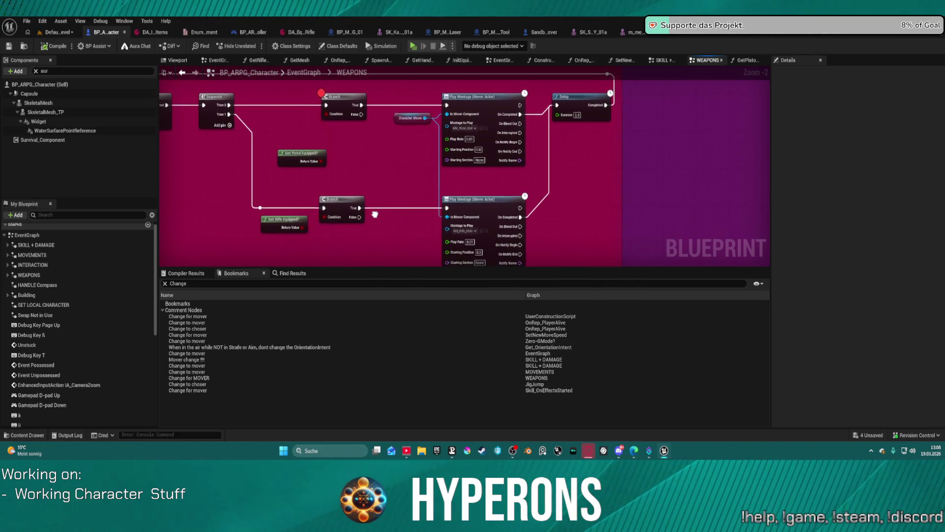
{"action": "left_click_drag", "start_coordinate": [374, 211], "coordinate": [343, 211]}
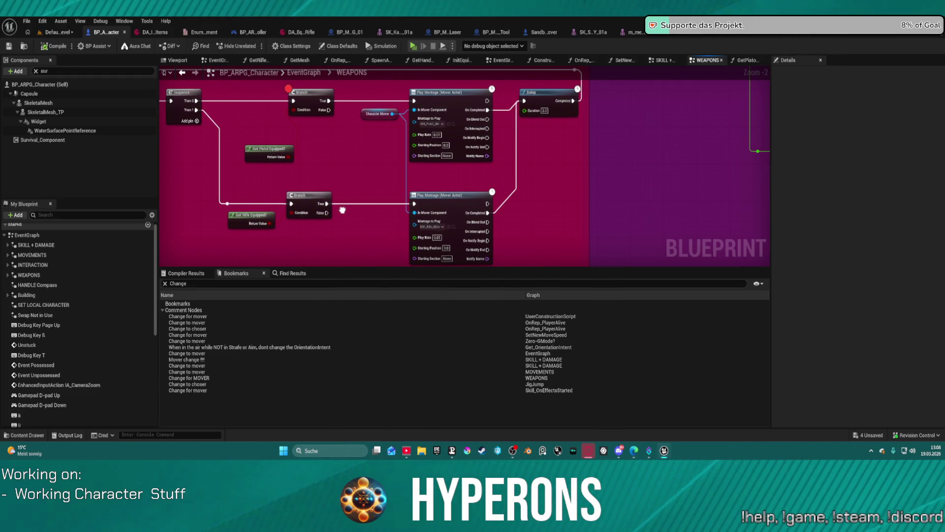
{"action": "mouse_move", "coordinate": [342, 210]}
{"action": "left_mouse_down"}
{"action": "mouse_move", "coordinate": [311, 194]}
{"action": "mouse_move", "coordinate": [289, 218]}
{"action": "left_mouse_up"}
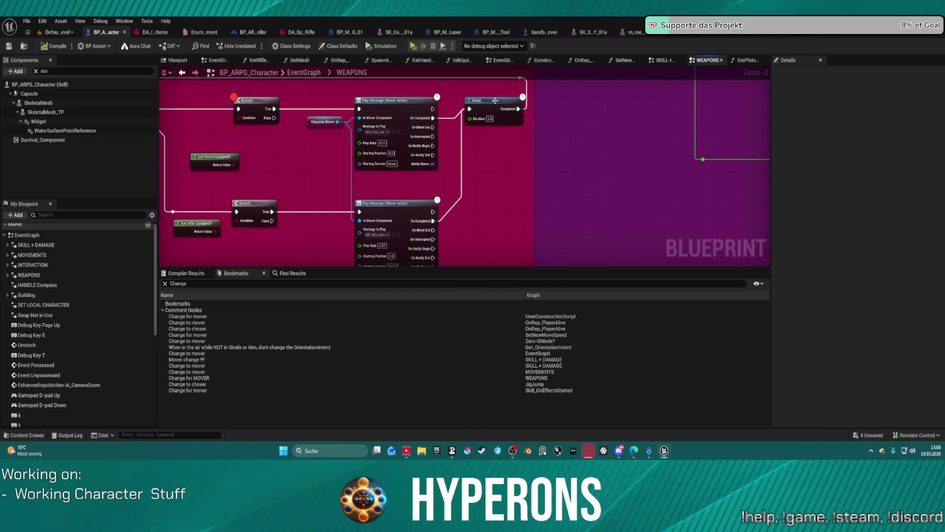
{"action": "left_click_drag", "start_coordinate": [497, 102], "coordinate": [527, 118]}
{"action": "right_click", "coordinate": [527, 119]}
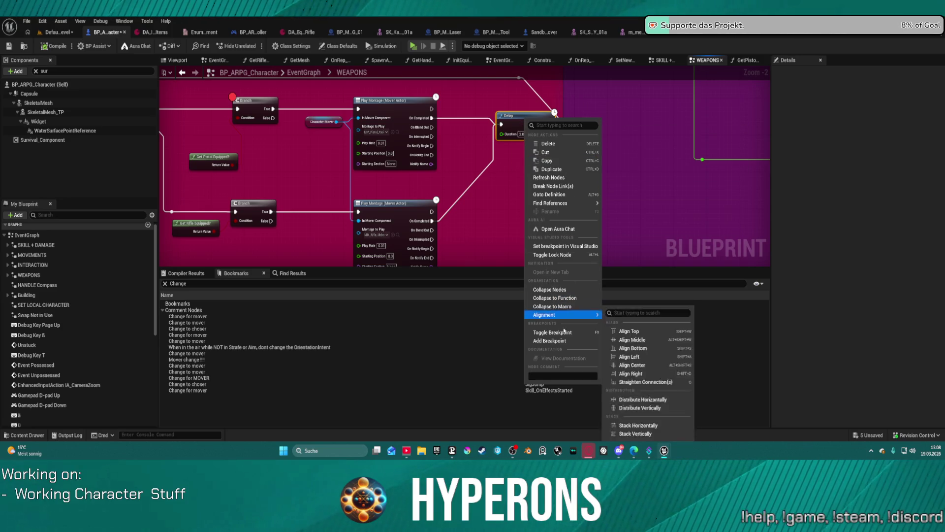
{"action": "left_click", "coordinate": [563, 341]}
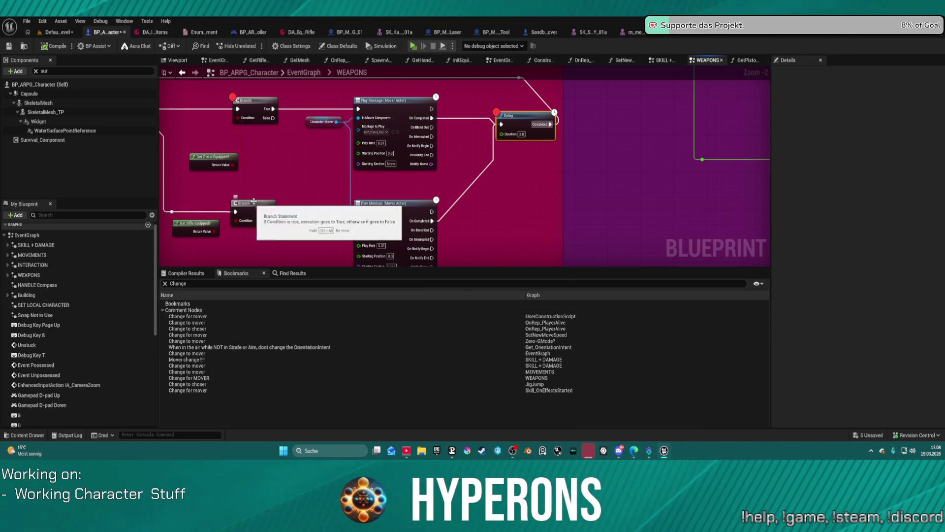
{"action": "right_click", "coordinate": [246, 101]}
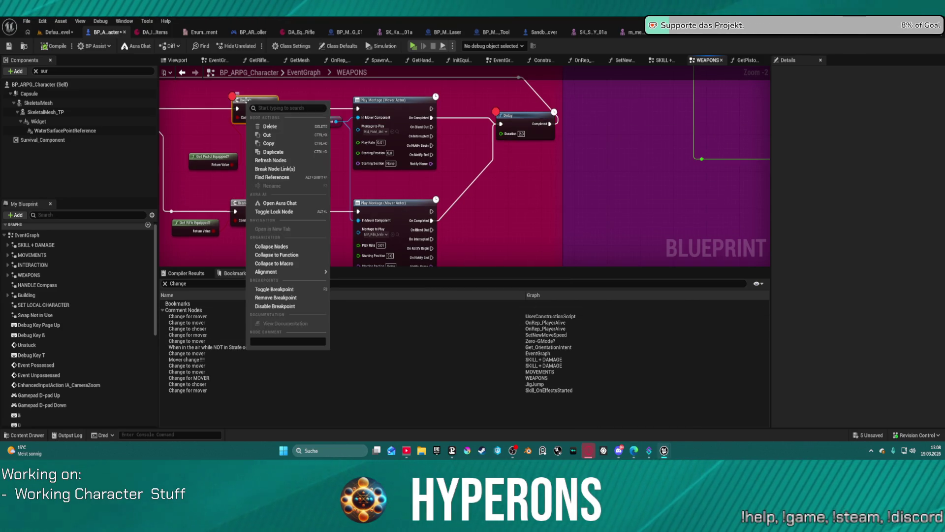
{"action": "left_click", "coordinate": [276, 297]}
- Connect both Play Montage completion outputs to the Delay and compile the blueprint
{"action": "left_click", "coordinate": [383, 251]}
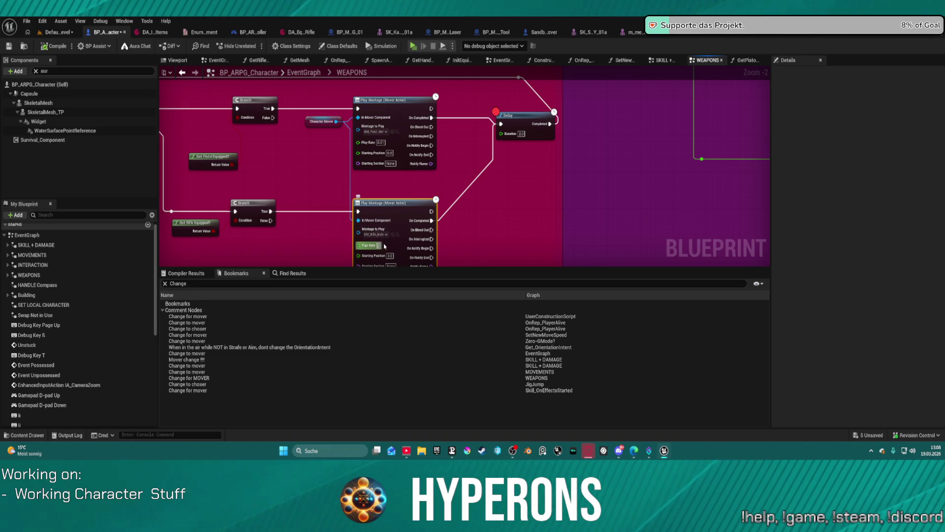
{"action": "left_click", "coordinate": [405, 139]}
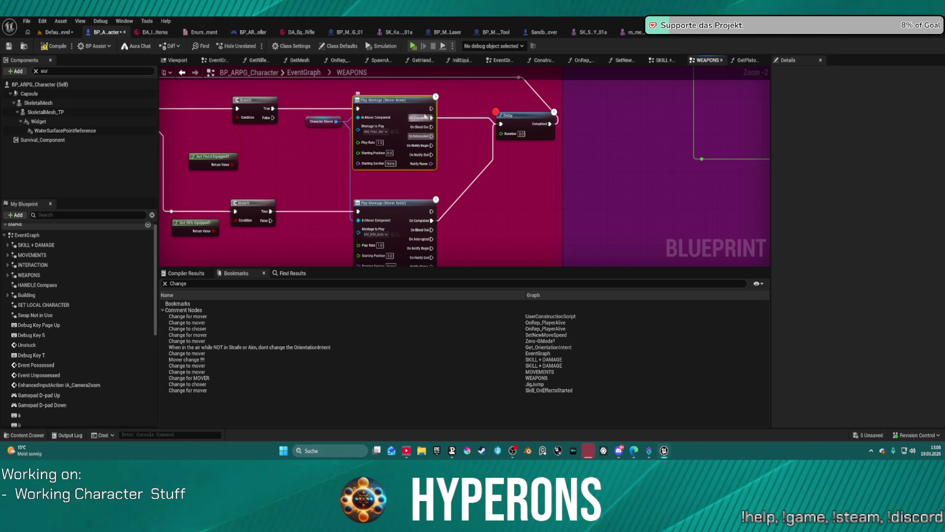
{"action": "left_click_drag", "start_coordinate": [427, 117], "coordinate": [501, 123]}
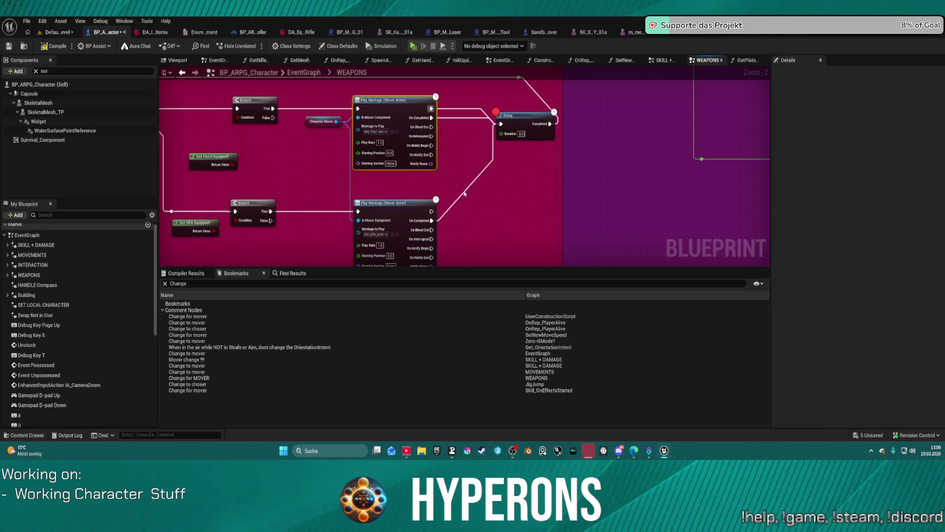
{"action": "left_click_drag", "start_coordinate": [431, 221], "coordinate": [502, 125]}
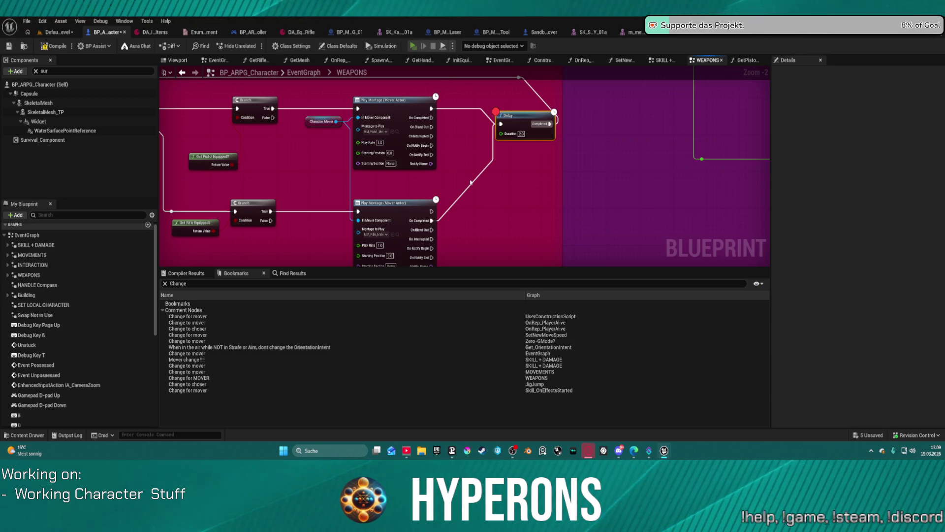
{"action": "key", "text": "F7"}
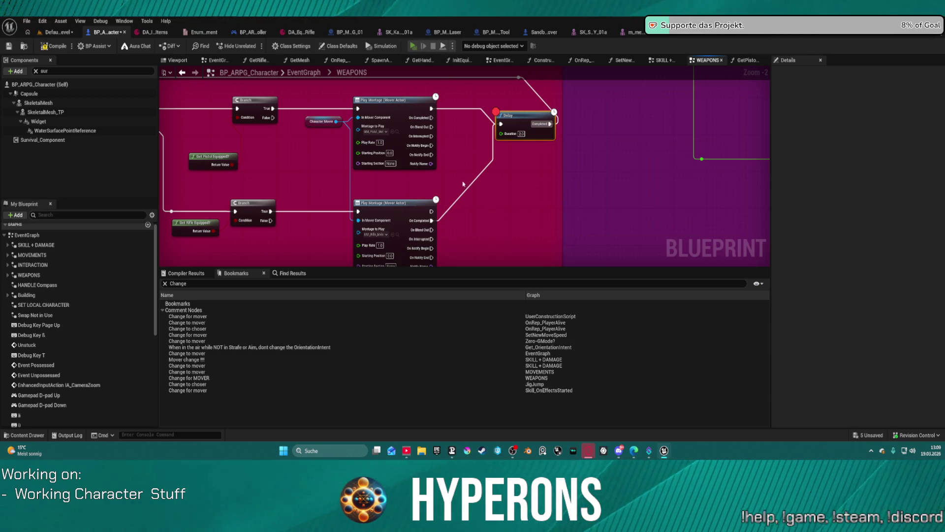
- Start a play-in-editor session despite compile errors, toggle the inventory panel, and return to the editor
{"action": "key", "text": "alt+p"}
{"action": "left_click", "coordinate": [541, 247]}
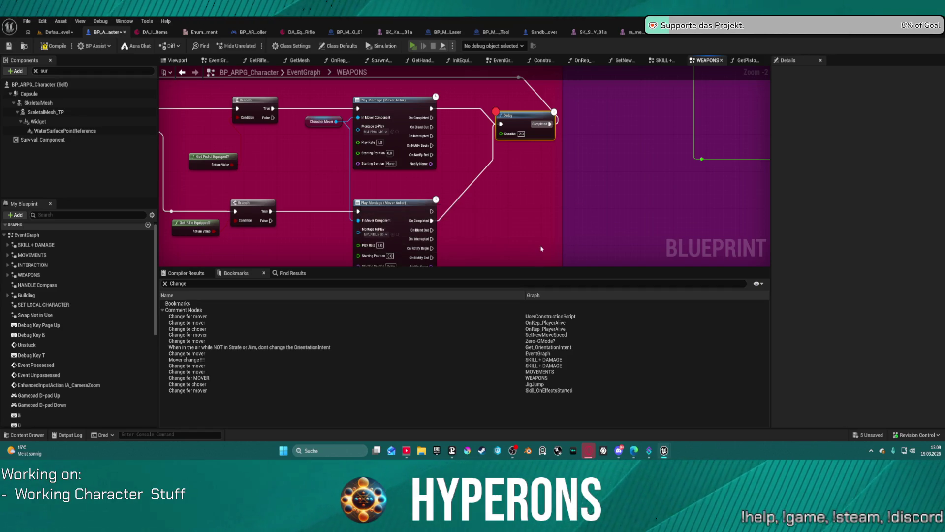
{"action": "key", "text": "i"}
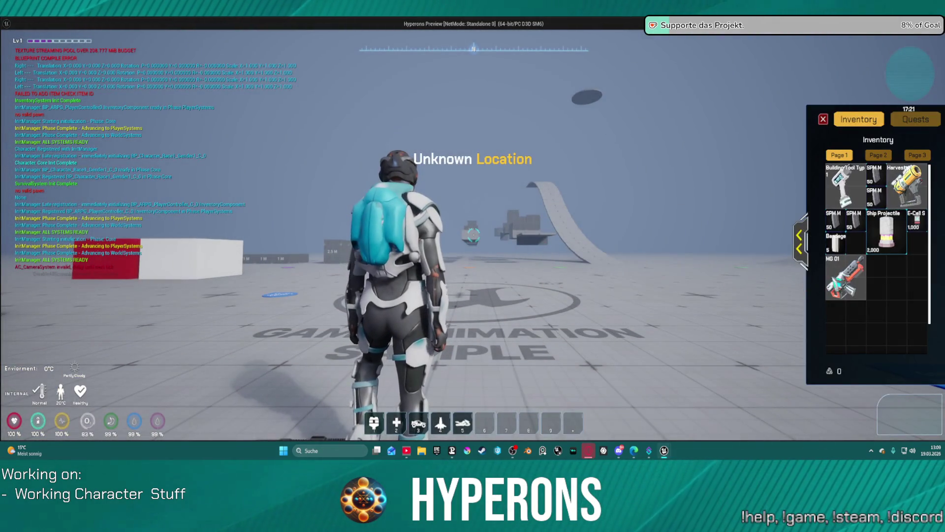
{"action": "key", "text": "i"}
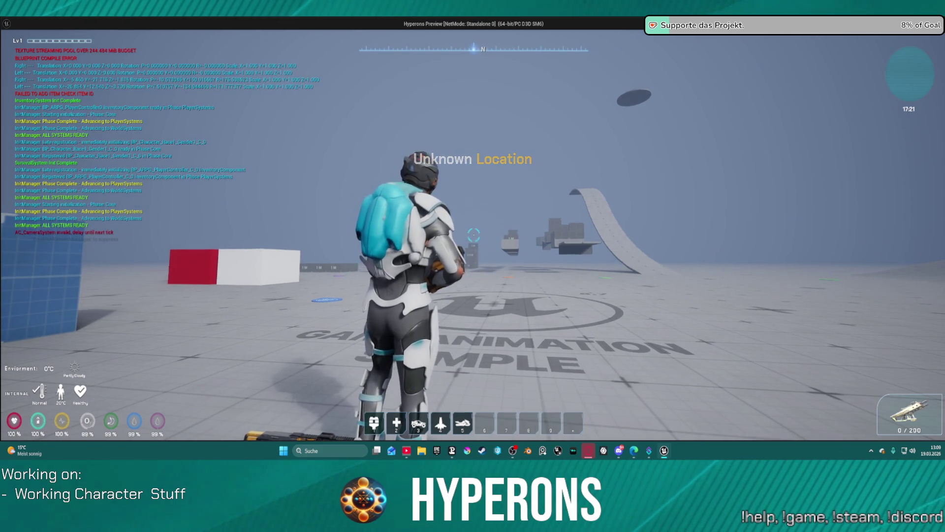
{"action": "key", "text": "alt+Tab"}
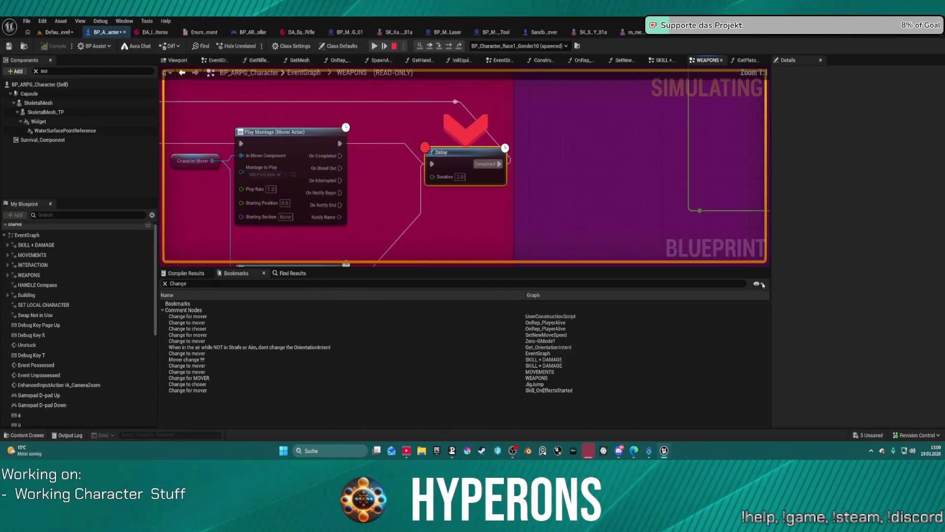
- Resume execution past the Delay breakpoint and stop the running simulation
{"action": "left_click_drag", "start_coordinate": [396, 156], "coordinate": [399, 126]}
{"action": "mouse_move", "coordinate": [461, 173]}
{"action": "left_mouse_down"}
{"action": "mouse_move", "coordinate": [599, 182]}
{"action": "mouse_move", "coordinate": [593, 176]}
{"action": "left_mouse_up"}
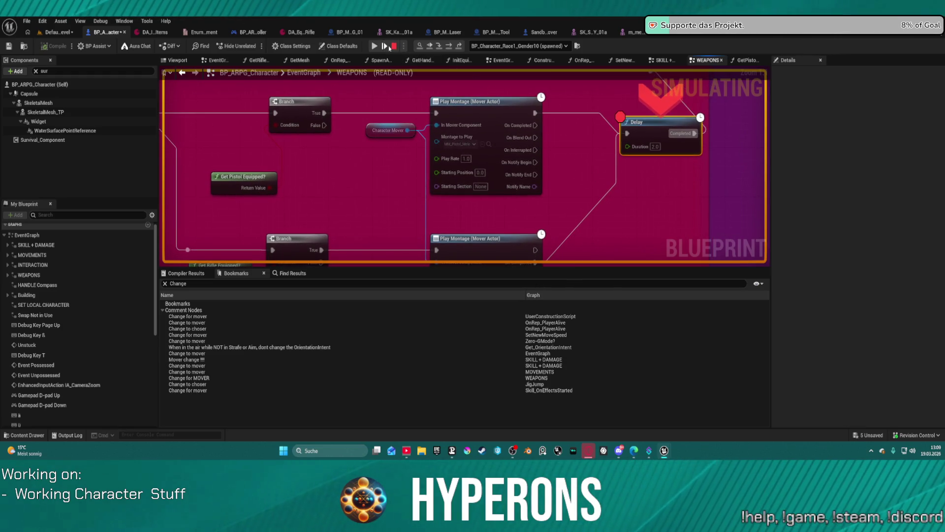
{"action": "left_click", "coordinate": [389, 46]}
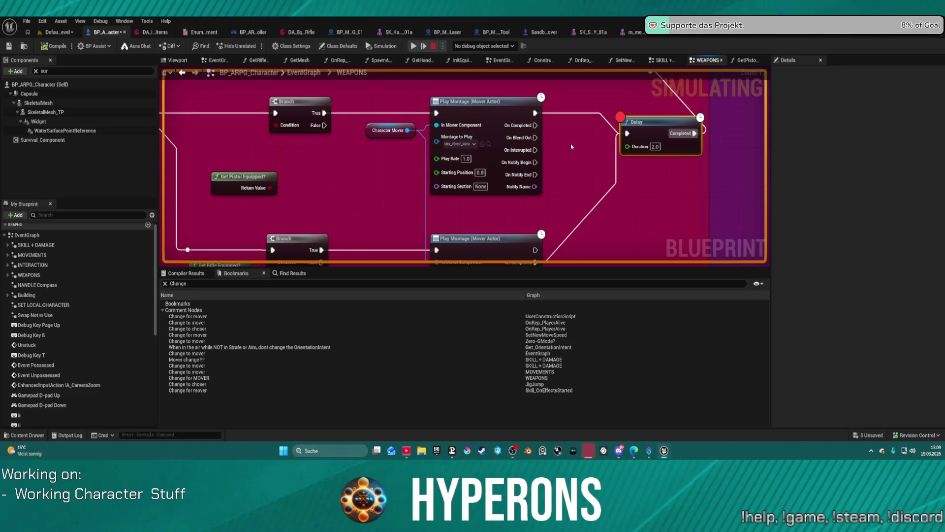
{"action": "key", "text": "Escape"}
- Connect the upper Play Montage On Completed output to the Delay node, then bring up the content drawer
{"action": "left_click_drag", "start_coordinate": [629, 137], "coordinate": [627, 134]}
{"action": "left_click", "coordinate": [661, 129]}
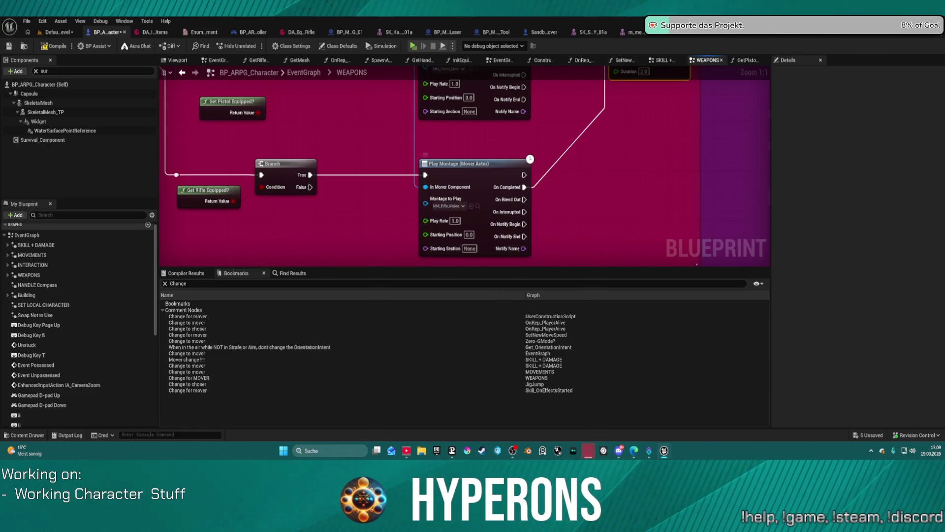
{"action": "left_click_drag", "start_coordinate": [553, 158], "coordinate": [541, 222]}
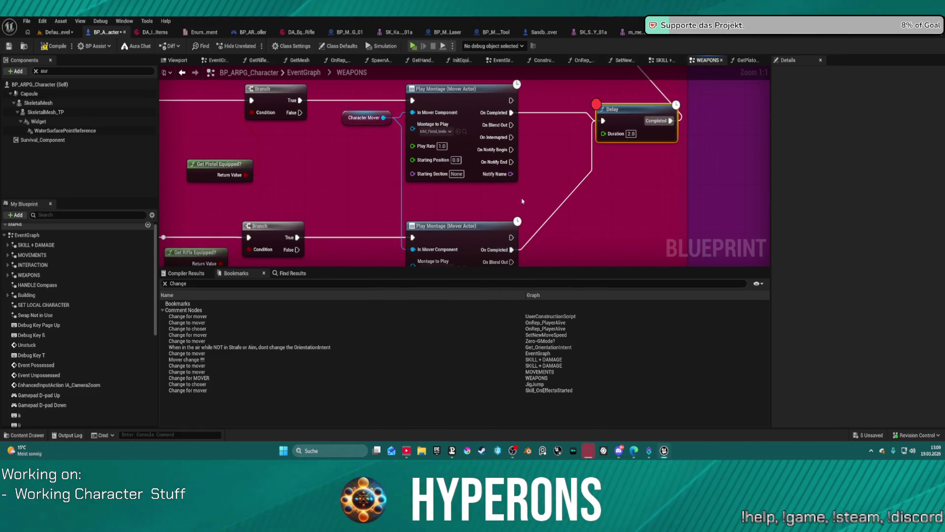
{"action": "mouse_move", "coordinate": [477, 241]}
{"action": "left_mouse_down"}
{"action": "mouse_move", "coordinate": [466, 212]}
{"action": "mouse_move", "coordinate": [543, 223]}
{"action": "mouse_move", "coordinate": [551, 258]}
{"action": "mouse_move", "coordinate": [557, 240]}
{"action": "mouse_move", "coordinate": [499, 186]}
{"action": "left_mouse_up"}
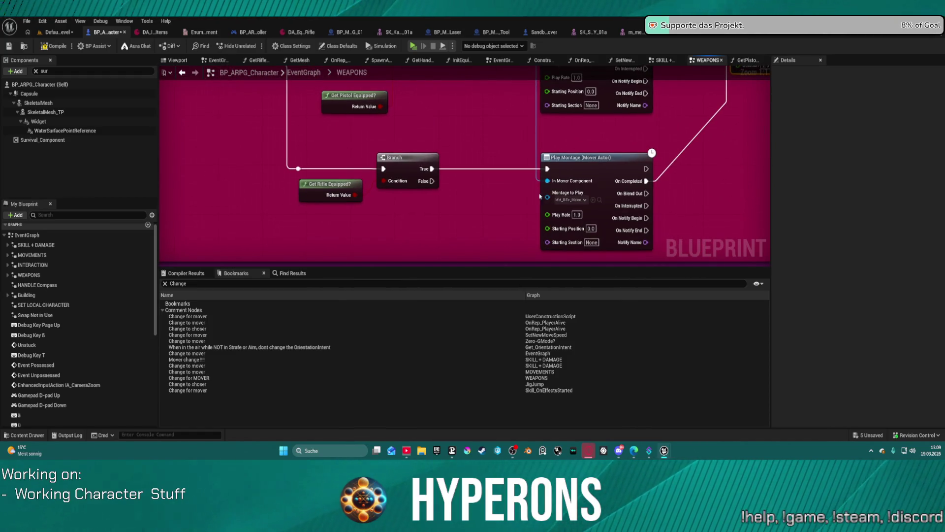
{"action": "key", "text": "ctrl+space"}
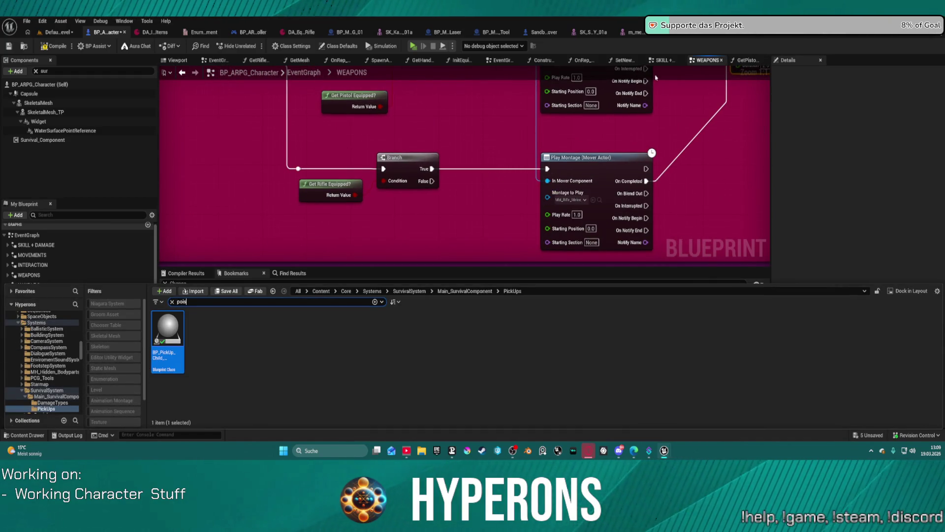
{"action": "key", "text": "ctrl+space"}
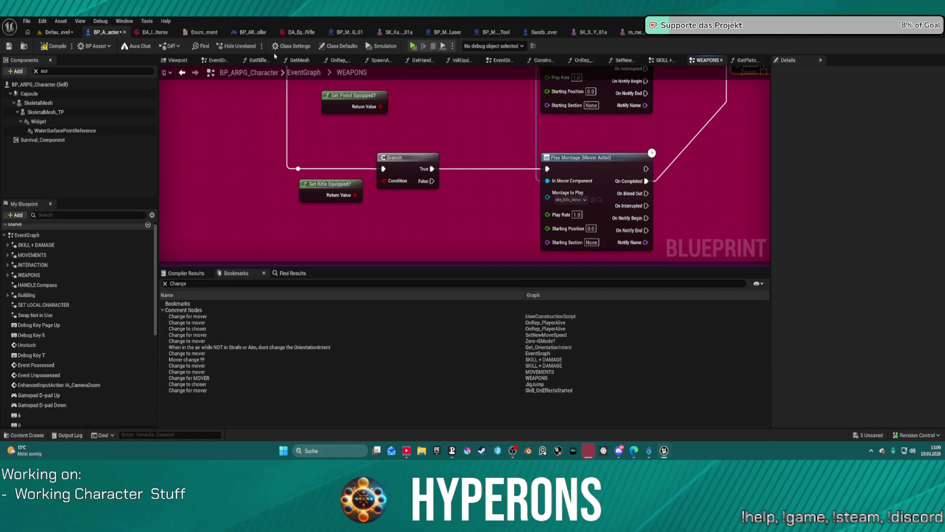
{"action": "left_click", "coordinate": [63, 33]}
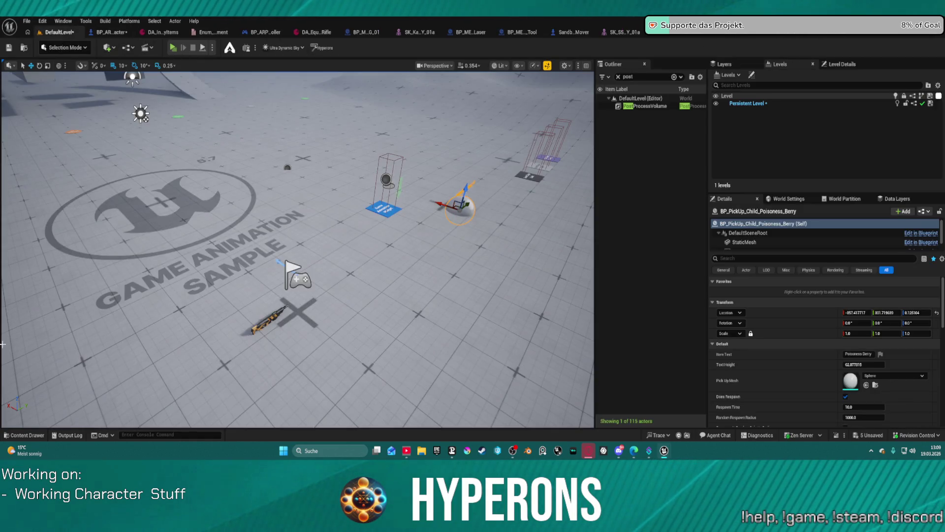
{"action": "key", "text": "ctrl+space"}
{"action": "type", "text": "s"}
{"action": "scroll", "coordinate": [67, 348], "scroll_direction": "up", "scroll_amount": 3}
{"action": "scroll", "coordinate": [66, 328], "scroll_direction": "up", "scroll_amount": 2}
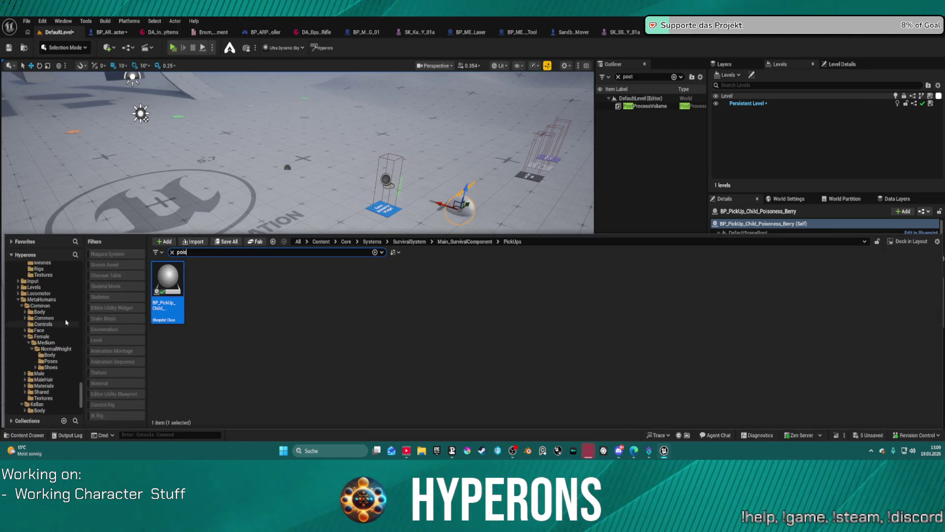
{"action": "left_click", "coordinate": [31, 300]}
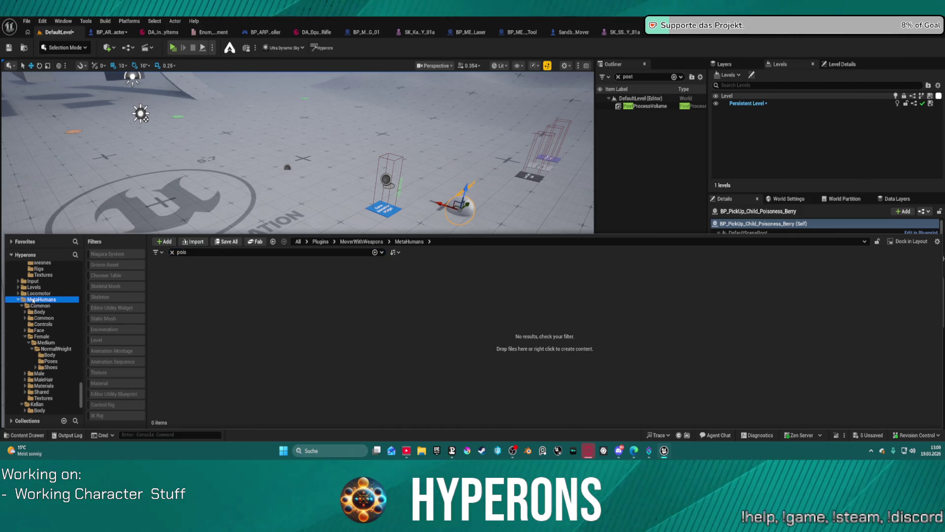
{"action": "left_click", "coordinate": [26, 337]}
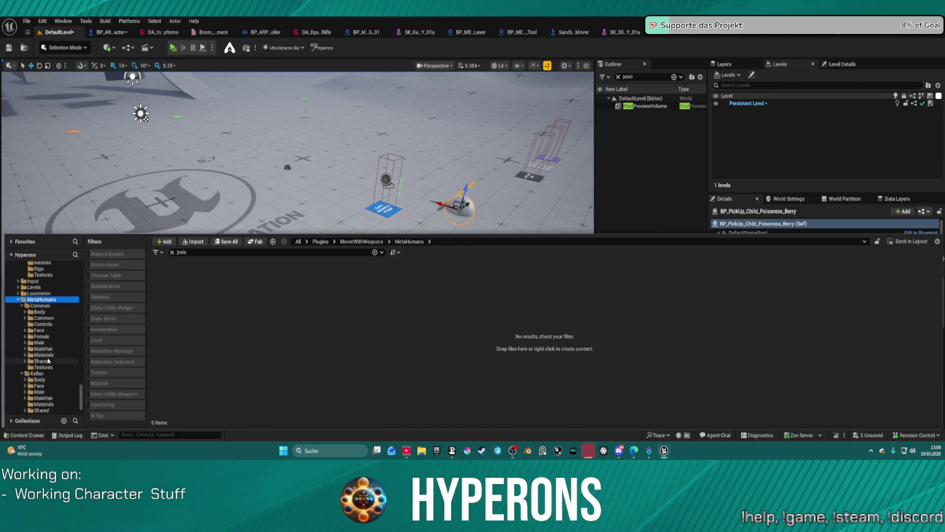
{"action": "scroll", "coordinate": [48, 361], "scroll_direction": "down", "scroll_amount": 3}
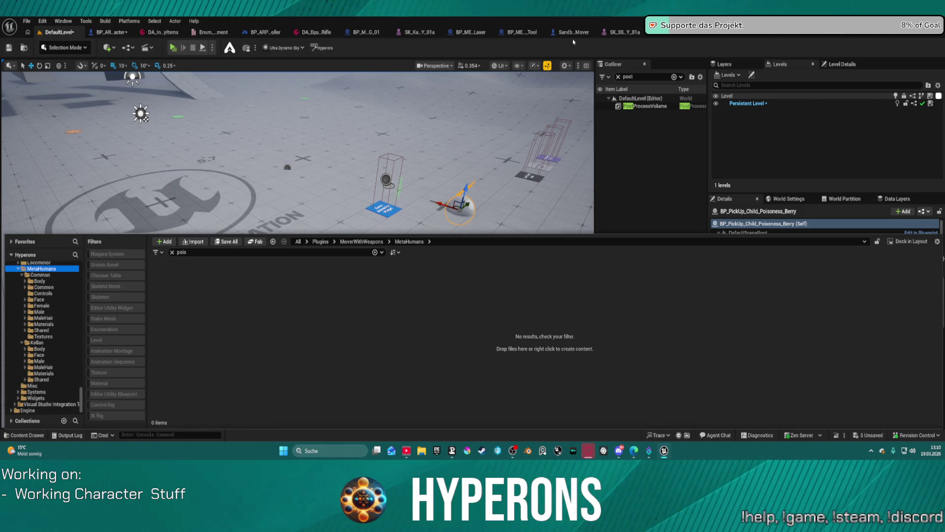
{"action": "left_click", "coordinate": [106, 32]}
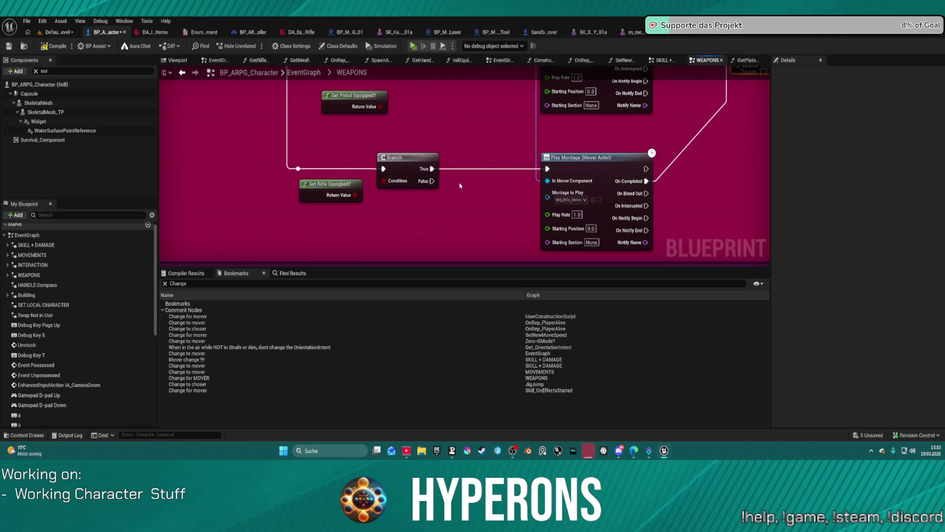
- Wire Do Once Completed directly into the first Branch and its False output into the second Branch
{"action": "left_click_drag", "start_coordinate": [442, 134], "coordinate": [426, 138]}
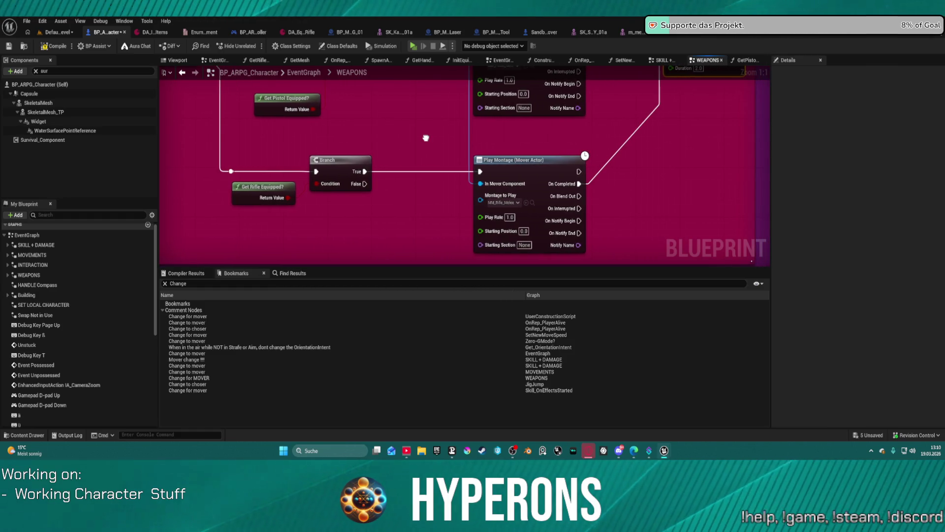
{"action": "mouse_move", "coordinate": [426, 138]}
{"action": "left_mouse_down"}
{"action": "mouse_move", "coordinate": [396, 147]}
{"action": "mouse_move", "coordinate": [450, 140]}
{"action": "left_mouse_up"}
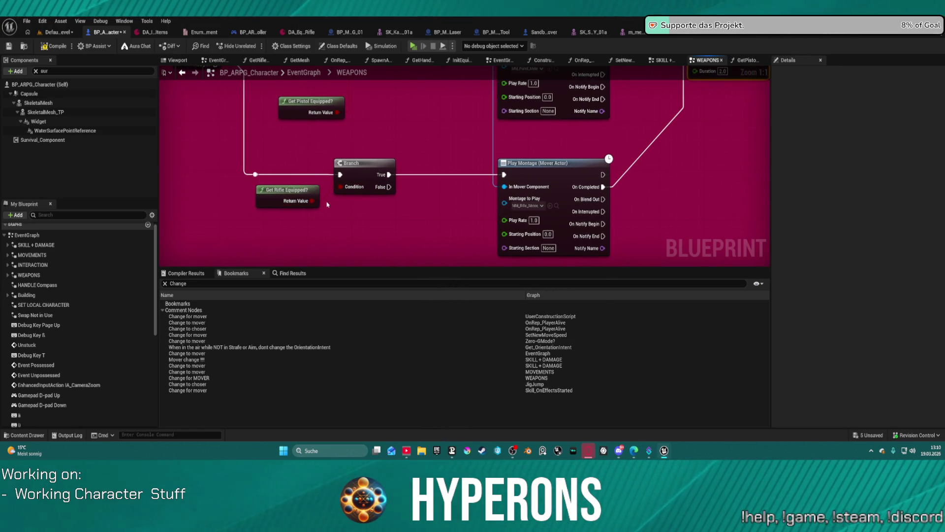
{"action": "mouse_move", "coordinate": [318, 149]}
{"action": "left_mouse_down"}
{"action": "mouse_move", "coordinate": [372, 172]}
{"action": "mouse_move", "coordinate": [408, 174]}
{"action": "mouse_move", "coordinate": [402, 206]}
{"action": "mouse_move", "coordinate": [393, 208]}
{"action": "left_mouse_up"}
{"action": "left_click_drag", "start_coordinate": [298, 124], "coordinate": [299, 180]}
{"action": "left_click_drag", "start_coordinate": [209, 152], "coordinate": [421, 154]}
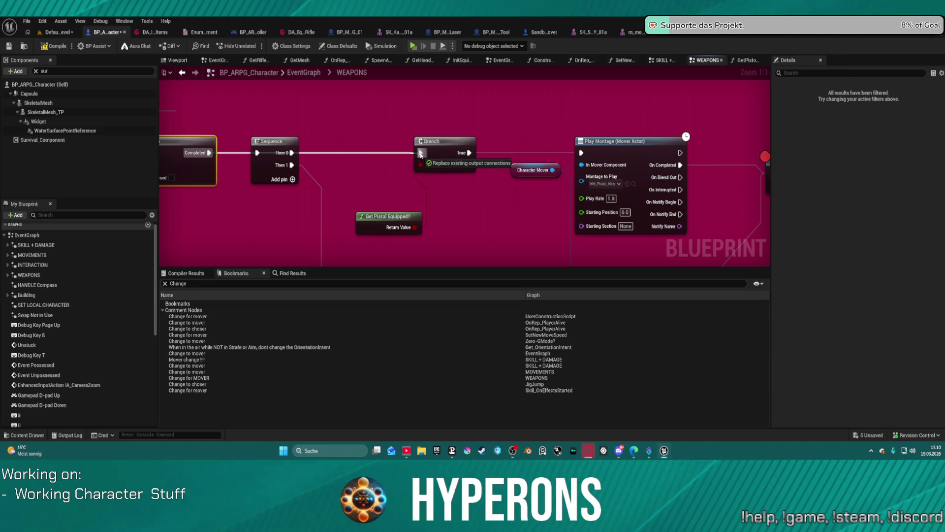
{"action": "left_click_drag", "start_coordinate": [422, 153], "coordinate": [422, 153]}
{"action": "mouse_move", "coordinate": [467, 169]}
{"action": "left_mouse_down"}
{"action": "mouse_move", "coordinate": [412, 181]}
{"action": "mouse_move", "coordinate": [418, 172]}
{"action": "left_mouse_up"}
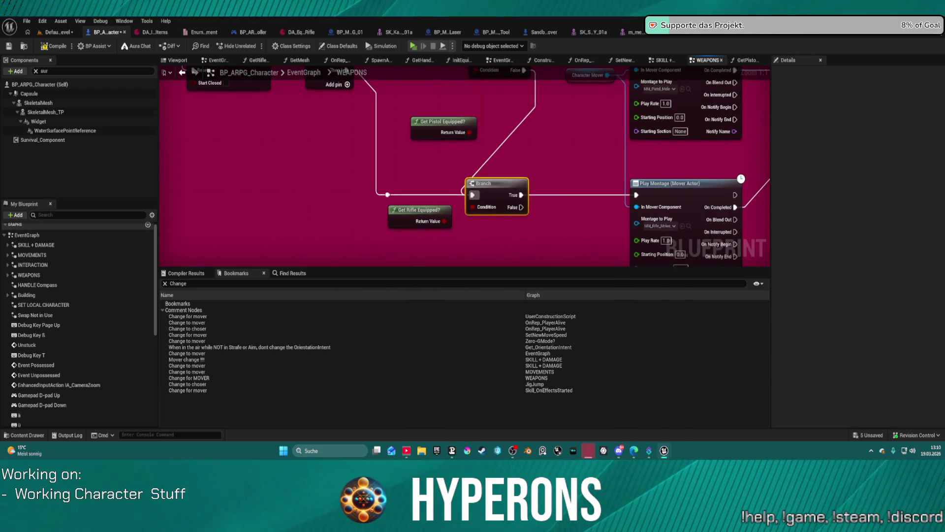
- Delete the Sequence node, move Get Pistol Equipped? further left and open its function graph
{"action": "left_click", "coordinate": [332, 113]}
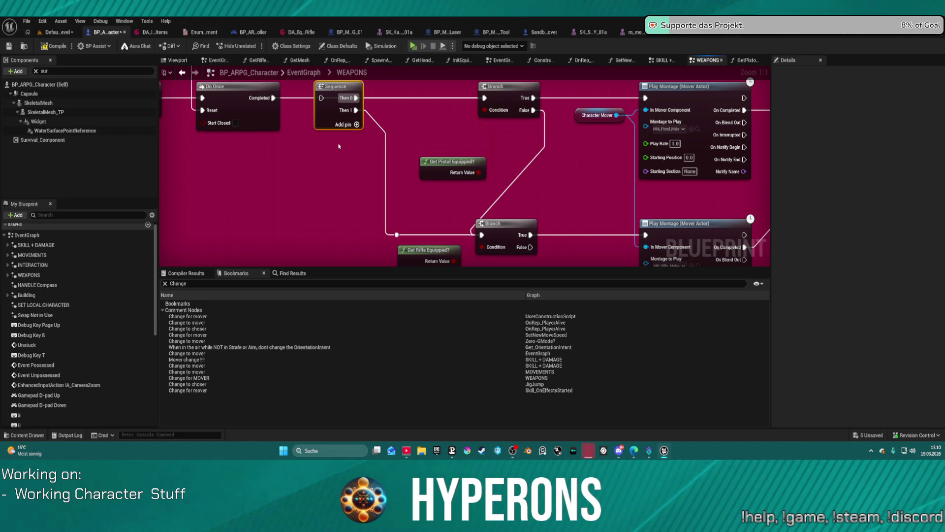
{"action": "key", "text": "Delete"}
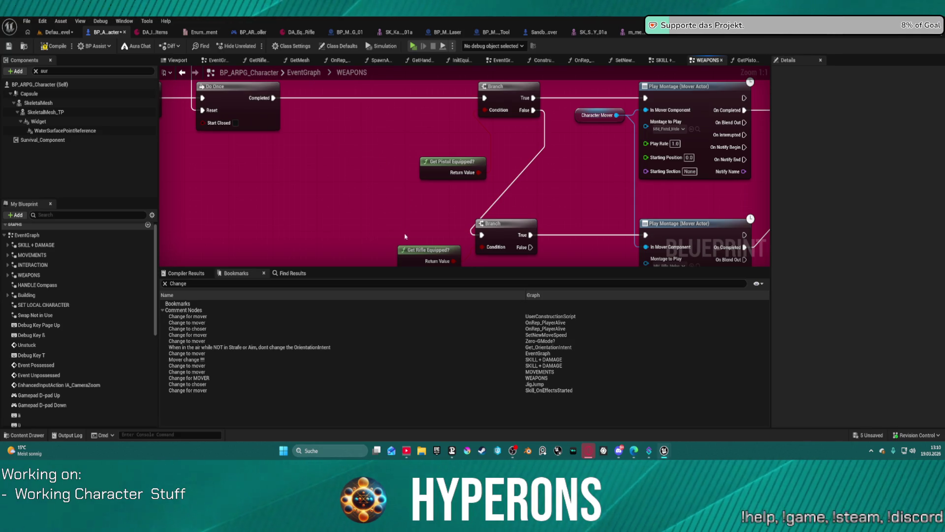
{"action": "left_click_drag", "start_coordinate": [435, 159], "coordinate": [204, 158]}
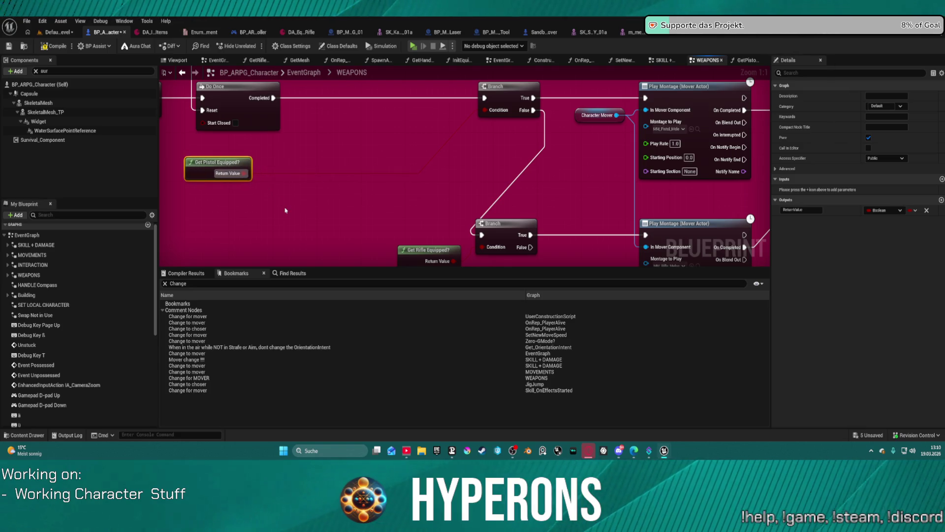
{"action": "double_click", "coordinate": [212, 164]}
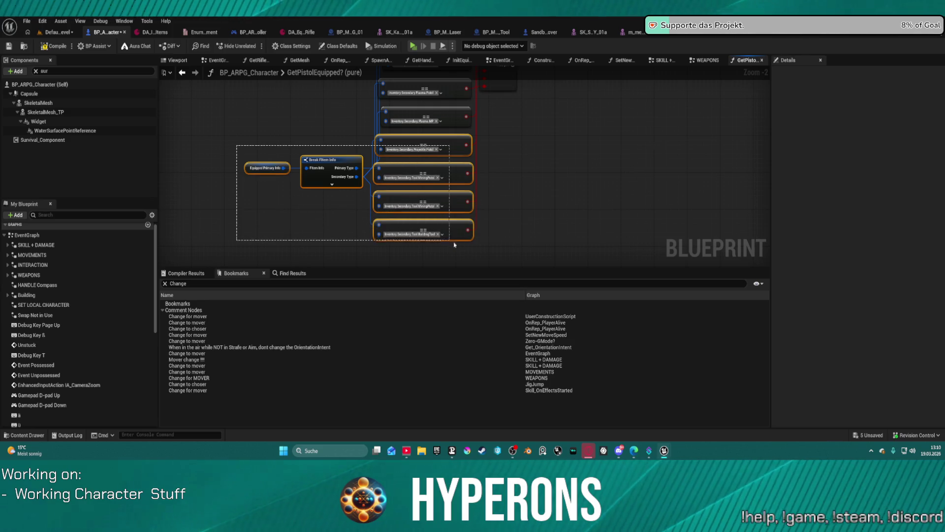
- Select and rearrange the Break Filter Info and comparison nodes for copying, then return to the WEAPONS graph
{"action": "left_click_drag", "start_coordinate": [340, 182], "coordinate": [478, 233]}
{"action": "scroll", "coordinate": [374, 239], "scroll_direction": "down", "scroll_amount": 1}
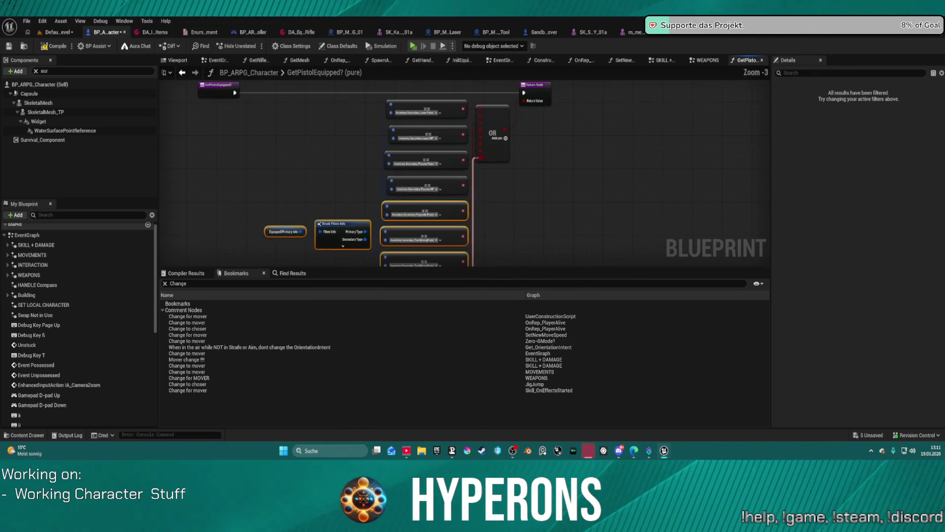
{"action": "mouse_move", "coordinate": [342, 225]}
{"action": "left_mouse_down"}
{"action": "mouse_move", "coordinate": [321, 128]}
{"action": "mouse_move", "coordinate": [334, 143]}
{"action": "left_mouse_up"}
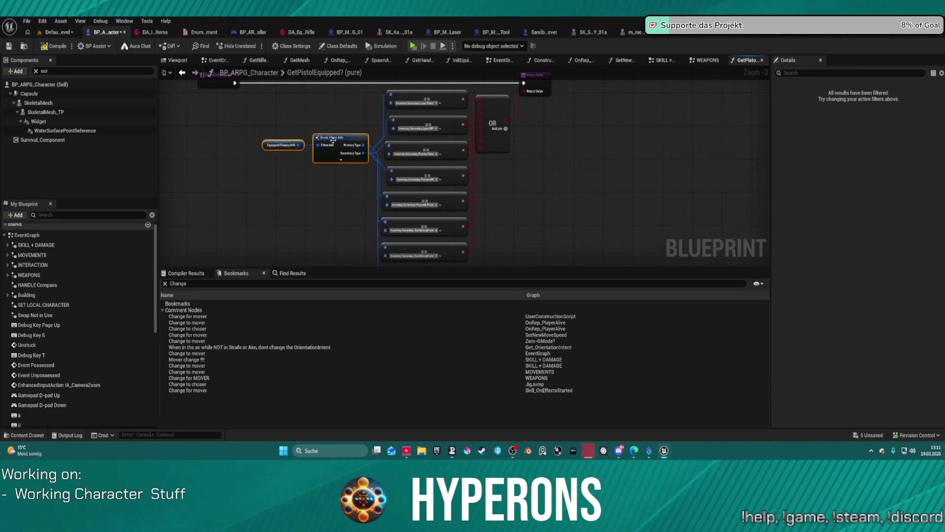
{"action": "left_click_drag", "start_coordinate": [263, 99], "coordinate": [508, 247]}
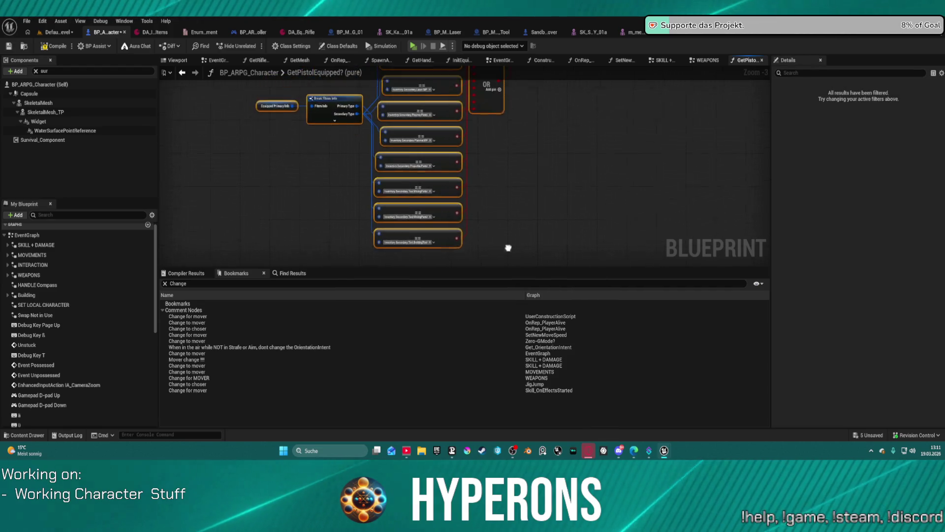
{"action": "left_click", "coordinate": [185, 74]}
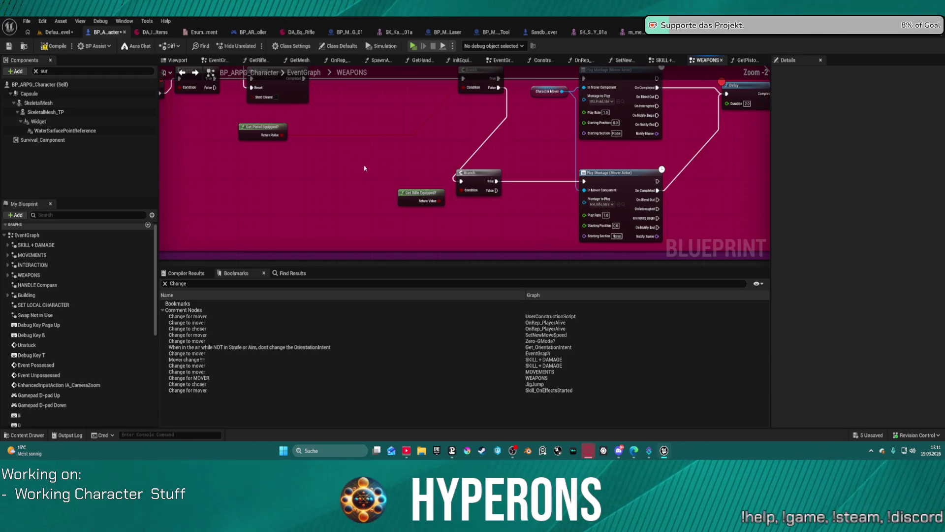
- Paste the Break Filter Info, comparison and OR nodes beside the rifle Branch and pull a wire from Primary Type
{"action": "key", "text": "ctrl+v"}
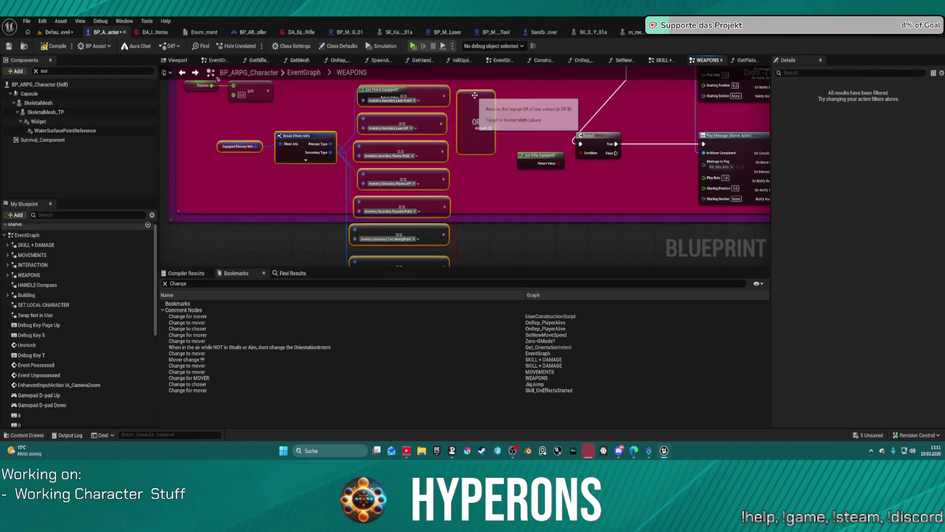
{"action": "left_click_drag", "start_coordinate": [468, 112], "coordinate": [435, 130]}
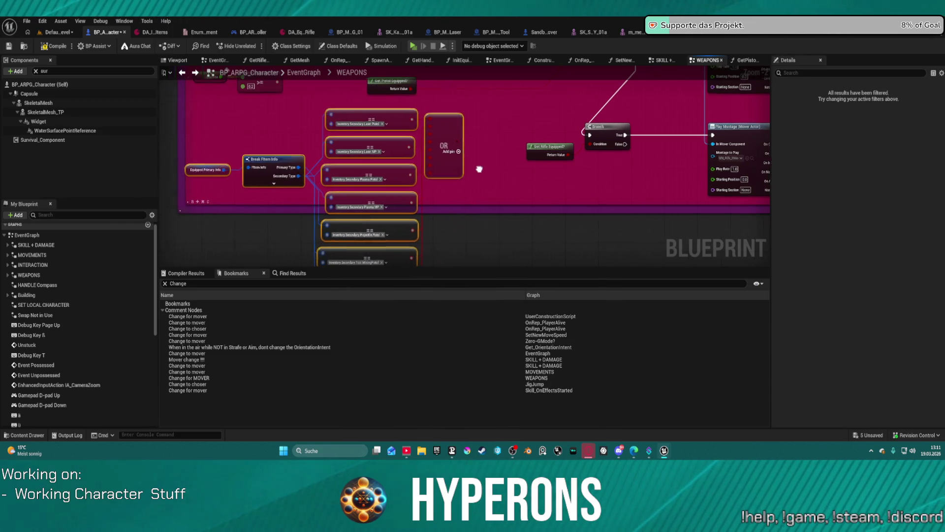
{"action": "right_click", "coordinate": [494, 124]}
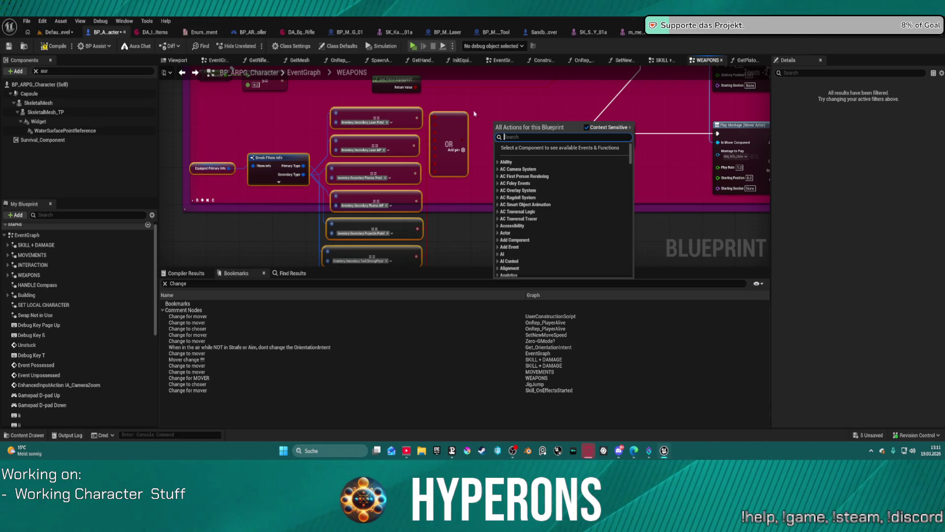
{"action": "left_click", "coordinate": [301, 166]}
{"action": "left_click_drag", "start_coordinate": [301, 165], "coordinate": [487, 109]}
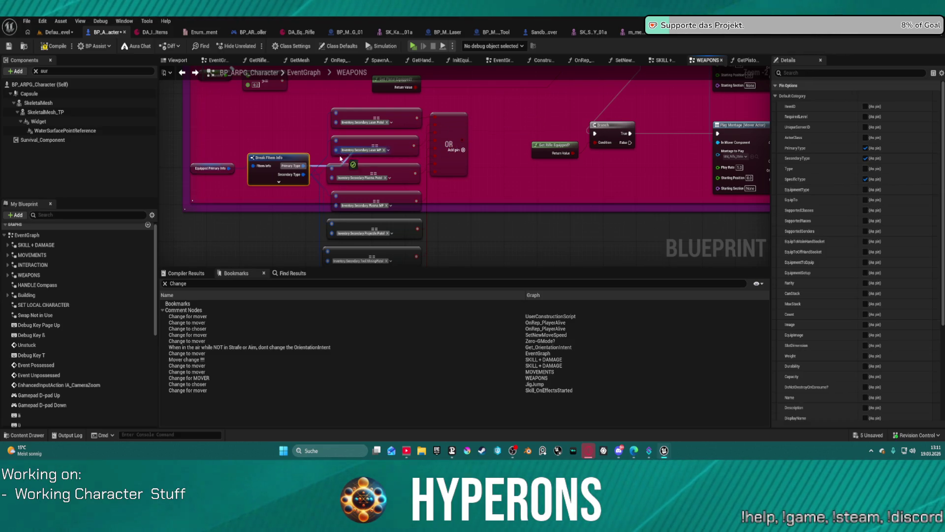
{"action": "left_click", "coordinate": [520, 156]}
{"action": "mouse_move", "coordinate": [519, 156]}
{"action": "left_mouse_down"}
{"action": "mouse_move", "coordinate": [487, 78]}
{"action": "mouse_move", "coordinate": [461, 162]}
{"action": "left_mouse_up"}
- Add a Make Literal Gameplay Tag Container node beside the upper Branch and pull a wire from its Return Value
{"action": "right_click", "coordinate": [455, 130]}
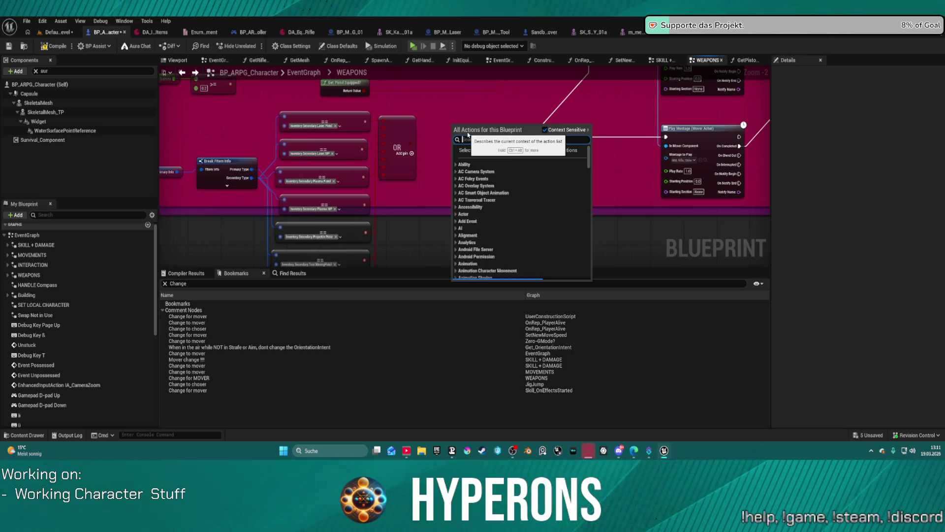
{"action": "type", "text": "make"}
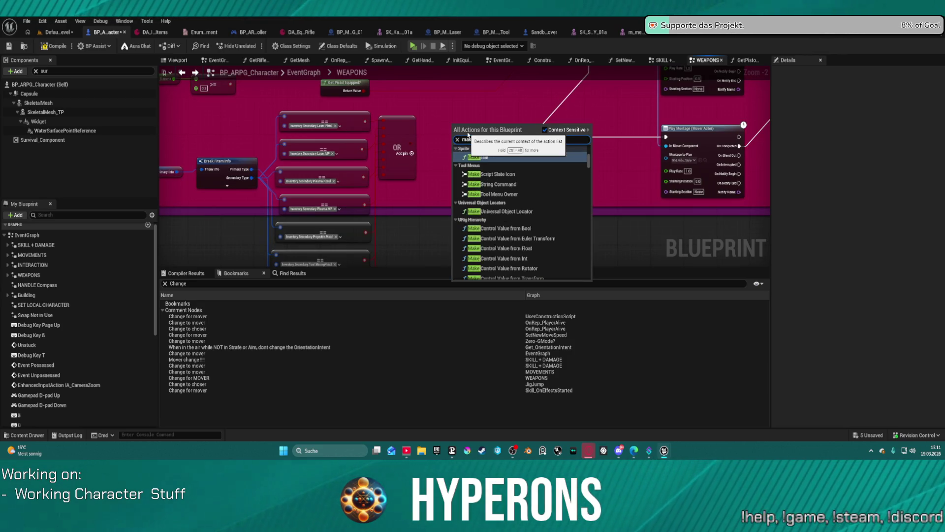
{"action": "type", "text": " li"}
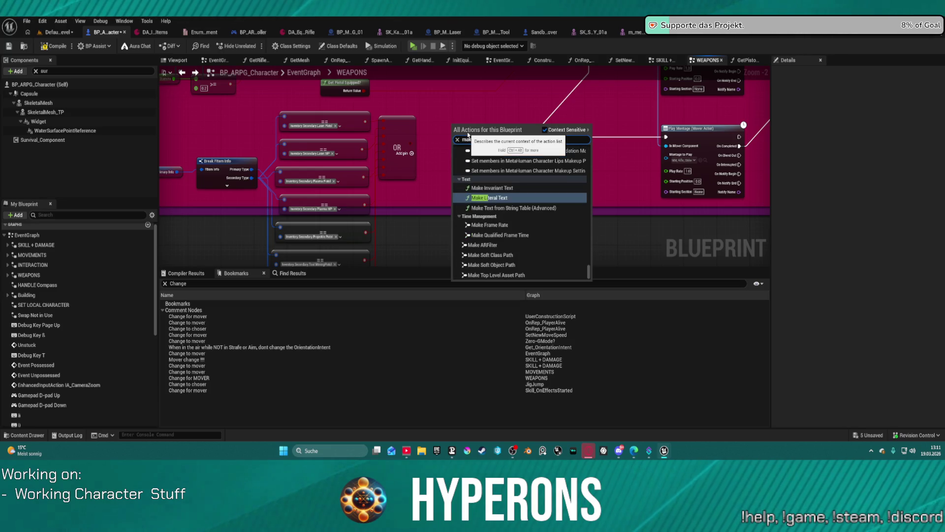
{"action": "type", "text": "ter"}
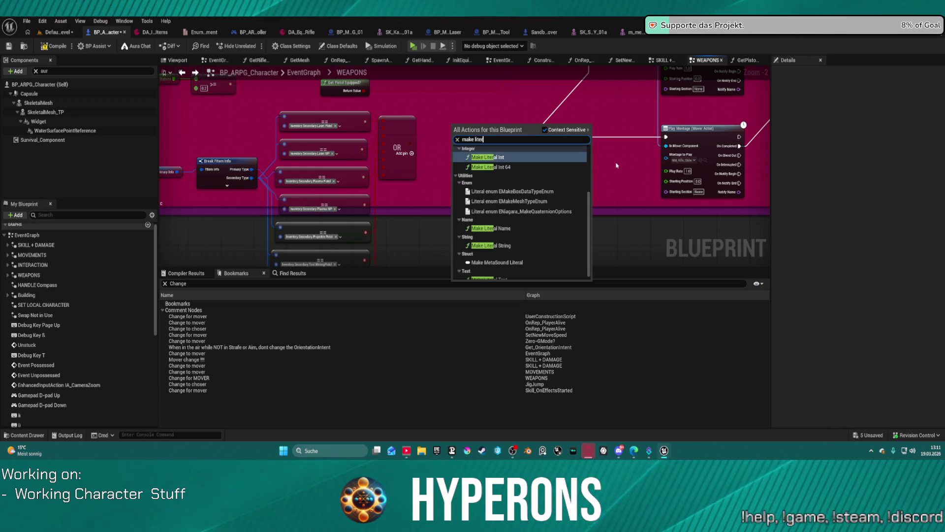
{"action": "type", "text": " gameplay"}
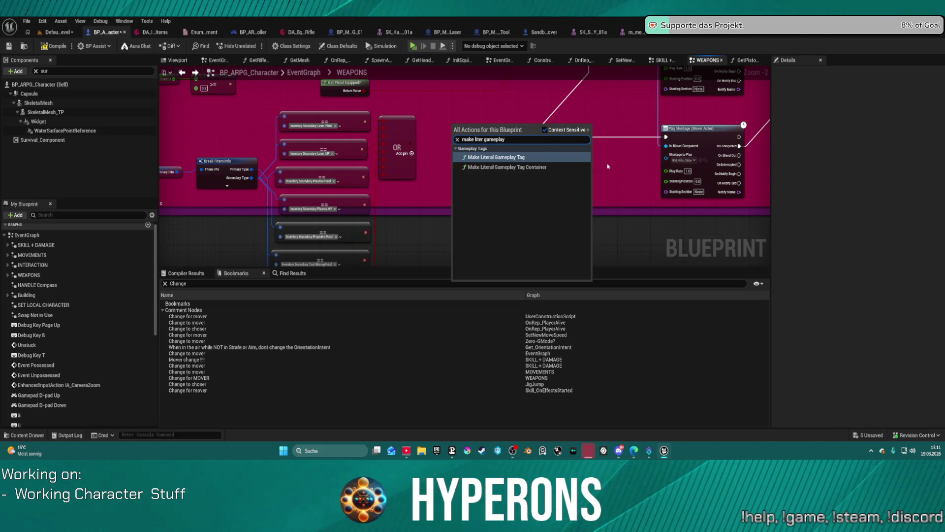
{"action": "key", "text": "Down"}
{"action": "key", "text": "Return"}
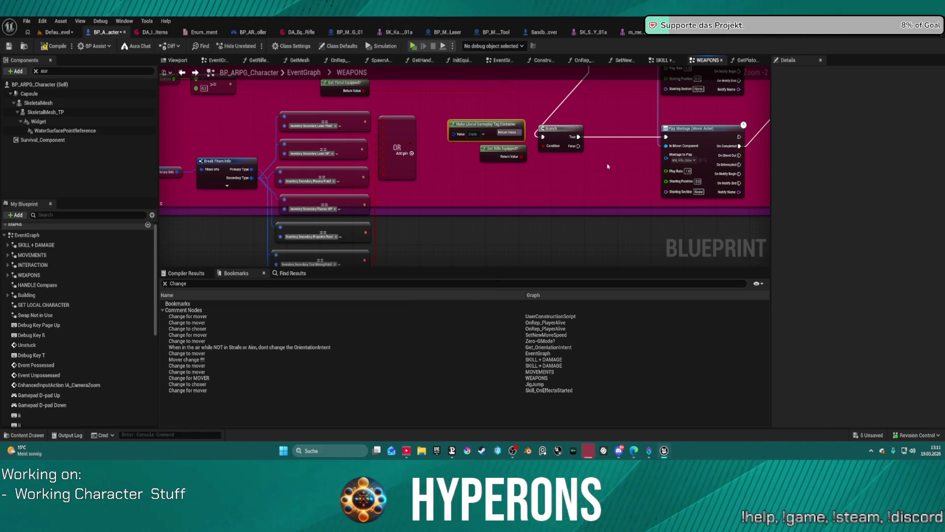
{"action": "left_click_drag", "start_coordinate": [474, 117], "coordinate": [434, 141]}
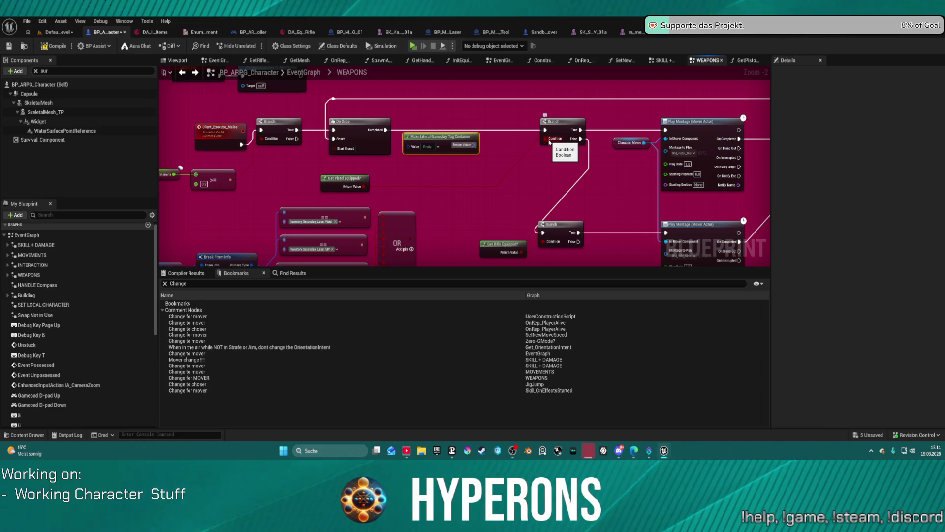
{"action": "left_click_drag", "start_coordinate": [493, 148], "coordinate": [516, 162]}
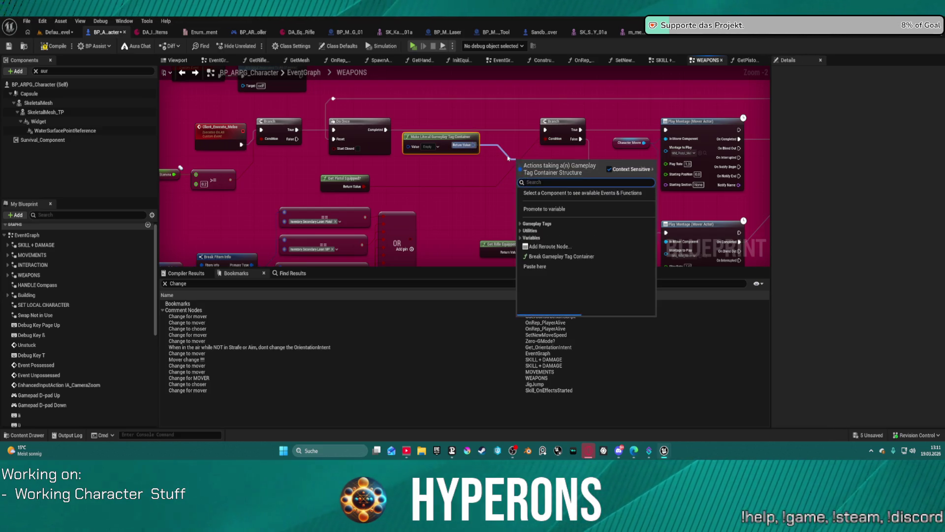
{"action": "type", "text": "c"}
- Add a Matches Any Tags node fed by the container literal and wire its result into the Branch Condition
{"action": "key", "text": "BackSpace"}
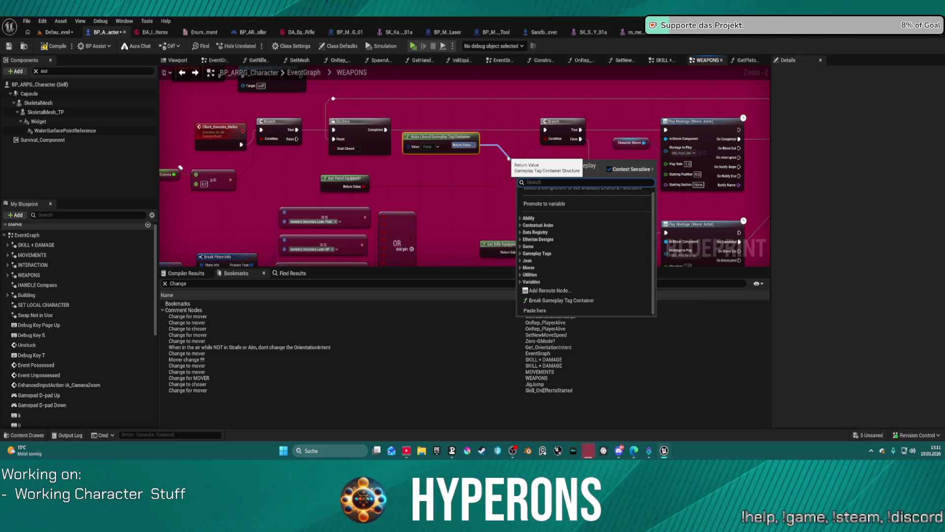
{"action": "type", "text": "match"}
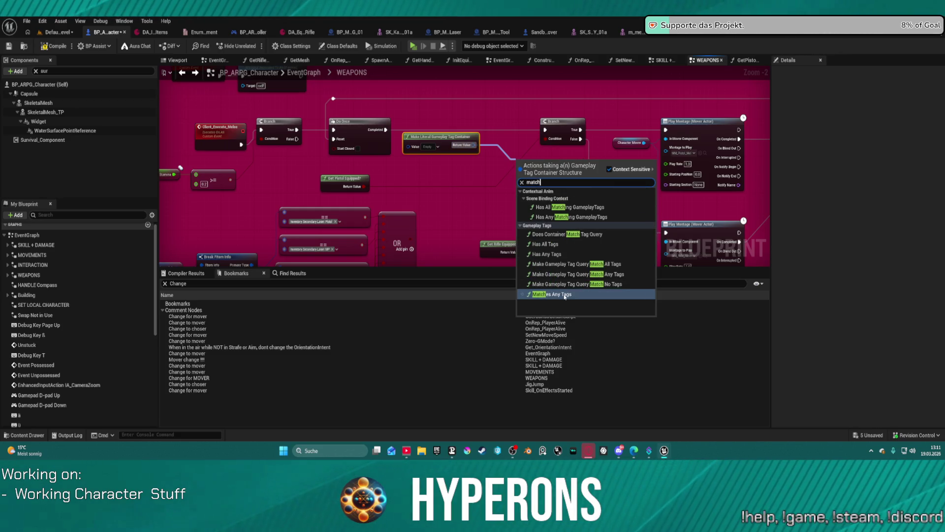
{"action": "left_click", "coordinate": [562, 294]}
{"action": "mouse_move", "coordinate": [530, 162]}
{"action": "left_mouse_down"}
{"action": "mouse_move", "coordinate": [500, 151]}
{"action": "mouse_move", "coordinate": [445, 181]}
{"action": "mouse_move", "coordinate": [463, 170]}
{"action": "left_mouse_up"}
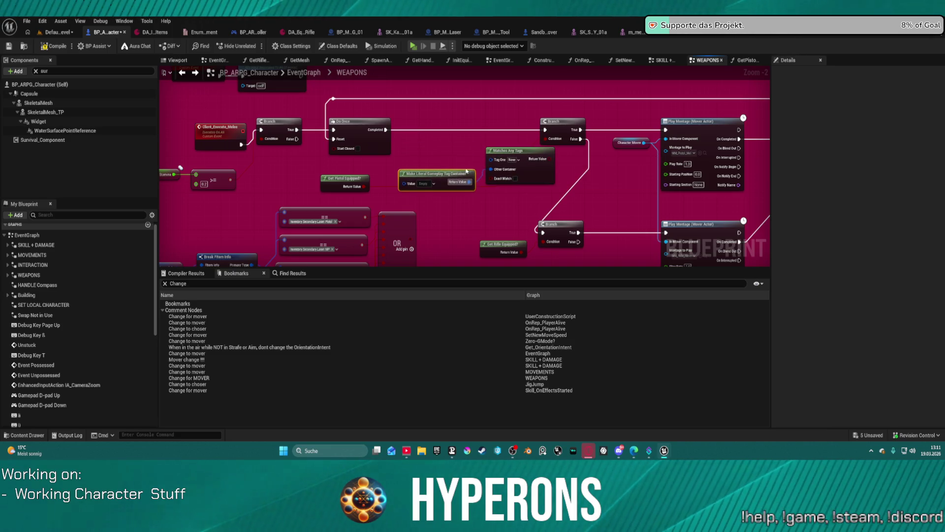
{"action": "mouse_move", "coordinate": [518, 154]}
{"action": "left_mouse_down"}
{"action": "mouse_move", "coordinate": [503, 145]}
{"action": "mouse_move", "coordinate": [532, 152]}
{"action": "mouse_move", "coordinate": [544, 140]}
{"action": "left_mouse_up"}
{"action": "mouse_move", "coordinate": [485, 221]}
{"action": "left_mouse_down"}
{"action": "mouse_move", "coordinate": [562, 137]}
{"action": "mouse_move", "coordinate": [530, 134]}
{"action": "left_mouse_up"}
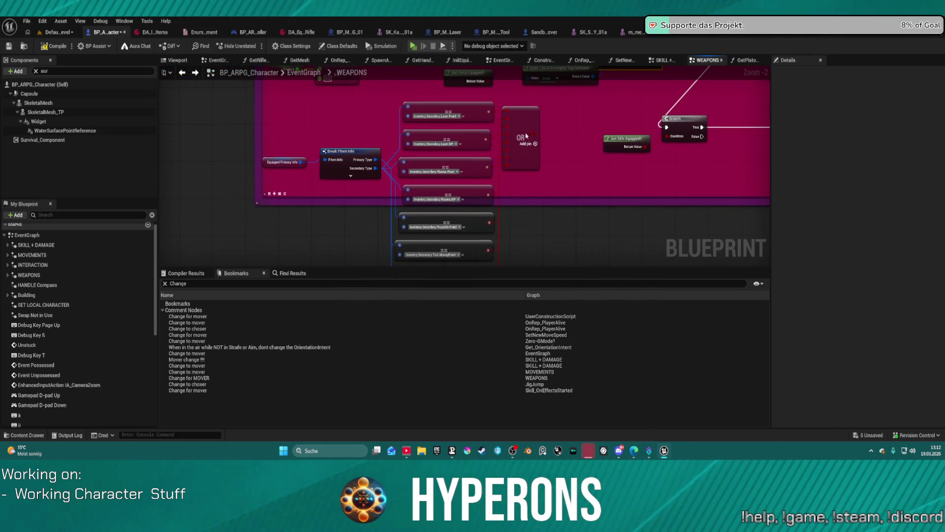
{"action": "mouse_move", "coordinate": [467, 194]}
{"action": "left_mouse_down"}
{"action": "mouse_move", "coordinate": [480, 87]}
{"action": "mouse_move", "coordinate": [431, 158]}
{"action": "mouse_move", "coordinate": [376, 163]}
{"action": "left_mouse_up"}
{"action": "left_click_drag", "start_coordinate": [432, 150], "coordinate": [425, 155]}
- Add the Plasma Pistol and Plasma MP tags under Inventory > Secondary to the container
{"action": "left_click", "coordinate": [381, 139]}
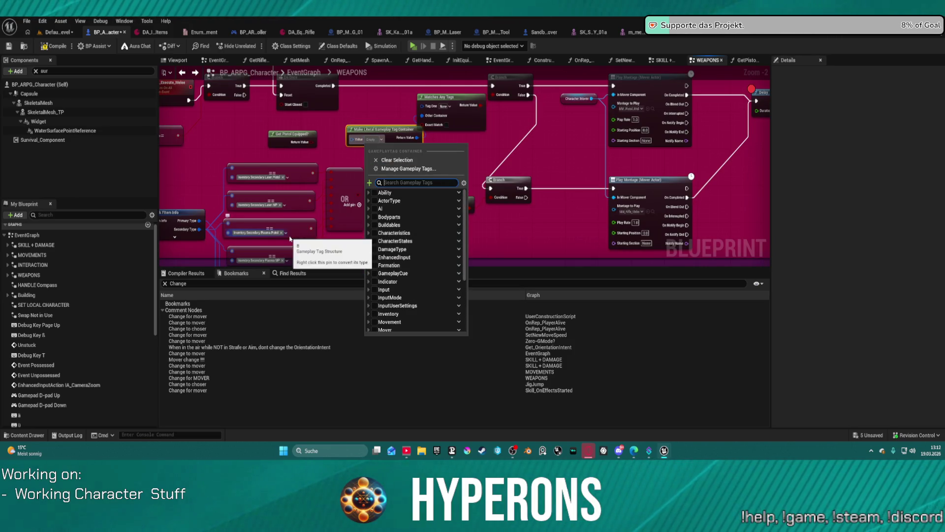
{"action": "scroll", "coordinate": [281, 241], "scroll_direction": "down", "scroll_amount": 3}
{"action": "scroll", "coordinate": [274, 243], "scroll_direction": "down", "scroll_amount": 2}
{"action": "scroll", "coordinate": [274, 242], "scroll_direction": "up", "scroll_amount": 1}
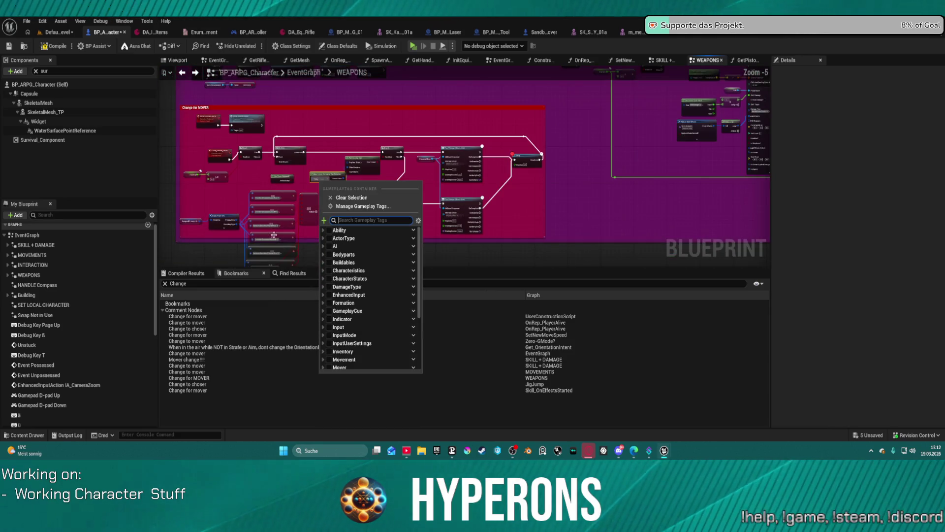
{"action": "scroll", "coordinate": [266, 222], "scroll_direction": "up", "scroll_amount": 1}
{"action": "scroll", "coordinate": [244, 192], "scroll_direction": "up", "scroll_amount": 2}
{"action": "scroll", "coordinate": [221, 156], "scroll_direction": "up", "scroll_amount": 1}
{"action": "scroll", "coordinate": [221, 156], "scroll_direction": "down", "scroll_amount": 1}
{"action": "scroll", "coordinate": [244, 157], "scroll_direction": "down", "scroll_amount": 1}
{"action": "scroll", "coordinate": [290, 159], "scroll_direction": "up", "scroll_amount": 2}
{"action": "left_click", "coordinate": [376, 116]}
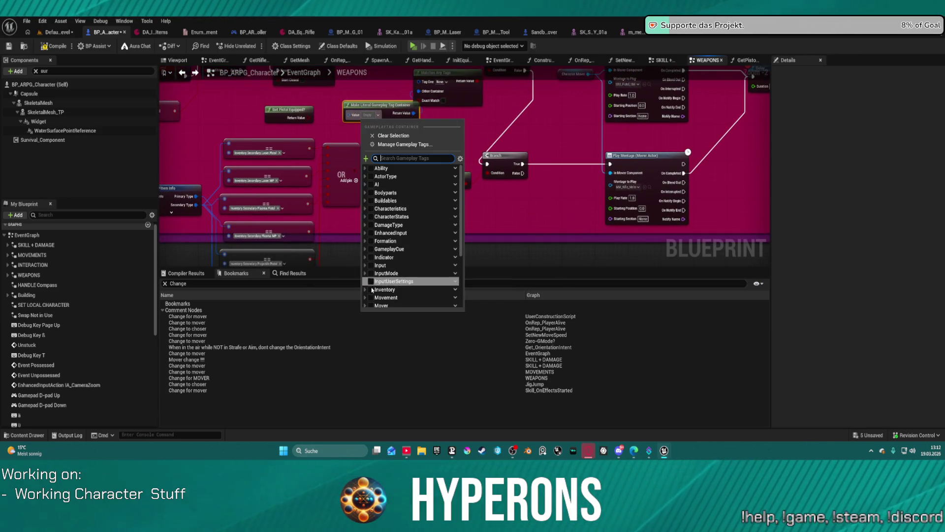
{"action": "left_click", "coordinate": [368, 288]}
{"action": "scroll", "coordinate": [378, 264], "scroll_direction": "down", "scroll_amount": 3}
{"action": "scroll", "coordinate": [379, 263], "scroll_direction": "down", "scroll_amount": 1}
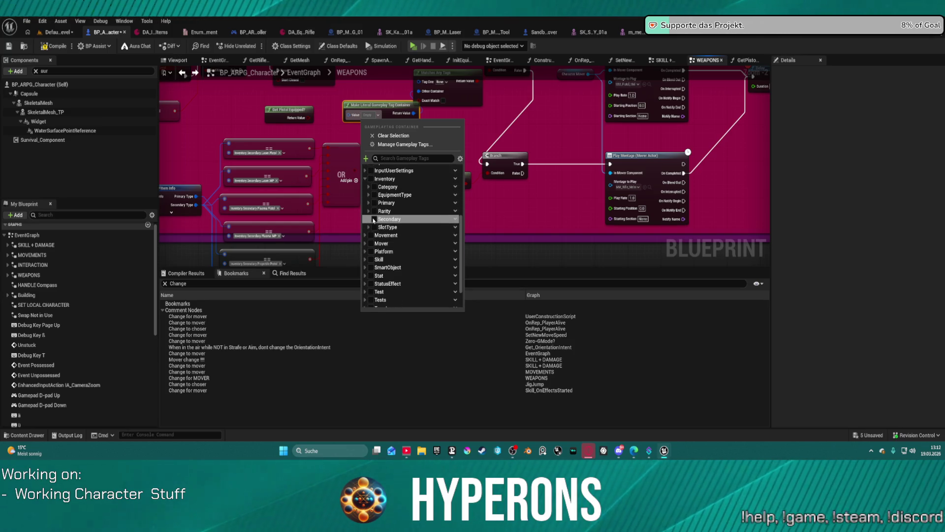
{"action": "left_click", "coordinate": [370, 219]}
{"action": "scroll", "coordinate": [384, 221], "scroll_direction": "down", "scroll_amount": 2}
{"action": "scroll", "coordinate": [388, 224], "scroll_direction": "down", "scroll_amount": 2}
{"action": "scroll", "coordinate": [395, 226], "scroll_direction": "down", "scroll_amount": 2}
{"action": "scroll", "coordinate": [396, 226], "scroll_direction": "down", "scroll_amount": 3}
{"action": "scroll", "coordinate": [398, 230], "scroll_direction": "down", "scroll_amount": 5}
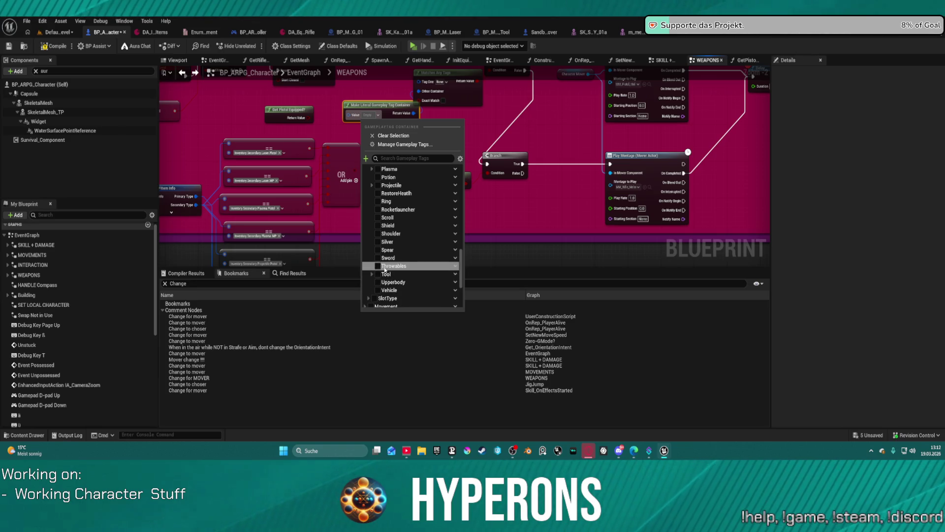
{"action": "scroll", "coordinate": [430, 249], "scroll_direction": "up", "scroll_amount": 2}
{"action": "scroll", "coordinate": [428, 247], "scroll_direction": "up", "scroll_amount": 2}
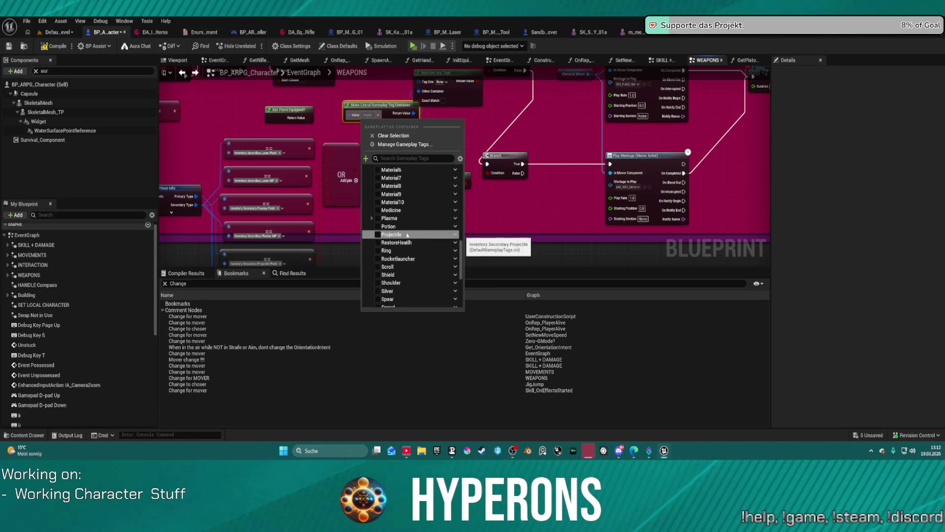
{"action": "left_click", "coordinate": [372, 218]}
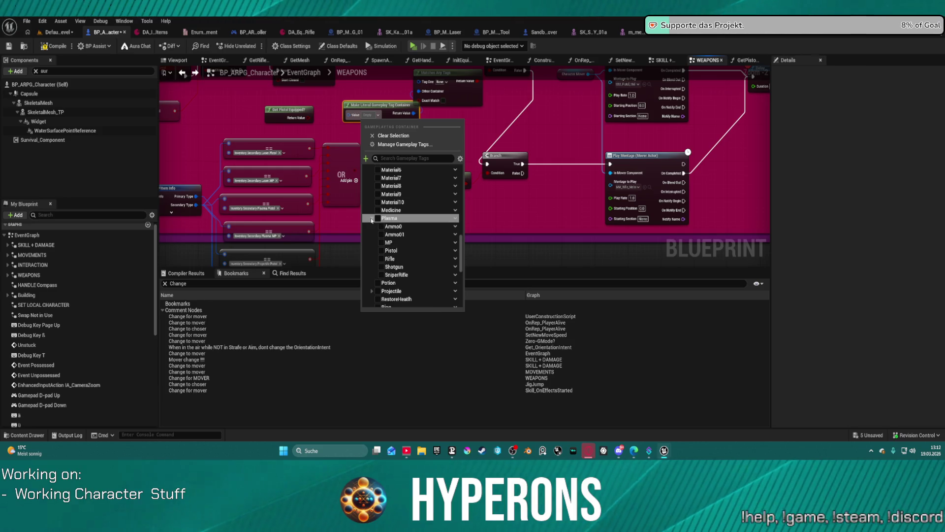
{"action": "left_click", "coordinate": [382, 251]}
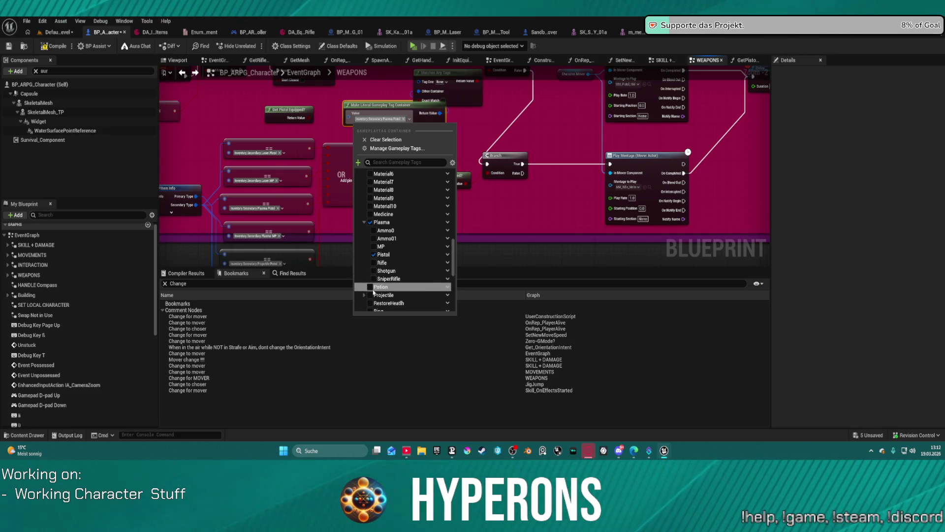
{"action": "left_click", "coordinate": [380, 246]}
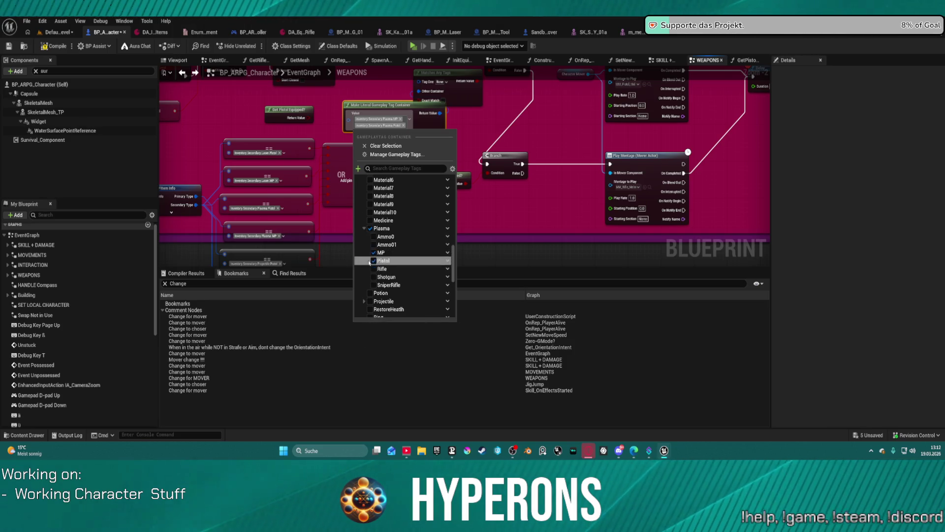
{"action": "scroll", "coordinate": [366, 255], "scroll_direction": "down", "scroll_amount": 5}
- Add the Projectile MP and Projectile Pistol tags to the container
{"action": "left_click", "coordinate": [364, 203]}
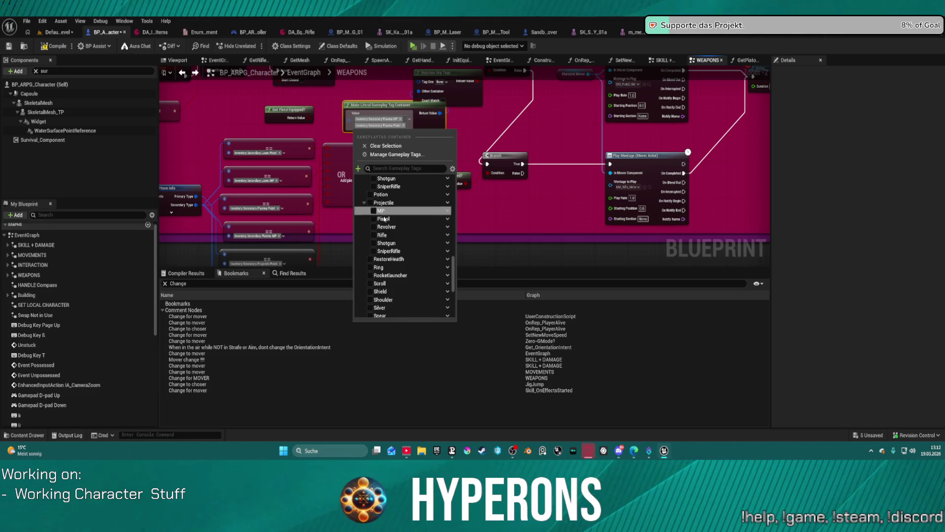
{"action": "left_click", "coordinate": [376, 211]}
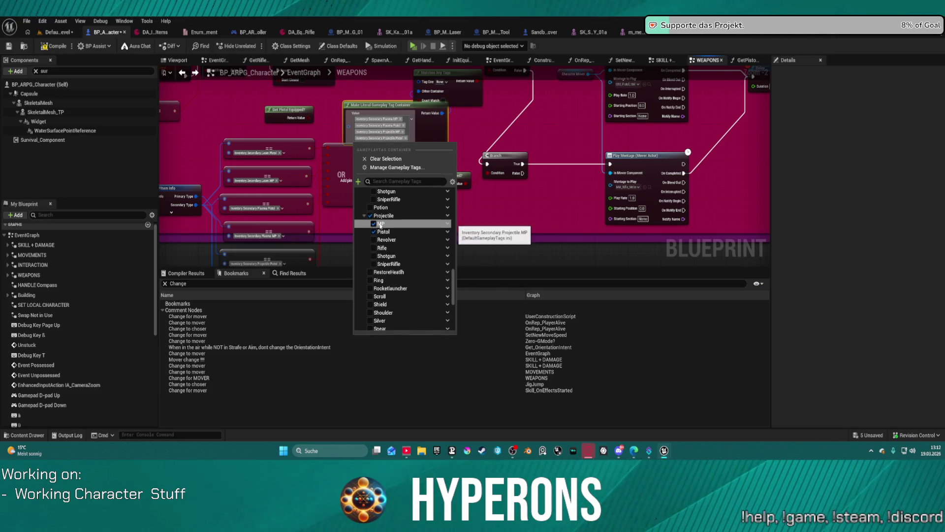
{"action": "left_click", "coordinate": [378, 225]}
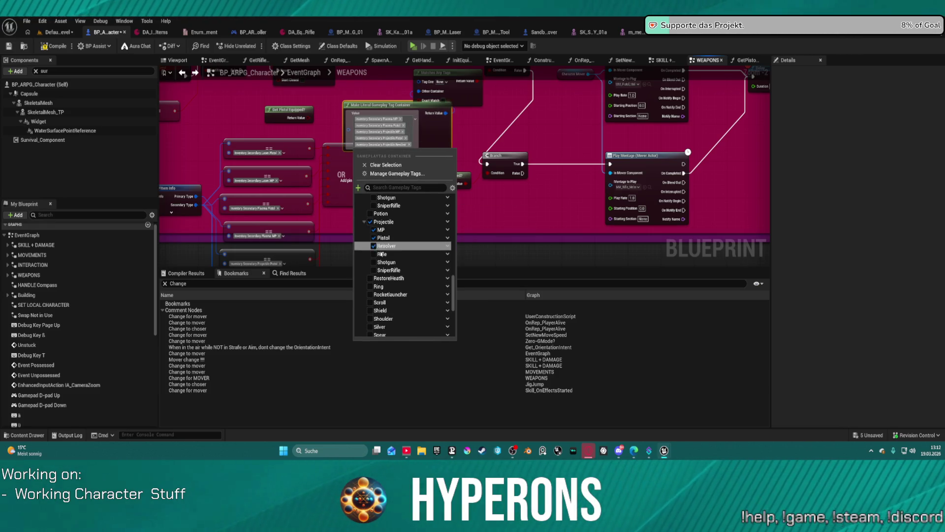
{"action": "scroll", "coordinate": [364, 258], "scroll_direction": "down", "scroll_amount": 2}
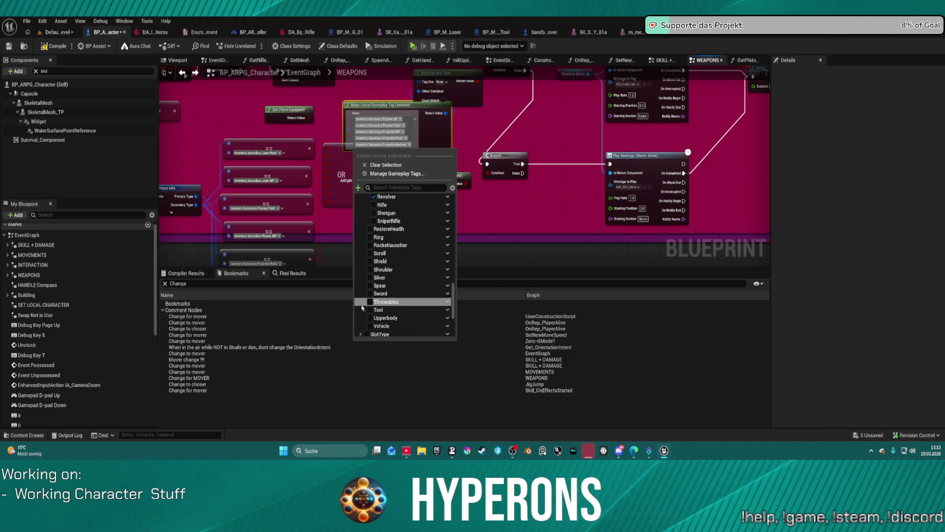
- Add the BuildingTool, MiningPistol, Laser MP and Laser Pistol tags to the container
{"action": "left_click", "coordinate": [363, 309]}
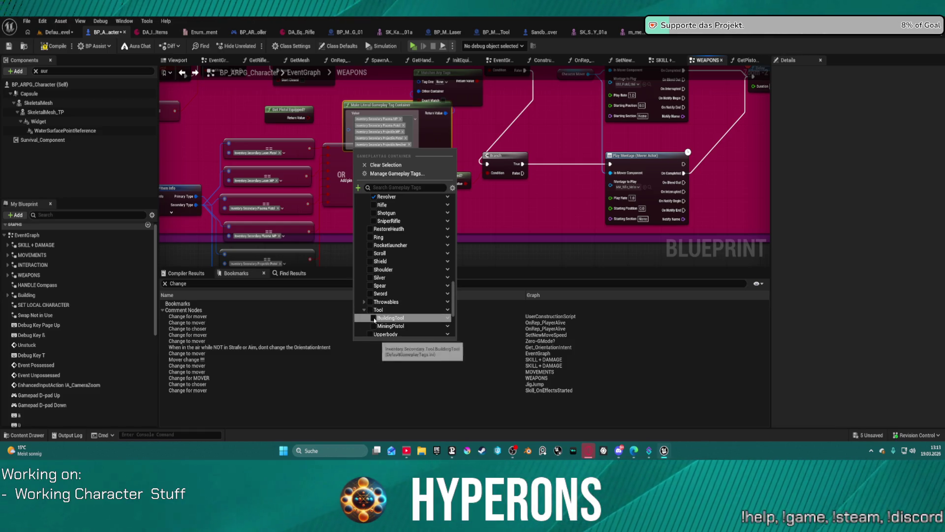
{"action": "left_click", "coordinate": [374, 320]}
{"action": "left_click", "coordinate": [374, 332]}
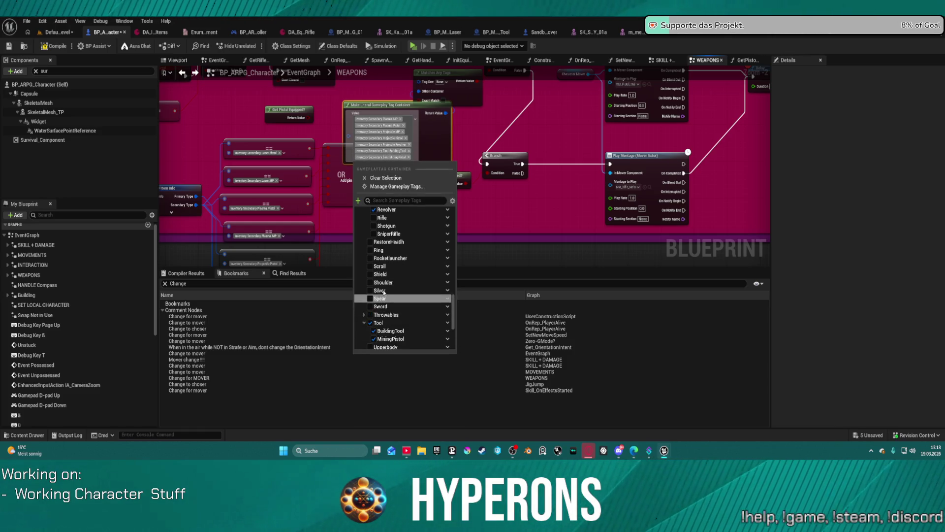
{"action": "scroll", "coordinate": [384, 292], "scroll_direction": "up", "scroll_amount": 2}
{"action": "scroll", "coordinate": [385, 281], "scroll_direction": "up", "scroll_amount": 2}
{"action": "scroll", "coordinate": [385, 269], "scroll_direction": "up", "scroll_amount": 2}
{"action": "scroll", "coordinate": [385, 261], "scroll_direction": "up", "scroll_amount": 2}
{"action": "scroll", "coordinate": [385, 261], "scroll_direction": "up", "scroll_amount": 3}
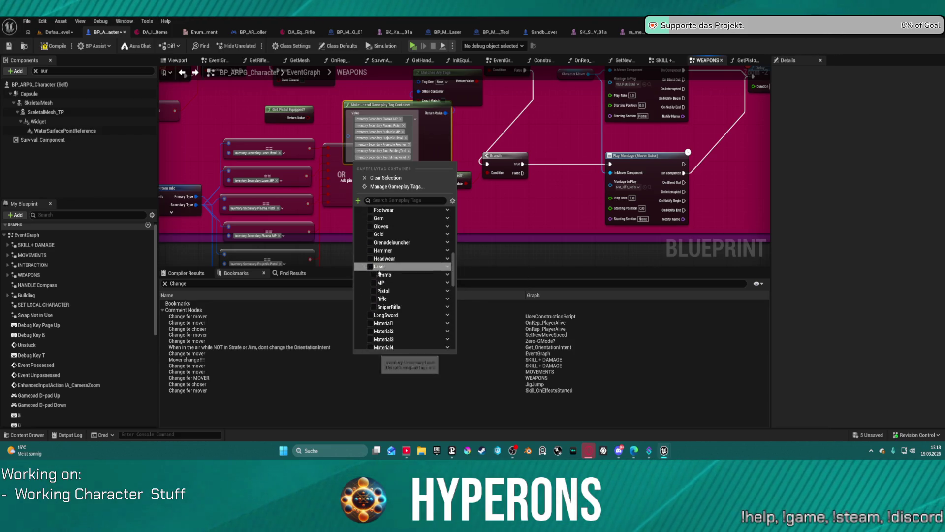
{"action": "left_click", "coordinate": [367, 267]}
{"action": "left_click", "coordinate": [375, 296]}
{"action": "scroll", "coordinate": [384, 279], "scroll_direction": "up", "scroll_amount": 2}
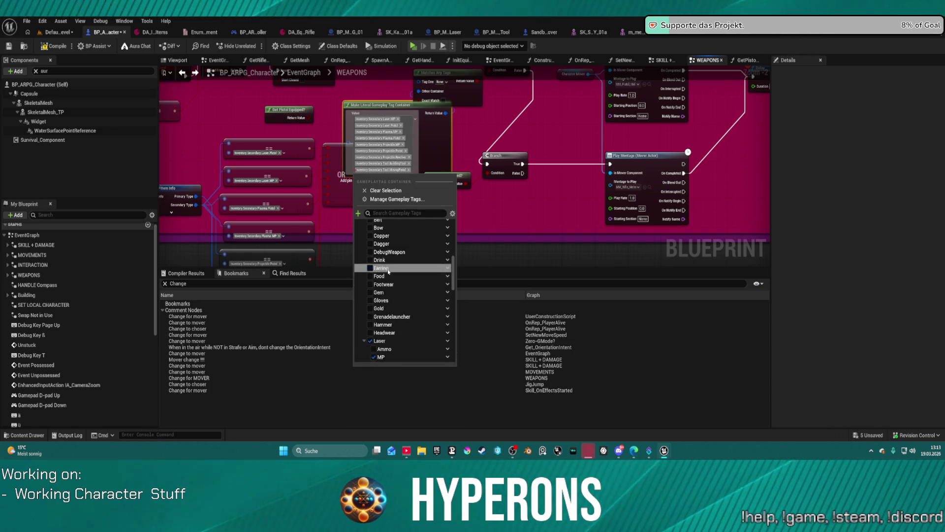
{"action": "scroll", "coordinate": [385, 275], "scroll_direction": "up", "scroll_amount": 2}
{"action": "scroll", "coordinate": [384, 270], "scroll_direction": "up", "scroll_amount": 2}
{"action": "scroll", "coordinate": [384, 267], "scroll_direction": "up", "scroll_amount": 2}
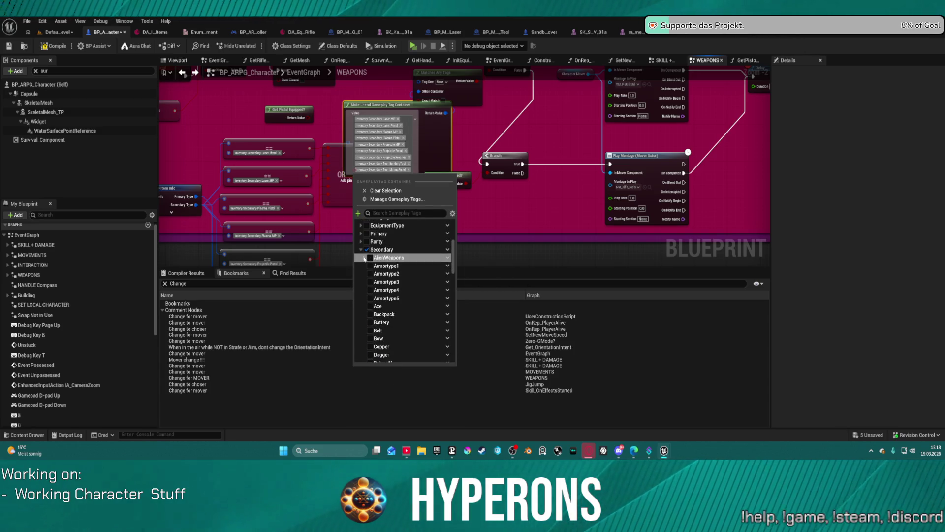
- Add the AlienWeapons Race2 Pistol tag, leaving Race2 Blaster unticked
{"action": "left_click", "coordinate": [369, 266]}
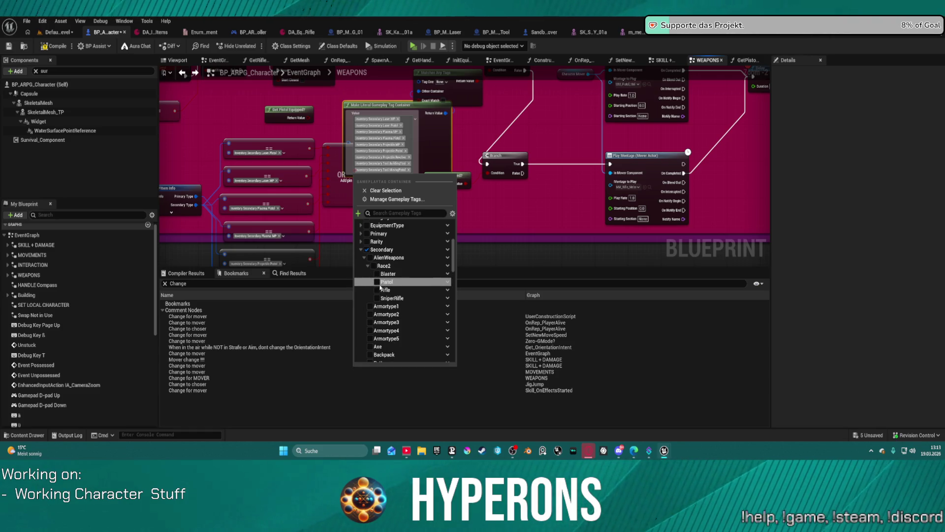
{"action": "left_click", "coordinate": [378, 282]}
{"action": "left_click", "coordinate": [378, 279]}
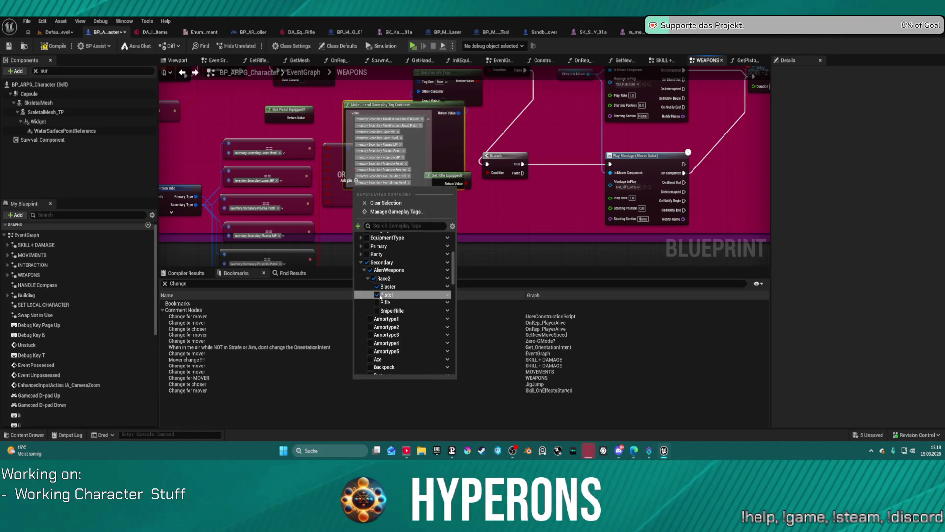
{"action": "left_click", "coordinate": [379, 290]}
{"action": "left_click", "coordinate": [378, 287]}
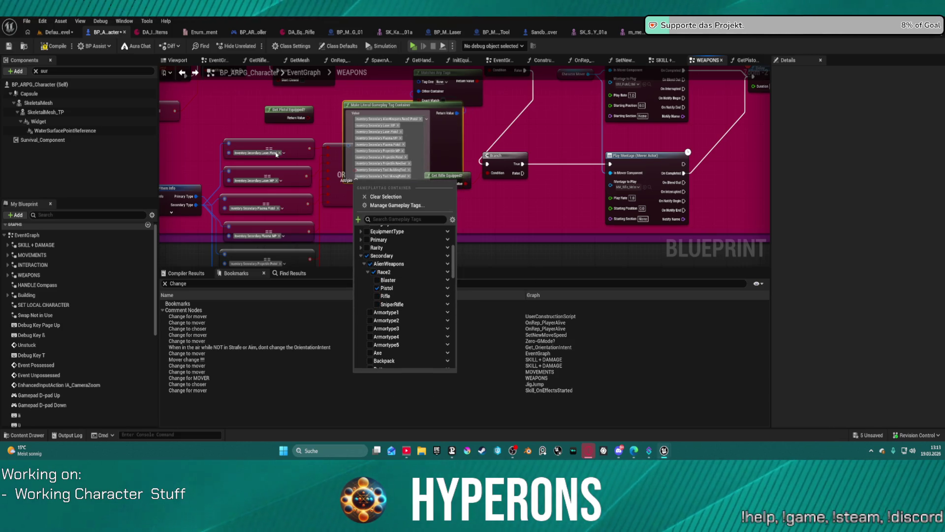
{"action": "scroll", "coordinate": [288, 180], "scroll_direction": "down", "scroll_amount": 1}
- Delete the column of == comparison nodes from the WEAPONS graph
{"action": "left_click_drag", "start_coordinate": [337, 255], "coordinate": [338, 145]}
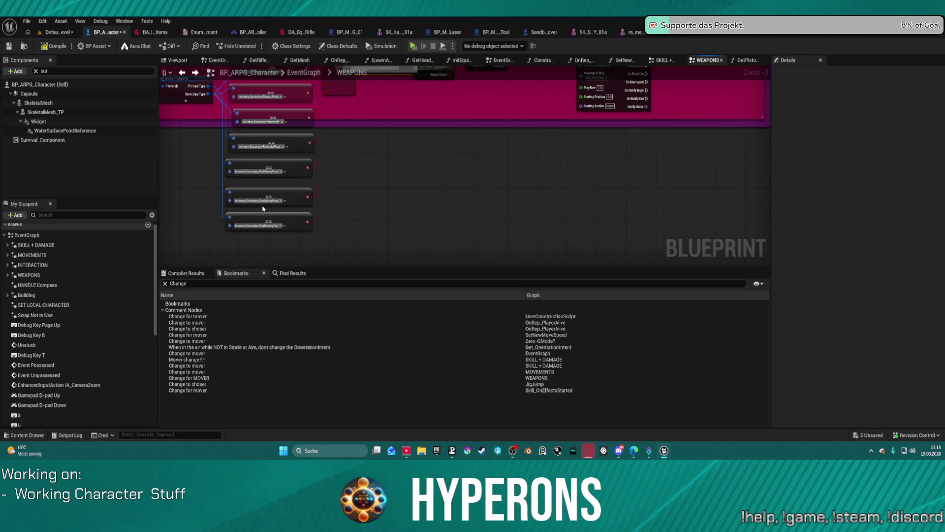
{"action": "scroll", "coordinate": [415, 250], "scroll_direction": "up", "scroll_amount": 2}
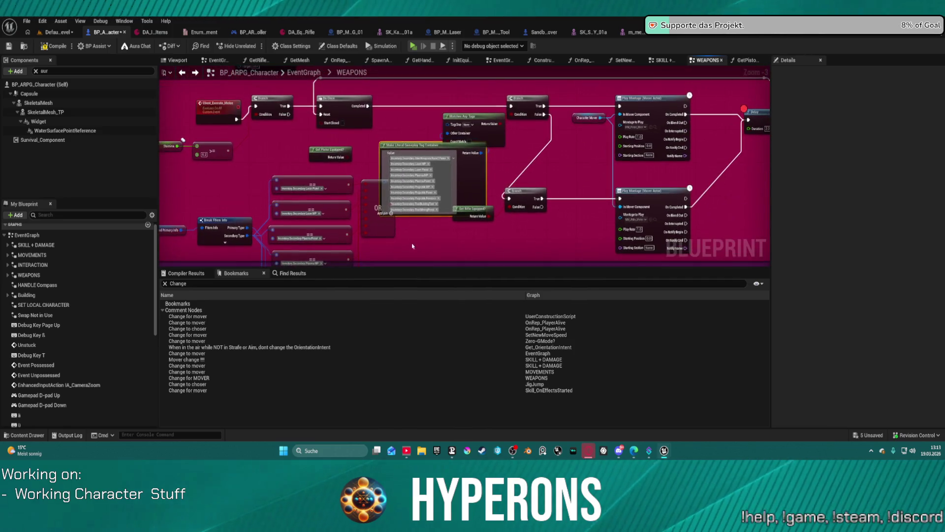
{"action": "left_click_drag", "start_coordinate": [373, 187], "coordinate": [292, 200]}
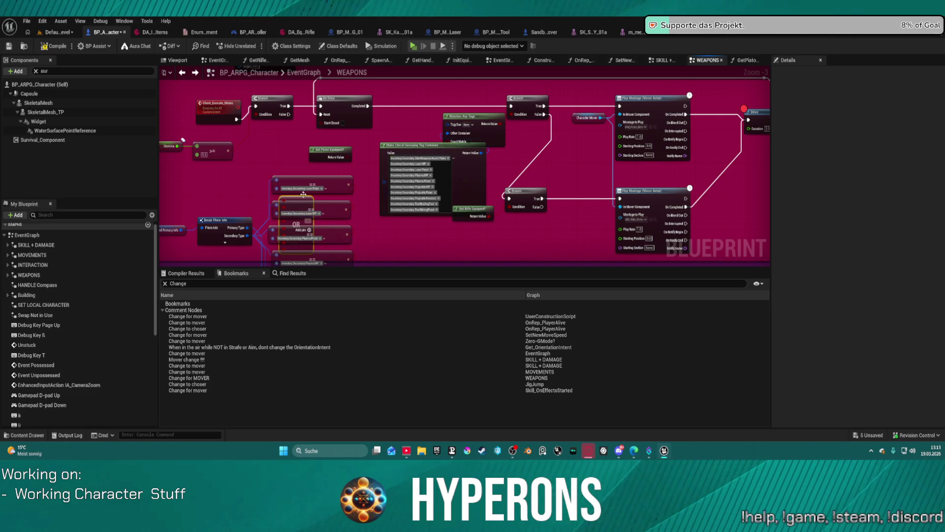
{"action": "left_click_drag", "start_coordinate": [362, 141], "coordinate": [442, 83]}
{"action": "mouse_move", "coordinate": [255, 137]}
{"action": "left_mouse_down"}
{"action": "mouse_move", "coordinate": [411, 241]}
{"action": "mouse_move", "coordinate": [446, 238]}
{"action": "left_mouse_up"}
{"action": "key", "text": "Delete"}
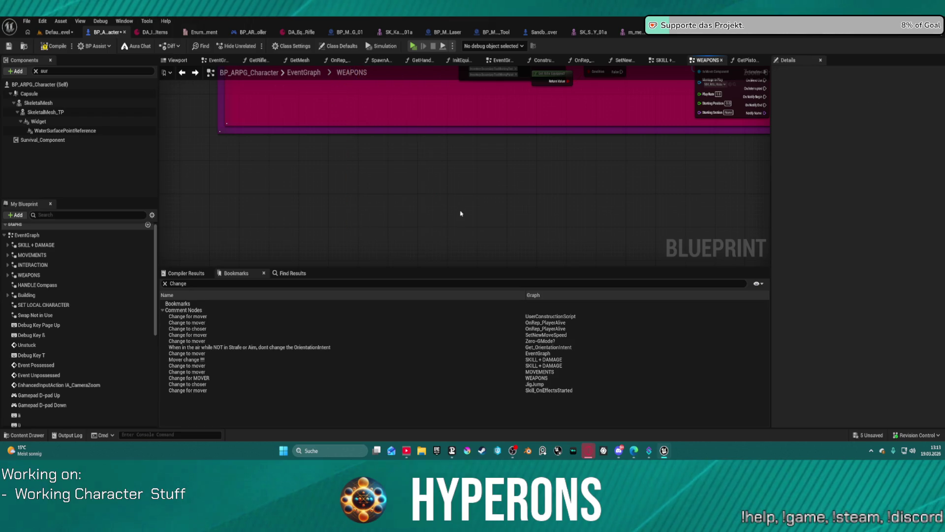
{"action": "scroll", "coordinate": [461, 213], "scroll_direction": "down", "scroll_amount": 2}
- Delete the Get Pistol Equipped and Get Rifle Equipped getter nodes
{"action": "left_click_drag", "start_coordinate": [369, 159], "coordinate": [373, 185]}
{"action": "mouse_move", "coordinate": [283, 177]}
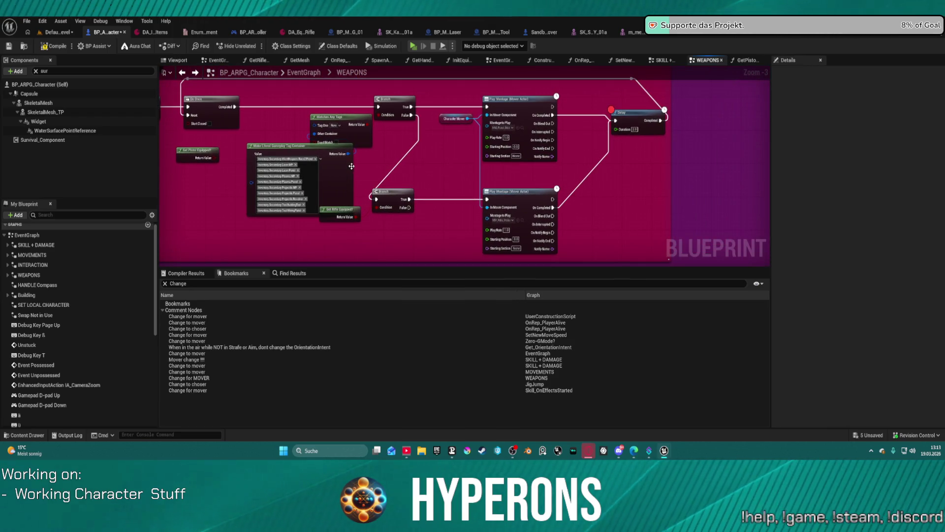
{"action": "mouse_move", "coordinate": [320, 169]}
{"action": "left_mouse_down"}
{"action": "mouse_move", "coordinate": [261, 192]}
{"action": "mouse_move", "coordinate": [226, 134]}
{"action": "left_mouse_up"}
{"action": "left_click", "coordinate": [190, 152]}
{"action": "key", "text": "Delete"}
{"action": "left_click", "coordinate": [334, 213]}
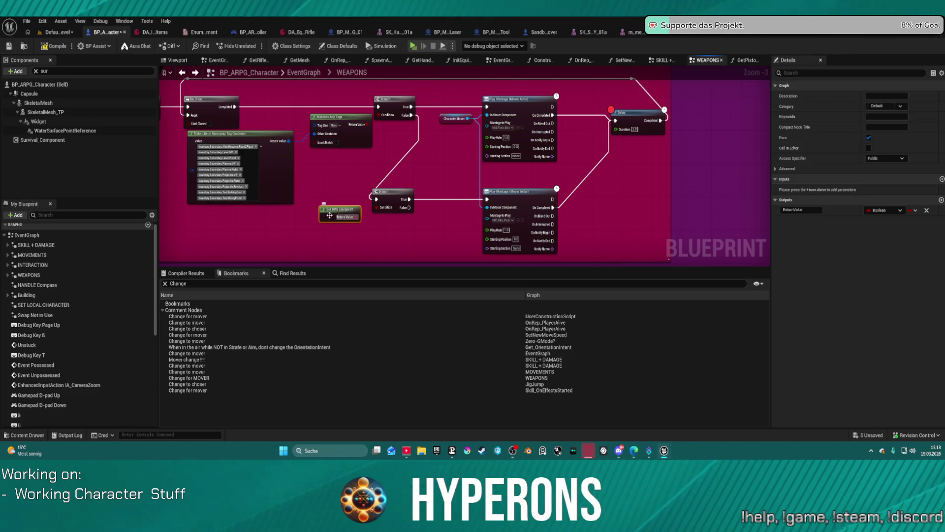
{"action": "key", "text": "Delete"}
- Duplicate the tag container and Matches Any Tags pair below the lower Branch
{"action": "mouse_move", "coordinate": [390, 197]}
{"action": "left_mouse_down"}
{"action": "mouse_move", "coordinate": [422, 197]}
{"action": "mouse_move", "coordinate": [309, 87]}
{"action": "left_mouse_up"}
{"action": "key", "text": "f"}
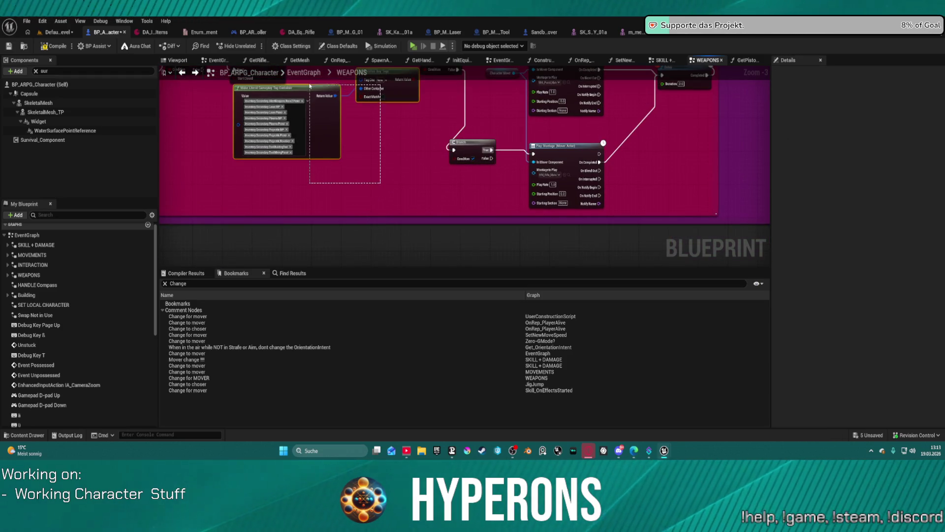
{"action": "left_click", "coordinate": [308, 195]}
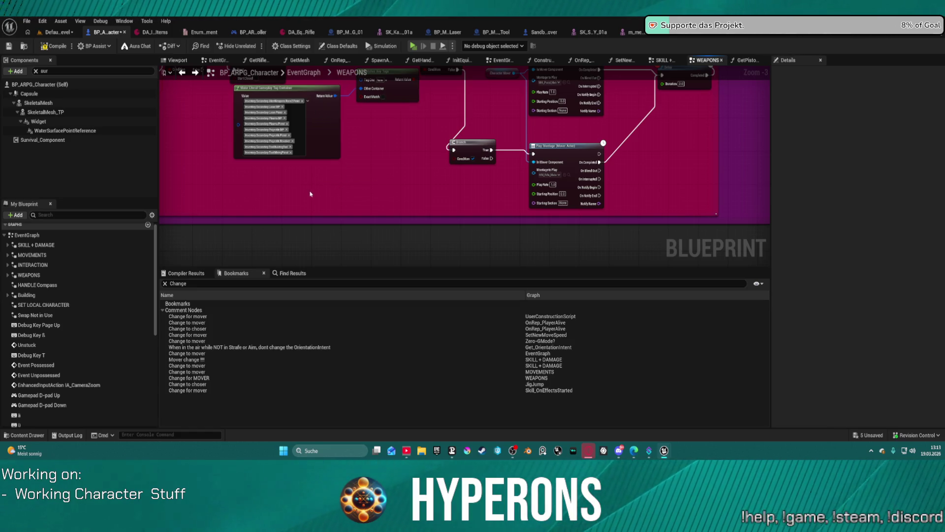
{"action": "key", "text": "ctrl+v"}
{"action": "mouse_move", "coordinate": [421, 195]}
{"action": "left_mouse_down"}
{"action": "mouse_move", "coordinate": [408, 171]}
{"action": "mouse_move", "coordinate": [453, 160]}
{"action": "left_mouse_up"}
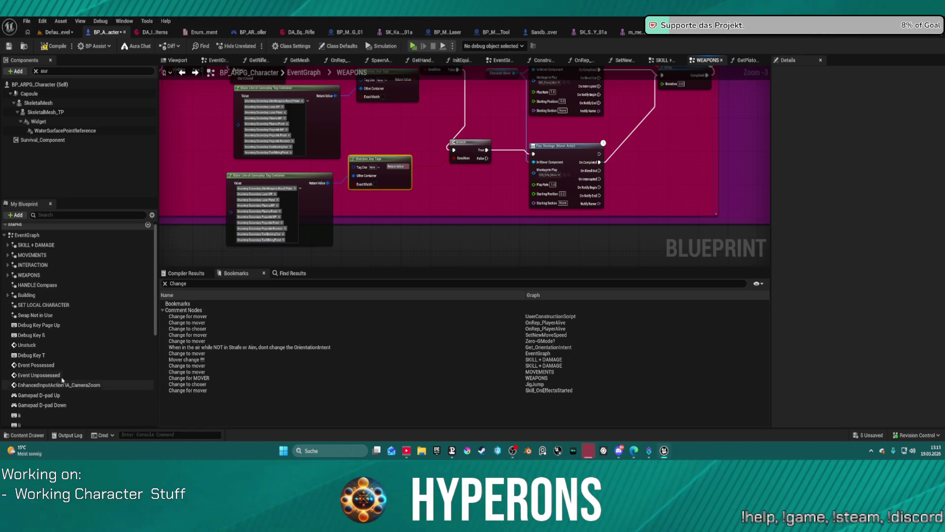
{"action": "scroll", "coordinate": [281, 196], "scroll_direction": "up", "scroll_amount": 2}
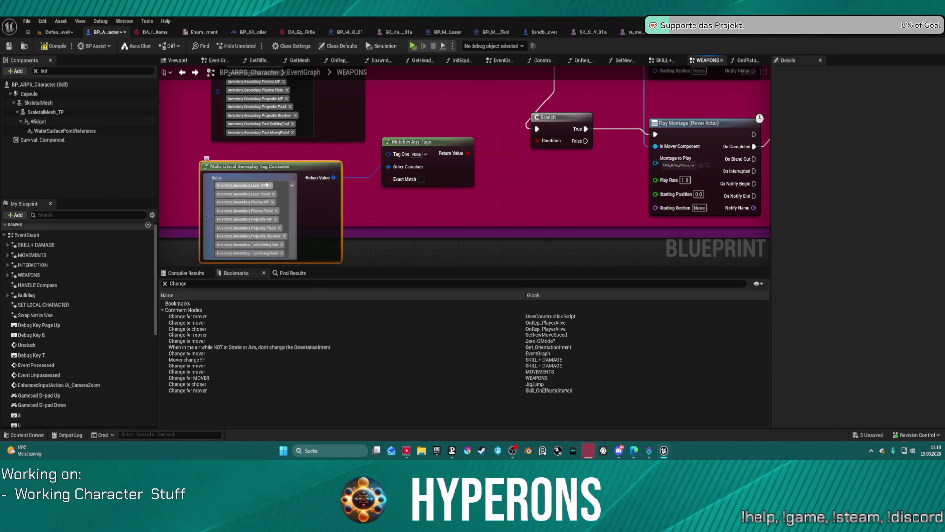
- Remove the Laser, Plasma and Projectile MP/Pistol/Revolver and BuildingTool tags, keeping only Tool
{"action": "left_click", "coordinate": [270, 185]}
{"action": "left_click", "coordinate": [272, 186]}
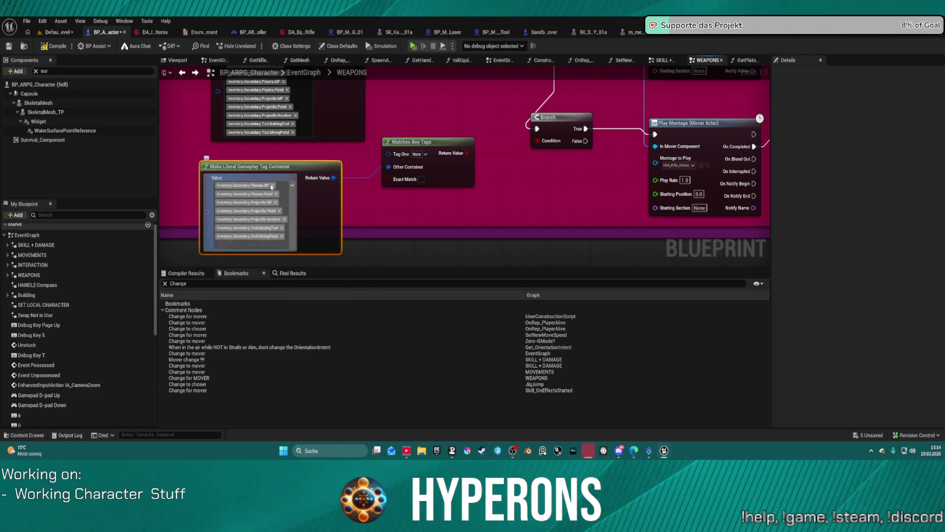
{"action": "left_click", "coordinate": [273, 186]}
{"action": "left_click", "coordinate": [276, 186]}
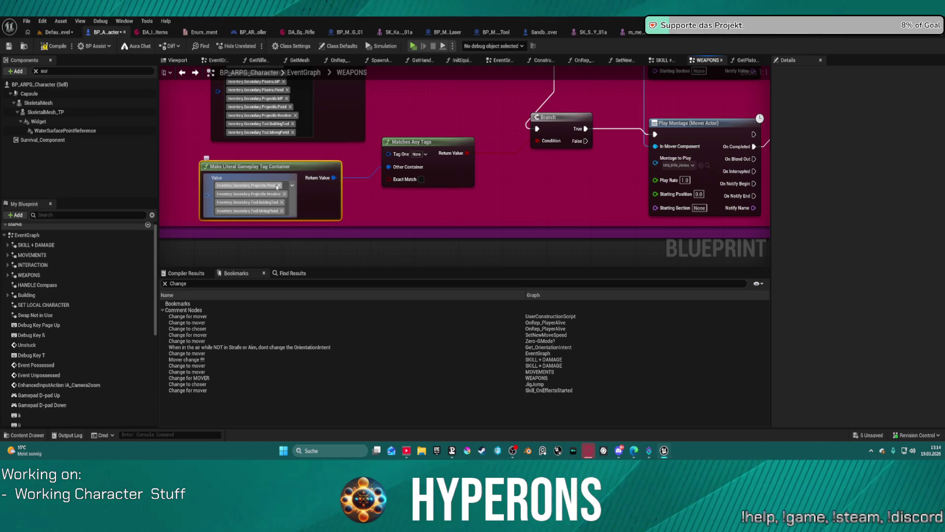
{"action": "left_click", "coordinate": [283, 186]}
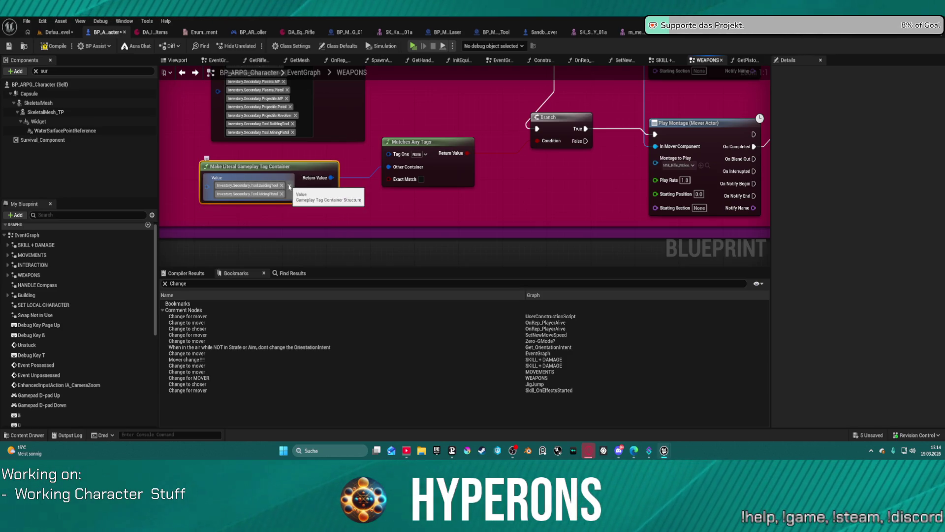
{"action": "left_click", "coordinate": [282, 185]}
{"action": "left_click", "coordinate": [234, 311]}
{"action": "scroll", "coordinate": [236, 296], "scroll_direction": "up", "scroll_amount": 3}
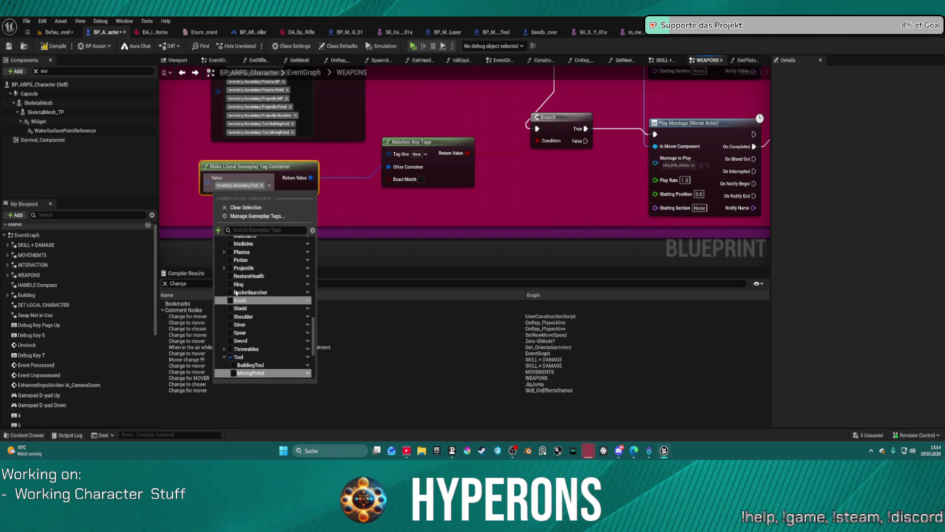
- Add the Projectile Rifle, Shotgun and SniperRifle tags to the new container
{"action": "left_click", "coordinate": [231, 267]}
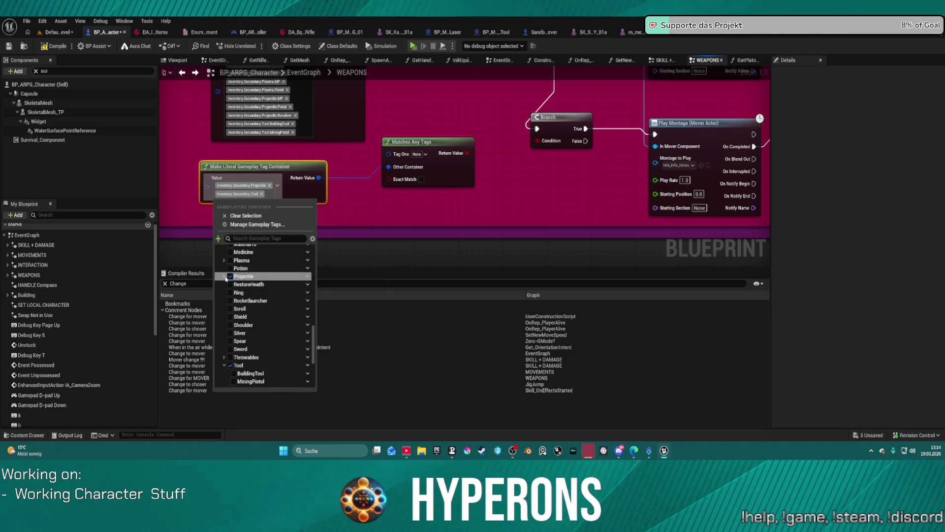
{"action": "left_click", "coordinate": [224, 275]}
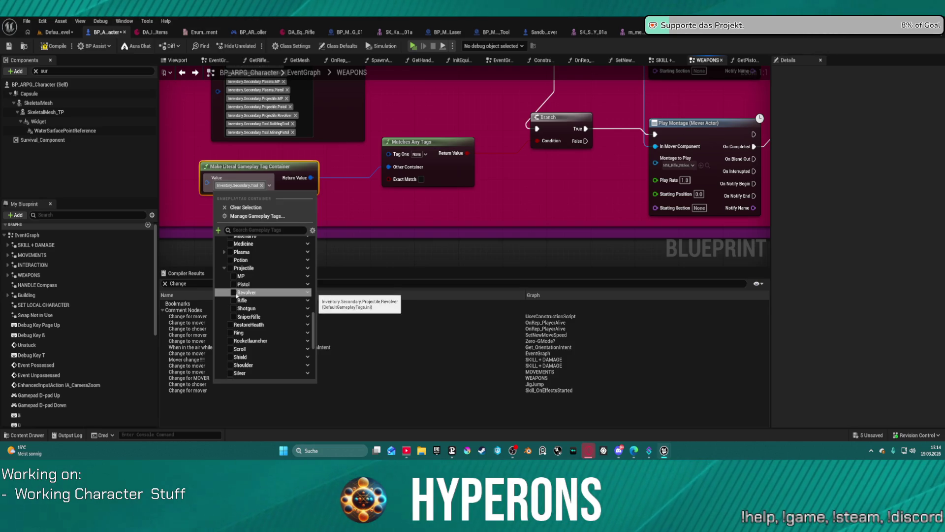
{"action": "left_click", "coordinate": [235, 301]}
{"action": "left_click", "coordinate": [235, 318]}
{"action": "left_click", "coordinate": [235, 334]}
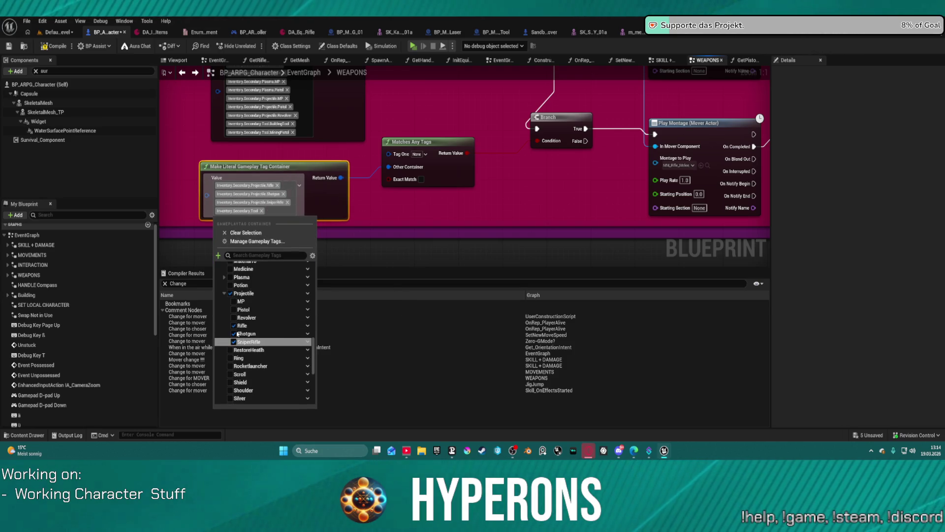
{"action": "scroll", "coordinate": [229, 317], "scroll_direction": "up", "scroll_amount": 2}
- Add the Plasma Rifle, SniperRifle and Shotgun tags plus Laser SniperRifle and Rifle
{"action": "left_click", "coordinate": [225, 314]}
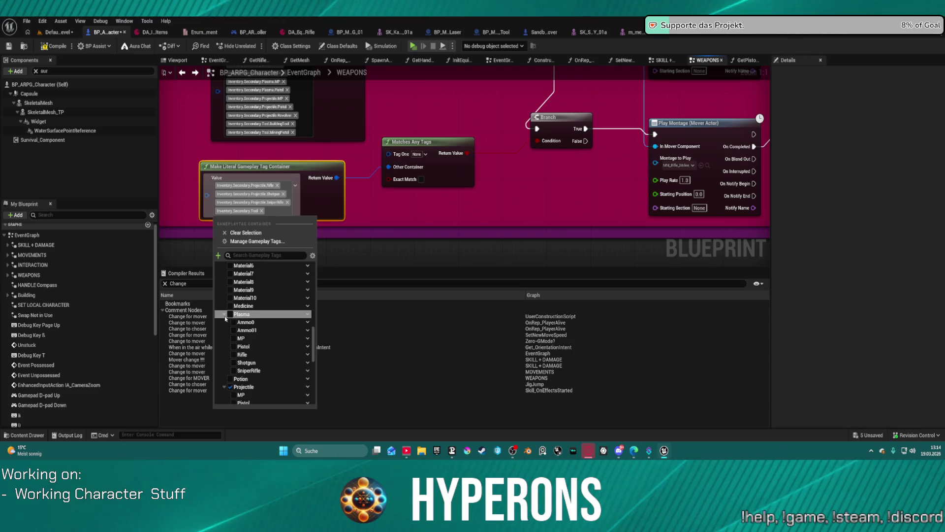
{"action": "left_click", "coordinate": [236, 370]}
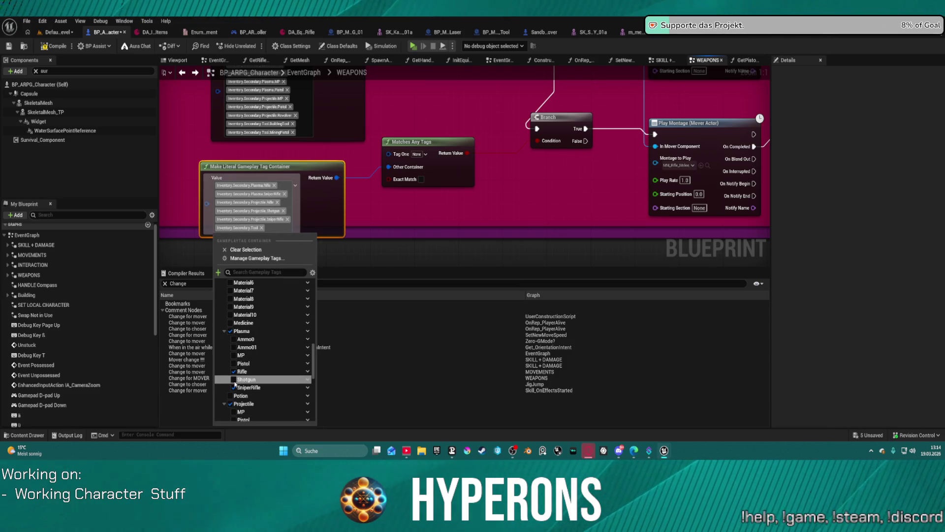
{"action": "left_click", "coordinate": [235, 379]}
{"action": "scroll", "coordinate": [231, 322], "scroll_direction": "up", "scroll_amount": 2}
{"action": "scroll", "coordinate": [232, 321], "scroll_direction": "up", "scroll_amount": 3}
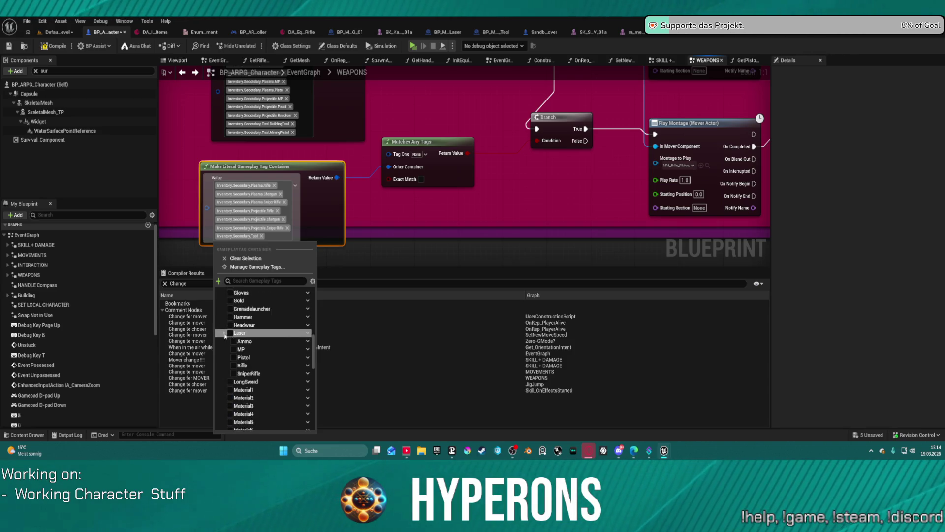
{"action": "left_click", "coordinate": [226, 334]}
{"action": "left_click", "coordinate": [234, 368]}
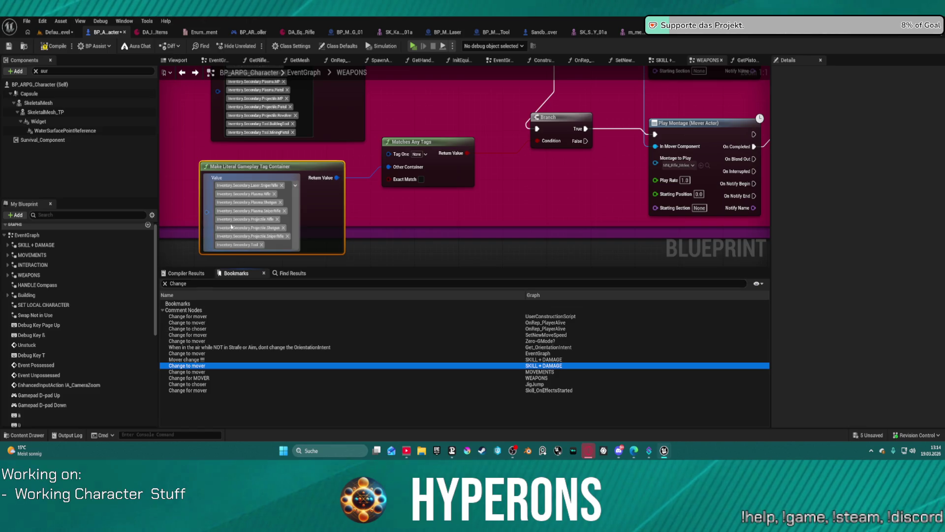
{"action": "left_click", "coordinate": [294, 185]}
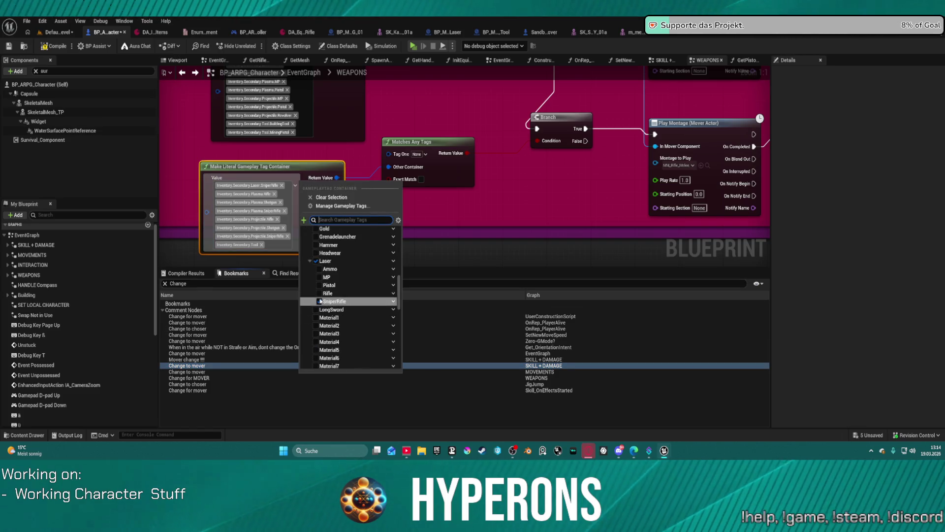
{"action": "left_click", "coordinate": [317, 293]}
{"action": "scroll", "coordinate": [340, 288], "scroll_direction": "up", "scroll_amount": 3}
{"action": "scroll", "coordinate": [350, 274], "scroll_direction": "up", "scroll_amount": 3}
{"action": "scroll", "coordinate": [349, 274], "scroll_direction": "up", "scroll_amount": 3}
{"action": "scroll", "coordinate": [325, 282], "scroll_direction": "up", "scroll_amount": 3}
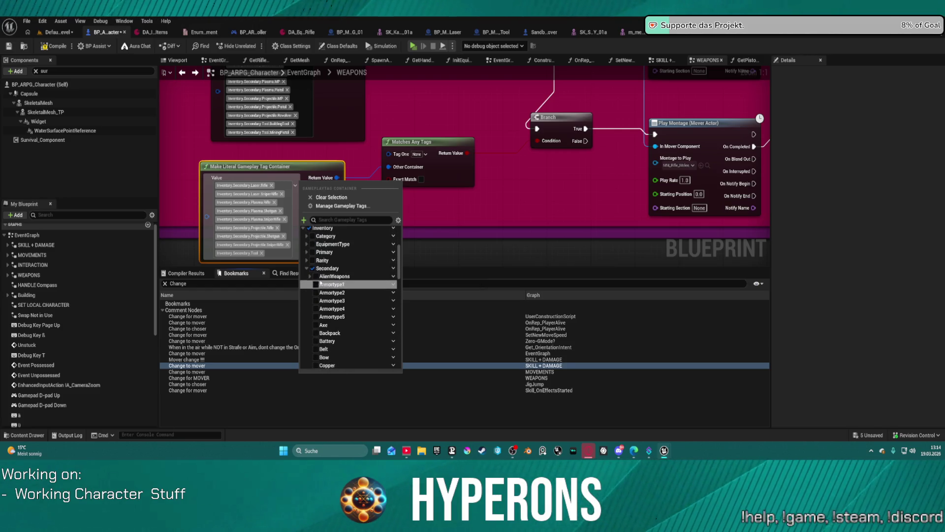
- Add the AlienWeapons Race2 Blaster, Rifle and SniperRifle tags
{"action": "left_click", "coordinate": [310, 276]}
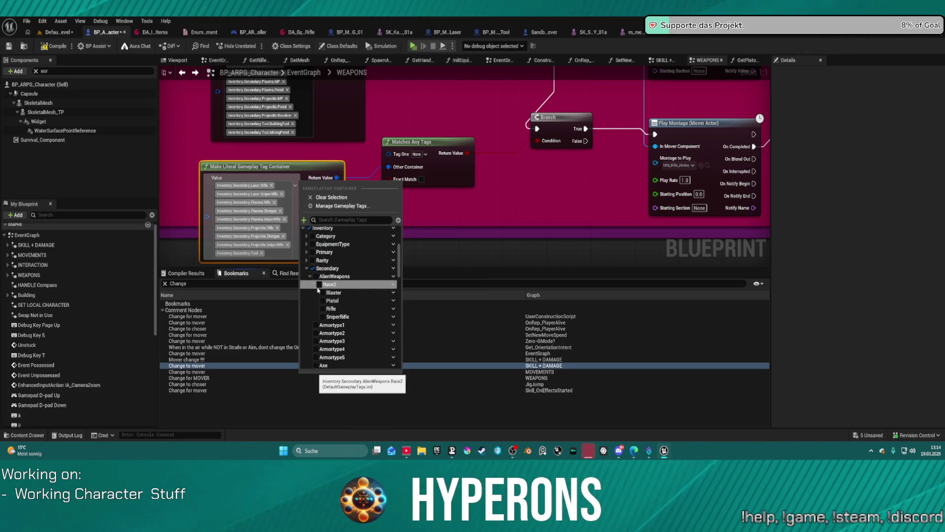
{"action": "left_click", "coordinate": [321, 293]}
{"action": "left_click", "coordinate": [334, 309]}
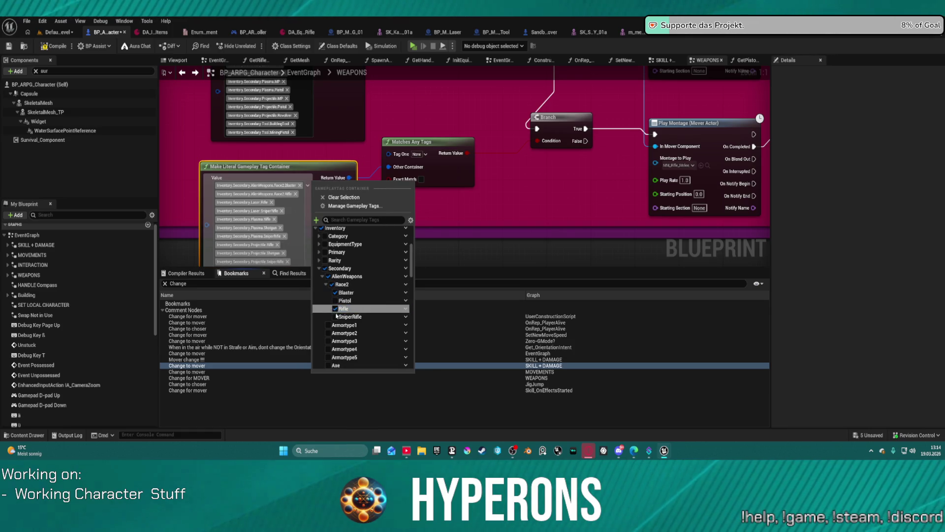
{"action": "left_click", "coordinate": [321, 165]}
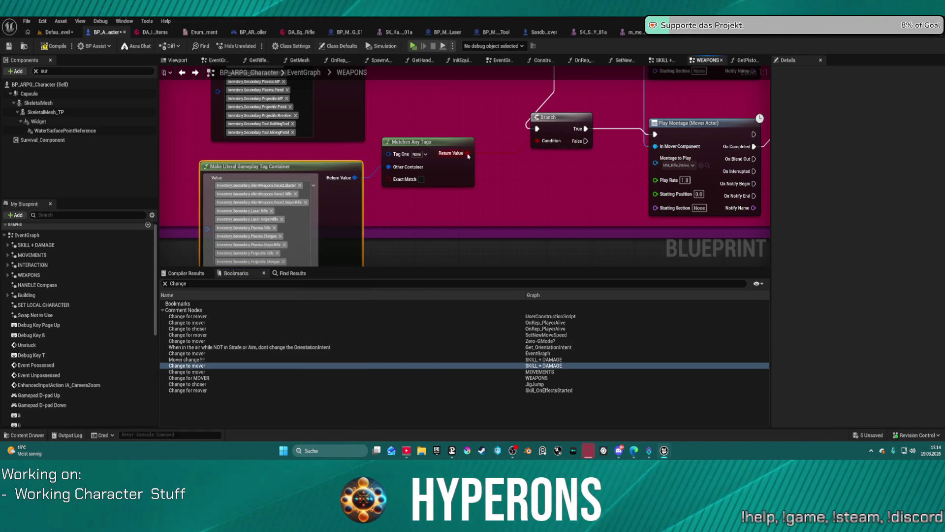
{"action": "scroll", "coordinate": [491, 196], "scroll_direction": "down", "scroll_amount": 3}
{"action": "scroll", "coordinate": [492, 185], "scroll_direction": "up", "scroll_amount": 3}
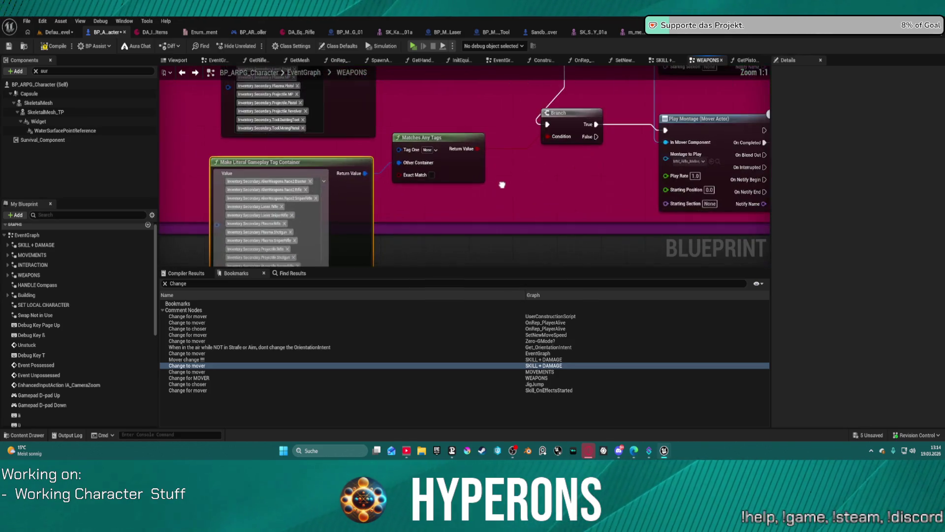
{"action": "scroll", "coordinate": [473, 188], "scroll_direction": "down", "scroll_amount": 1}
- Filter the My Blueprint member list to 'get pis' so only GetPistolEquipped? shows
{"action": "left_click_drag", "start_coordinate": [432, 193], "coordinate": [442, 140]}
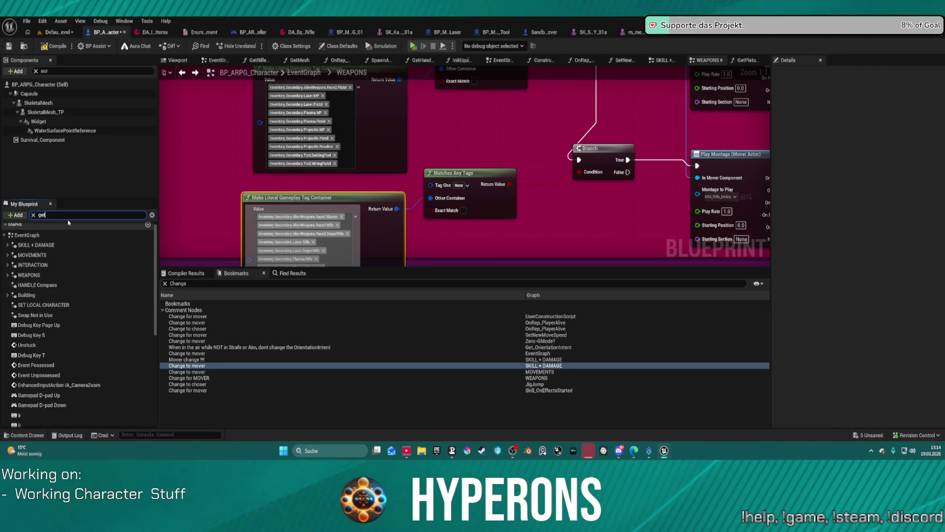
{"action": "scroll", "coordinate": [79, 313], "scroll_direction": "down", "scroll_amount": 5}
{"action": "scroll", "coordinate": [80, 313], "scroll_direction": "down", "scroll_amount": 5}
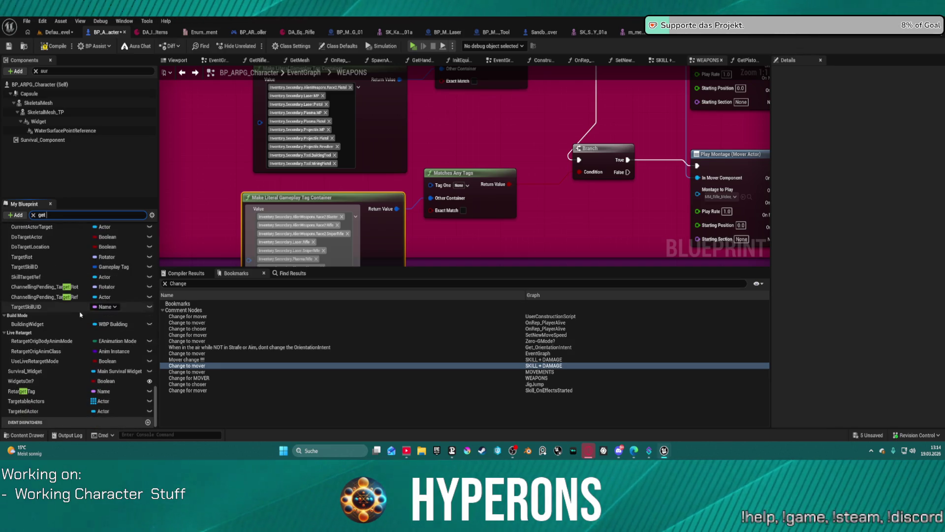
{"action": "mouse_move", "coordinate": [22, 391]}
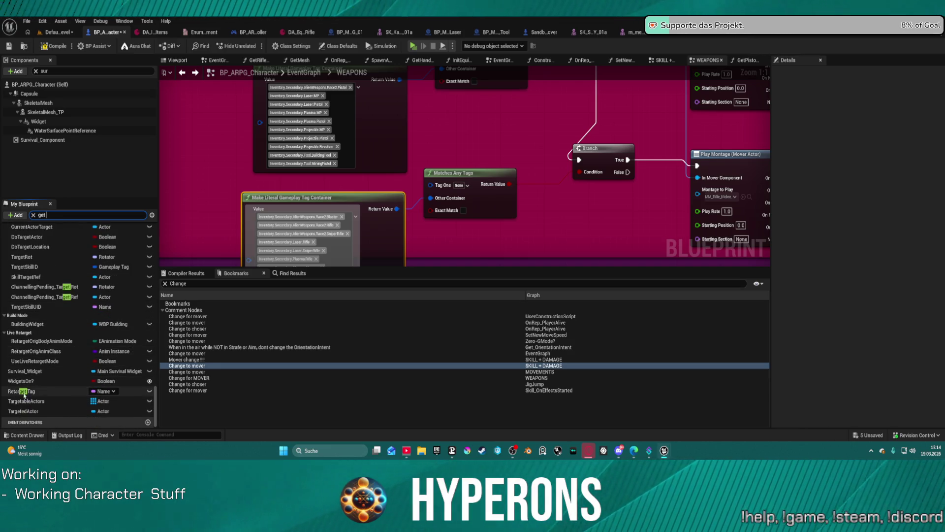
{"action": "scroll", "coordinate": [47, 382], "scroll_direction": "up", "scroll_amount": 5}
{"action": "scroll", "coordinate": [47, 381], "scroll_direction": "up", "scroll_amount": 5}
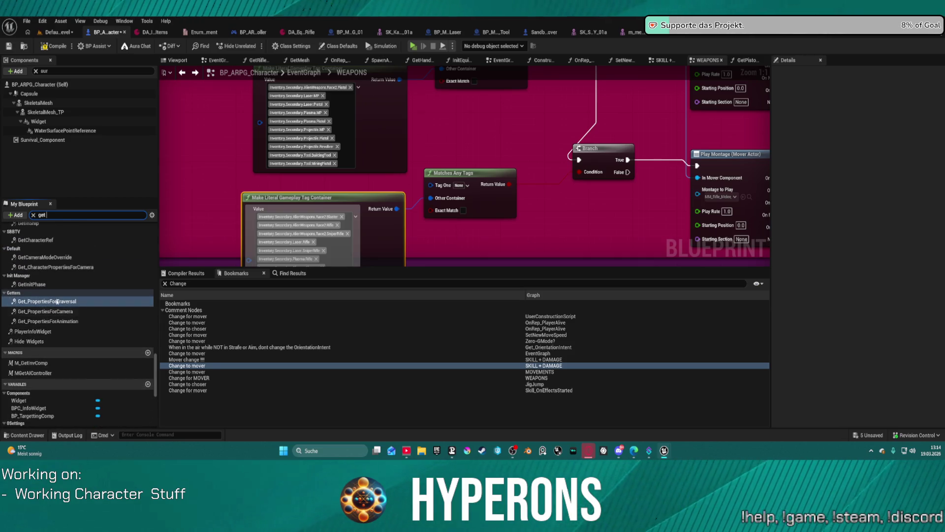
{"action": "scroll", "coordinate": [45, 310], "scroll_direction": "up", "scroll_amount": 5}
{"action": "scroll", "coordinate": [63, 298], "scroll_direction": "up", "scroll_amount": 5}
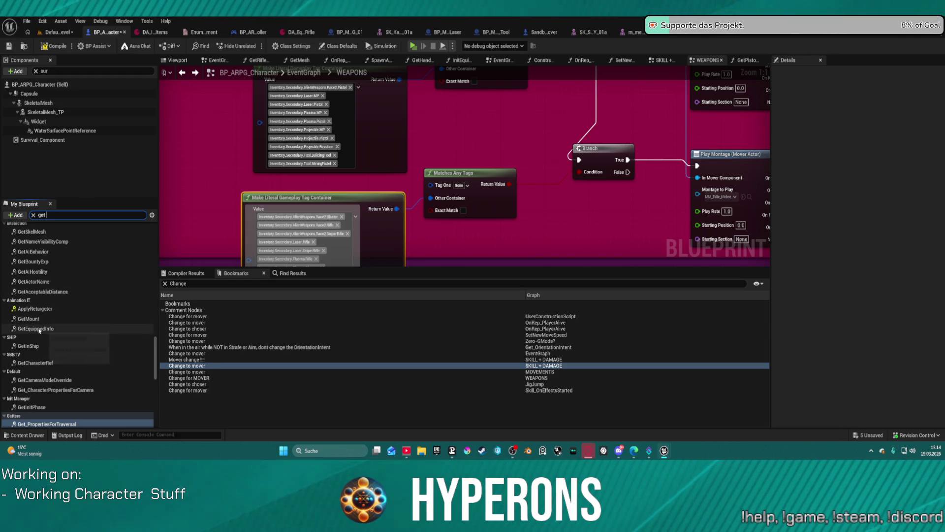
{"action": "scroll", "coordinate": [41, 328], "scroll_direction": "up", "scroll_amount": 3}
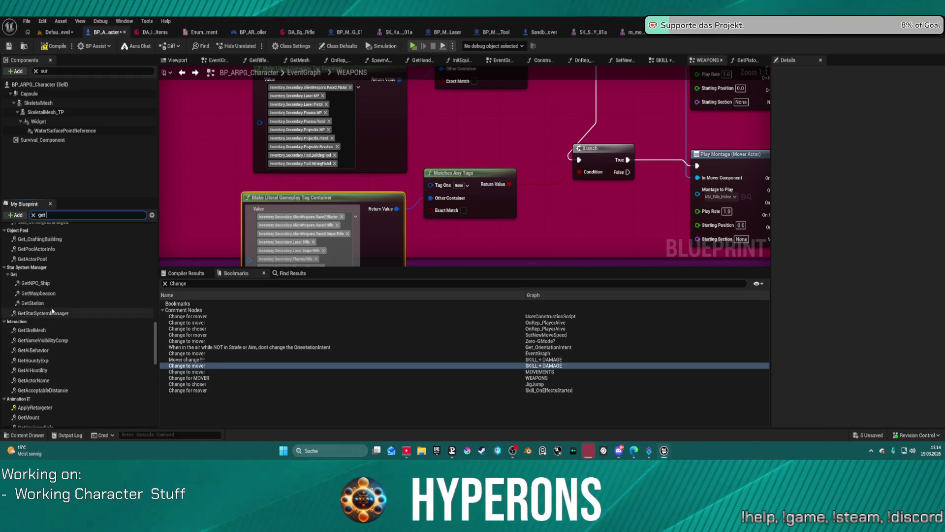
{"action": "scroll", "coordinate": [47, 312], "scroll_direction": "up", "scroll_amount": 2}
{"action": "scroll", "coordinate": [53, 308], "scroll_direction": "up", "scroll_amount": 3}
{"action": "scroll", "coordinate": [53, 308], "scroll_direction": "up", "scroll_amount": 2}
{"action": "scroll", "coordinate": [54, 309], "scroll_direction": "up", "scroll_amount": 2}
{"action": "scroll", "coordinate": [55, 309], "scroll_direction": "up", "scroll_amount": 2}
{"action": "scroll", "coordinate": [57, 309], "scroll_direction": "up", "scroll_amount": 2}
{"action": "scroll", "coordinate": [57, 303], "scroll_direction": "up", "scroll_amount": 2}
{"action": "scroll", "coordinate": [52, 303], "scroll_direction": "up", "scroll_amount": 1}
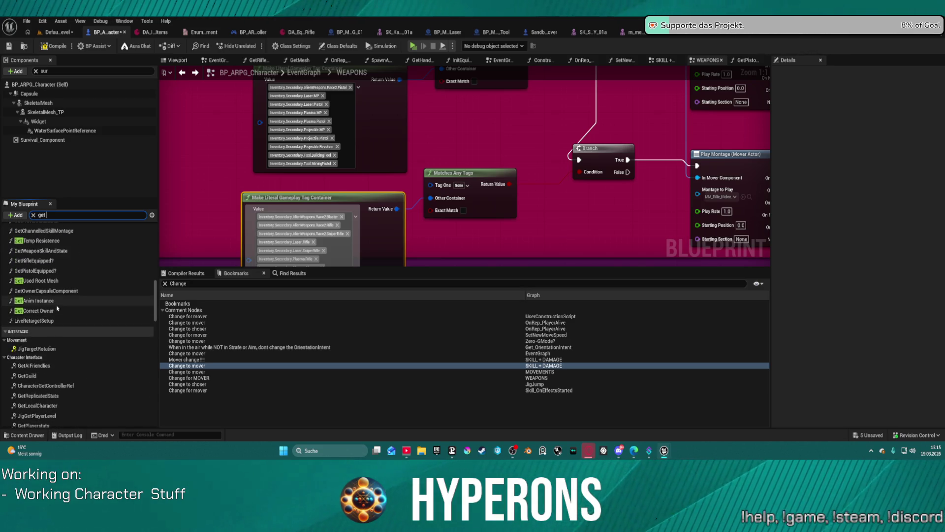
{"action": "scroll", "coordinate": [44, 299], "scroll_direction": "up", "scroll_amount": 2}
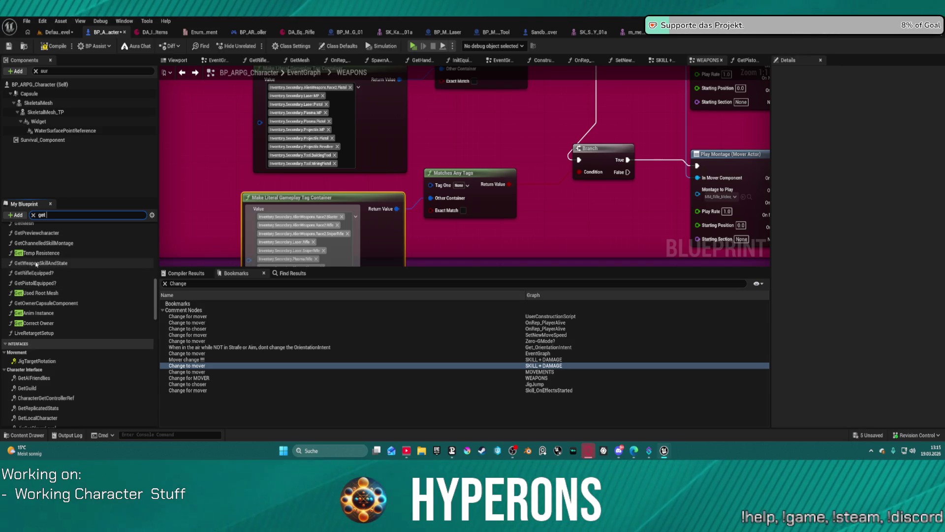
{"action": "scroll", "coordinate": [45, 312], "scroll_direction": "up", "scroll_amount": 1}
{"action": "scroll", "coordinate": [45, 306], "scroll_direction": "up", "scroll_amount": 2}
{"action": "scroll", "coordinate": [46, 300], "scroll_direction": "up", "scroll_amount": 1}
{"action": "scroll", "coordinate": [46, 294], "scroll_direction": "down", "scroll_amount": 5}
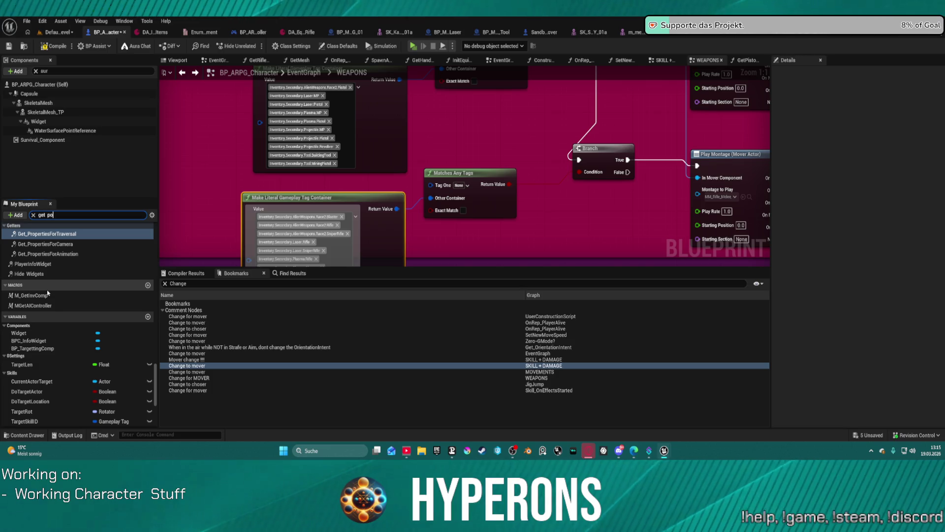
{"action": "key", "text": "BackSpace"}
{"action": "type", "text": "is"}
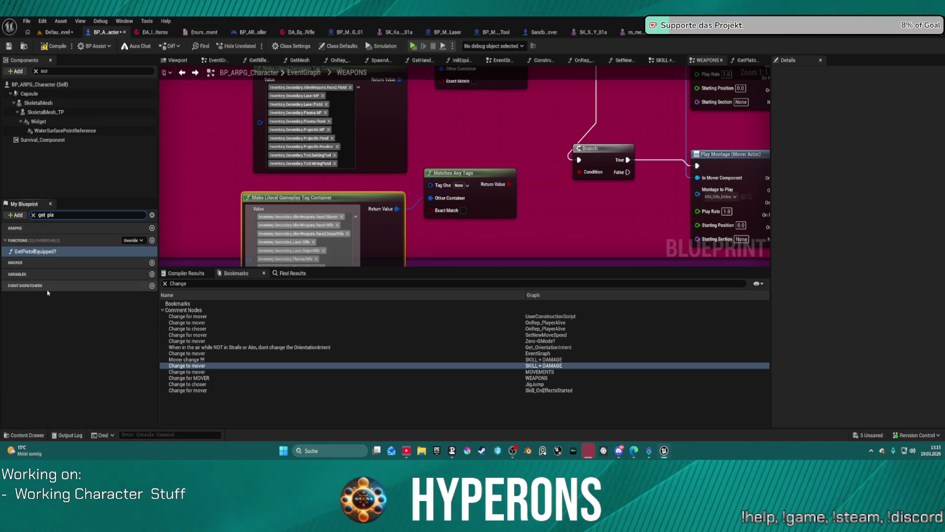
- Move GetPistolEquipped?'s Equipped Primary Info and Break Item Info nodes left, then return to WEAPONS
{"action": "double_click", "coordinate": [29, 252]}
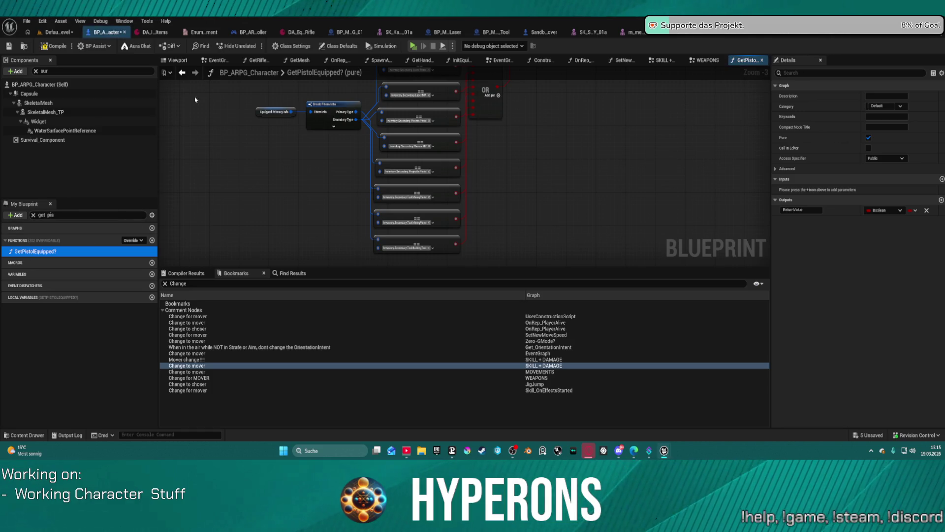
{"action": "left_click_drag", "start_coordinate": [239, 103], "coordinate": [334, 143]}
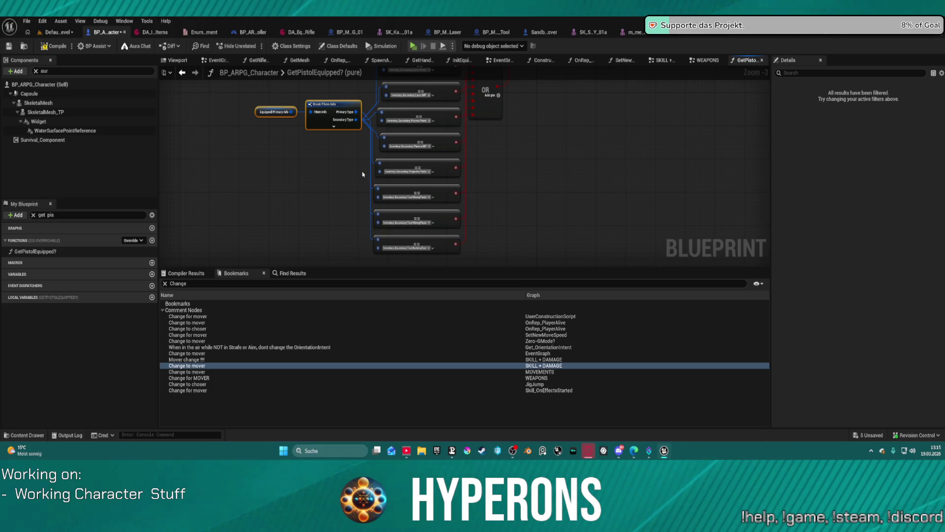
{"action": "left_click_drag", "start_coordinate": [354, 177], "coordinate": [340, 202]}
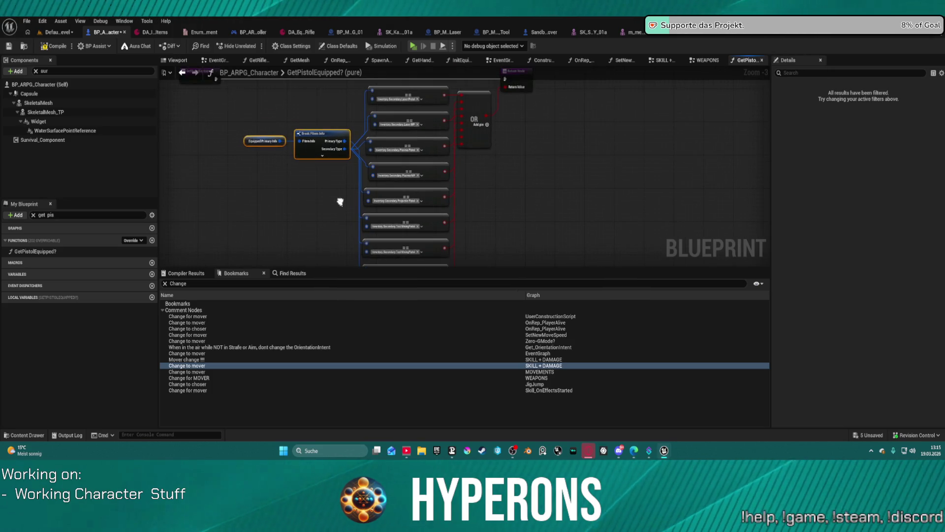
{"action": "mouse_move", "coordinate": [316, 137]}
{"action": "left_mouse_down"}
{"action": "mouse_move", "coordinate": [213, 169]}
{"action": "mouse_move", "coordinate": [206, 205]}
{"action": "mouse_move", "coordinate": [227, 227]}
{"action": "mouse_move", "coordinate": [219, 222]}
{"action": "mouse_move", "coordinate": [227, 209]}
{"action": "left_mouse_up"}
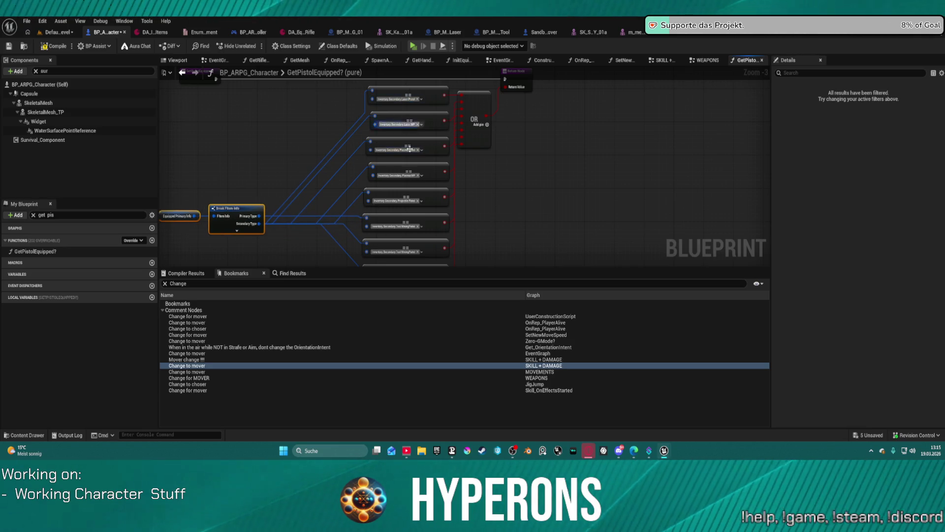
{"action": "mouse_move", "coordinate": [483, 190]}
{"action": "left_mouse_down"}
{"action": "mouse_move", "coordinate": [475, 147]}
{"action": "mouse_move", "coordinate": [465, 190]}
{"action": "mouse_move", "coordinate": [500, 168]}
{"action": "left_mouse_up"}
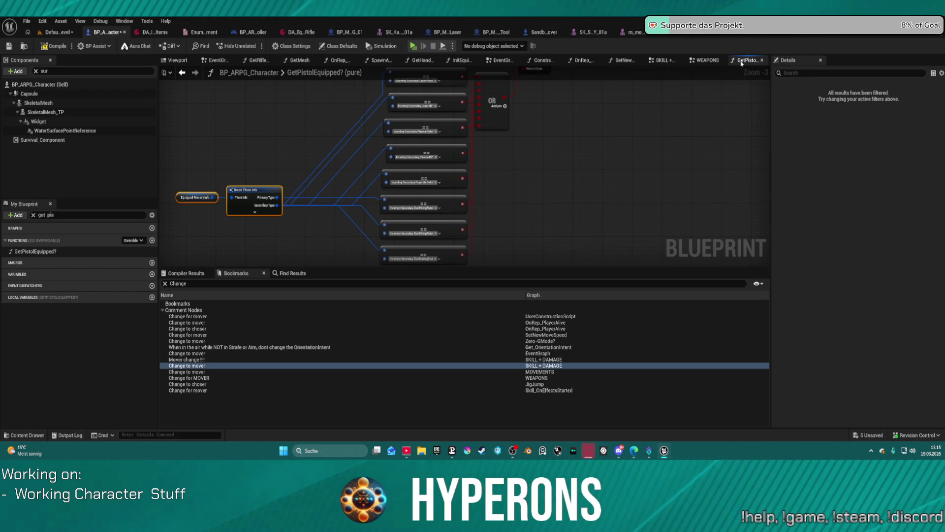
{"action": "left_click", "coordinate": [182, 73]}
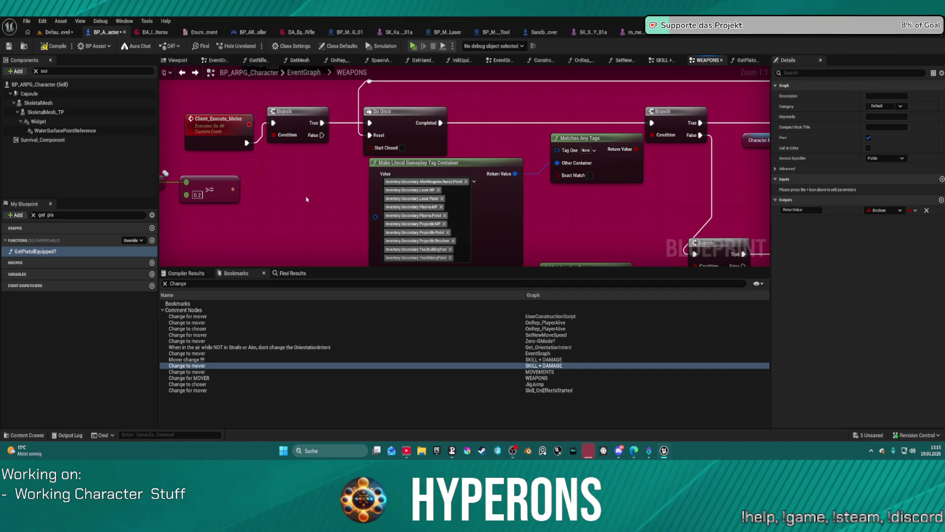
{"action": "scroll", "coordinate": [306, 198], "scroll_direction": "down", "scroll_amount": 4}
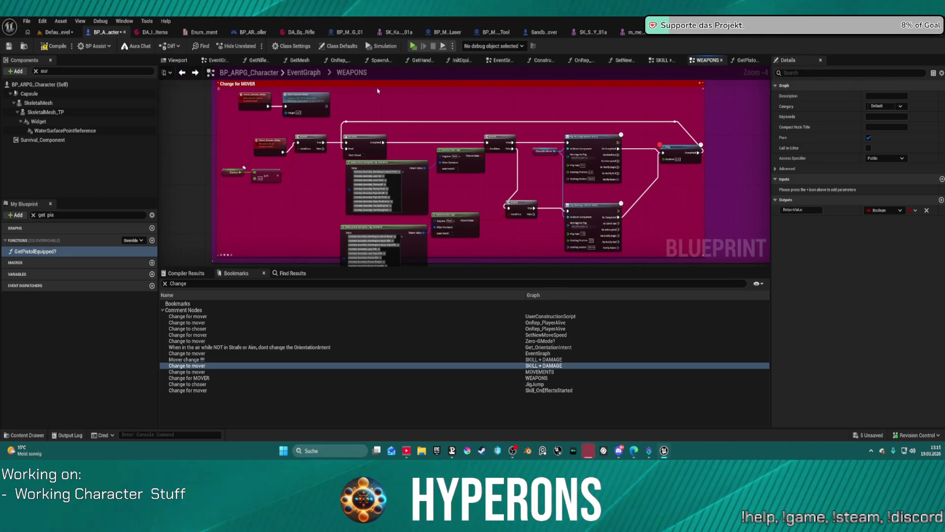
- Copy the Equipped Primary Info and Break Item Info nodes into the WEAPONS graph
{"action": "left_click", "coordinate": [749, 61]}
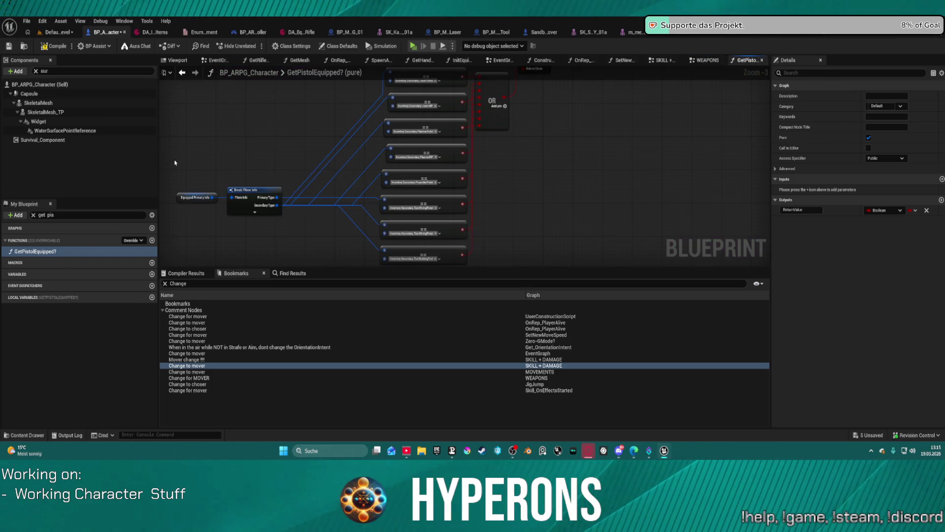
{"action": "left_click_drag", "start_coordinate": [175, 162], "coordinate": [266, 224]}
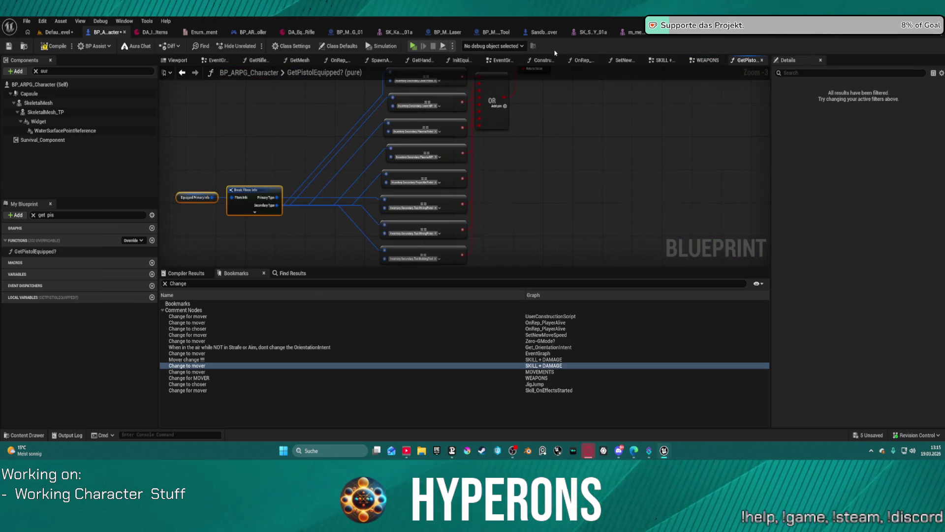
{"action": "left_click", "coordinate": [707, 61]}
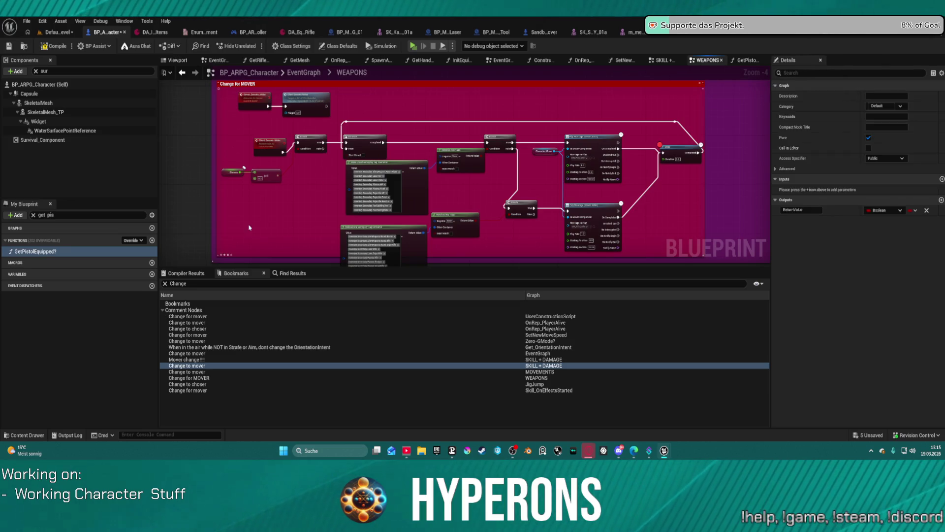
{"action": "scroll", "coordinate": [260, 221], "scroll_direction": "up", "scroll_amount": 5}
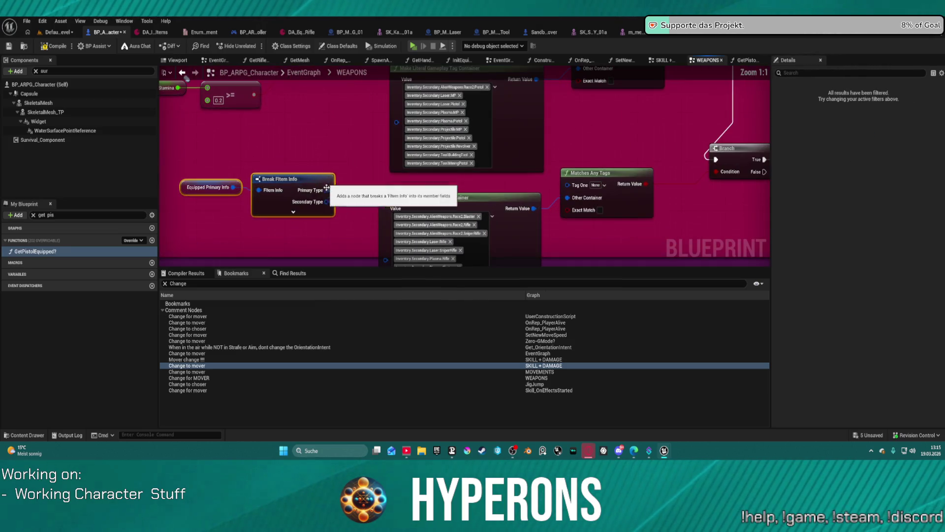
{"action": "left_click_drag", "start_coordinate": [349, 138], "coordinate": [344, 188]}
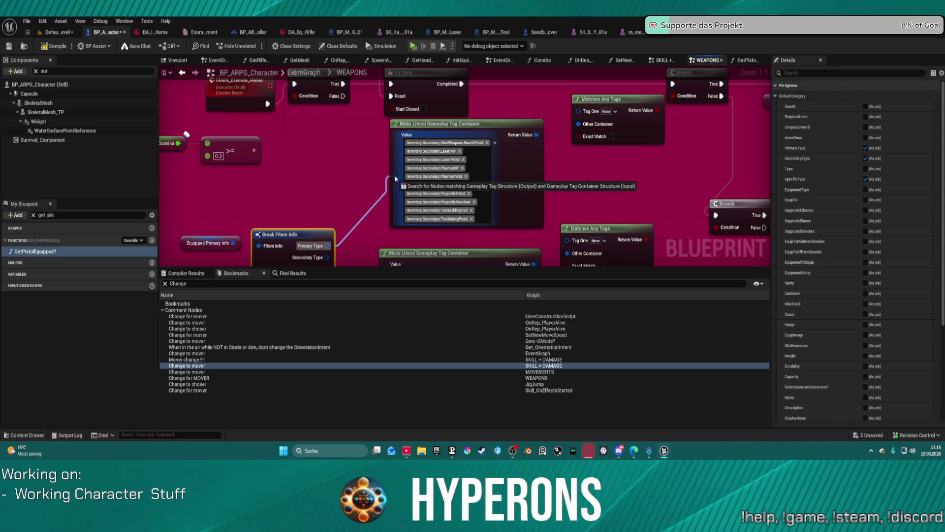
{"action": "left_click_drag", "start_coordinate": [322, 186], "coordinate": [295, 157]}
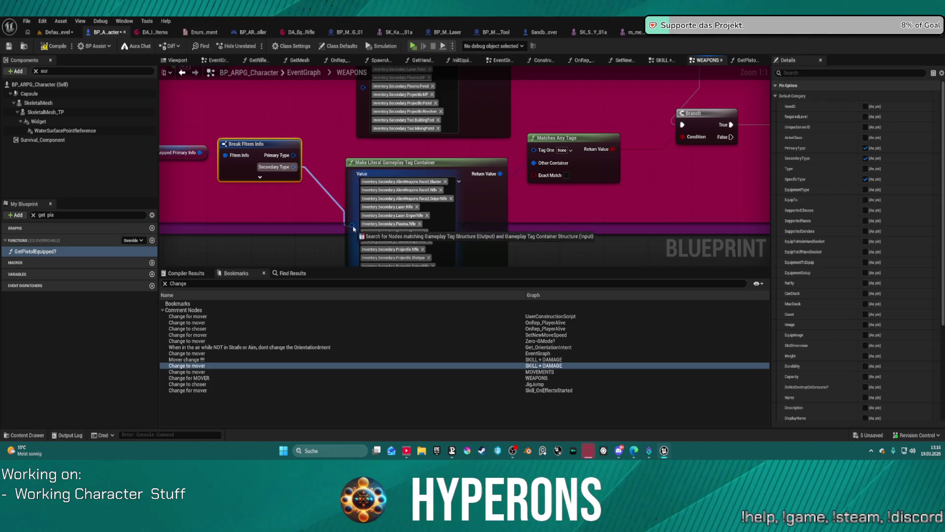
- Wire Break FItem Info's Secondary Type into Matches Any Tag's Tag One pin
{"action": "left_click_drag", "start_coordinate": [342, 220], "coordinate": [344, 215]}
{"action": "left_click_drag", "start_coordinate": [290, 172], "coordinate": [404, 157]}
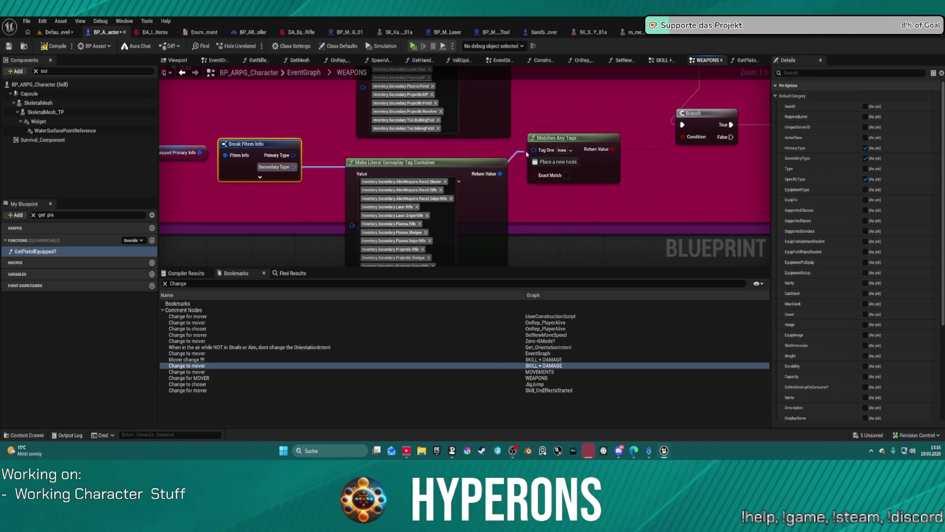
{"action": "left_click_drag", "start_coordinate": [534, 150], "coordinate": [535, 150]}
{"action": "left_click", "coordinate": [292, 167]}
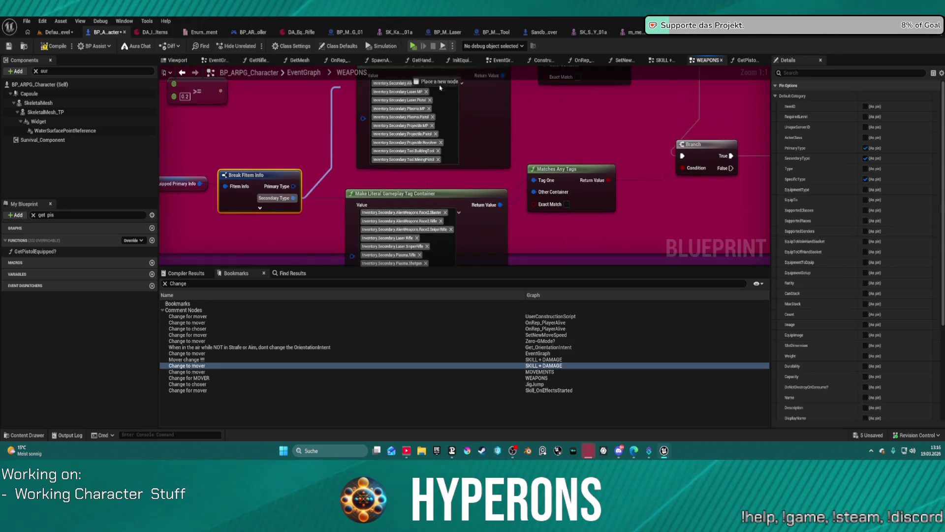
{"action": "scroll", "coordinate": [291, 192], "scroll_direction": "up", "scroll_amount": 3}
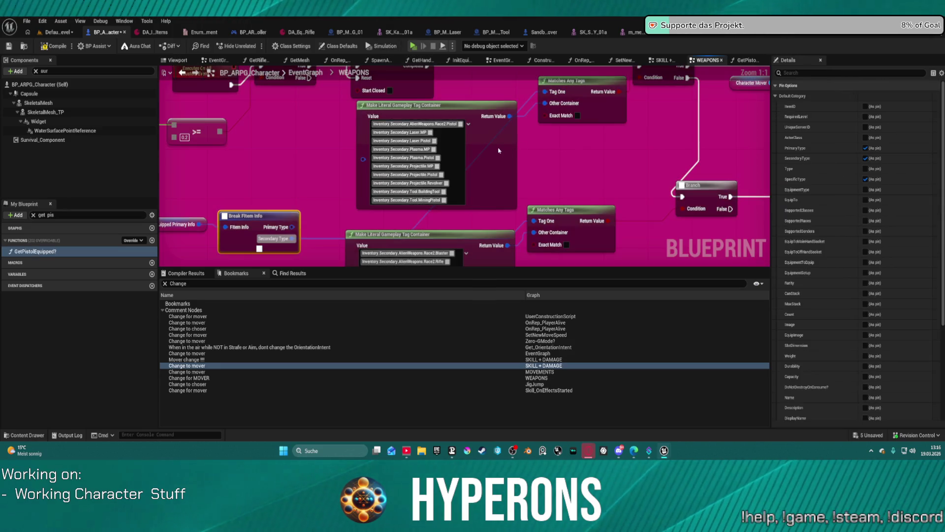
{"action": "left_click", "coordinate": [496, 150]}
{"action": "scroll", "coordinate": [496, 149], "scroll_direction": "down", "scroll_amount": 5}
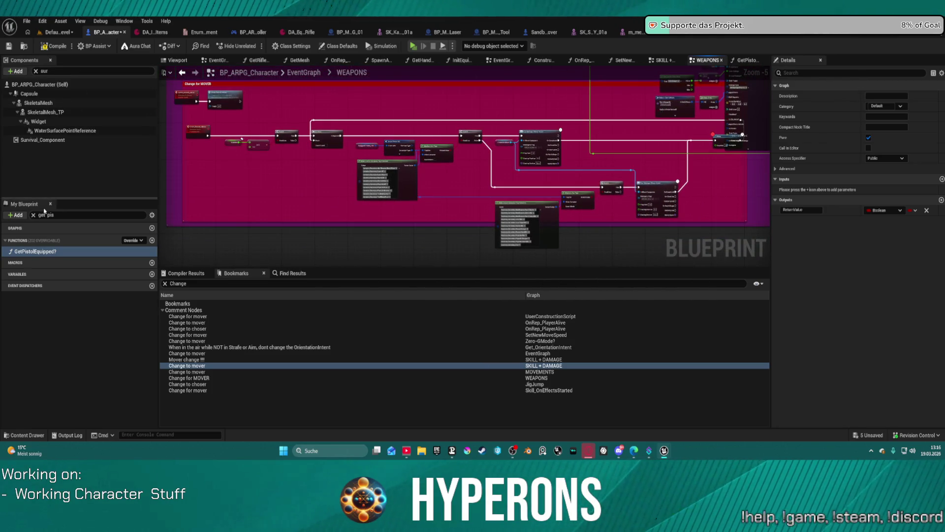
- Delete the GetPistolEquipped? function and confirm the warning
{"action": "left_click", "coordinate": [51, 252]}
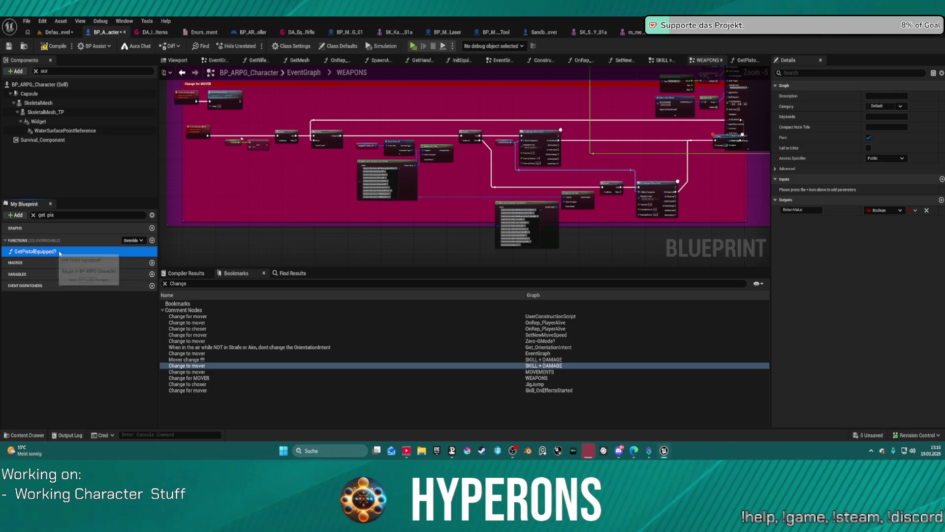
{"action": "left_click", "coordinate": [43, 256]}
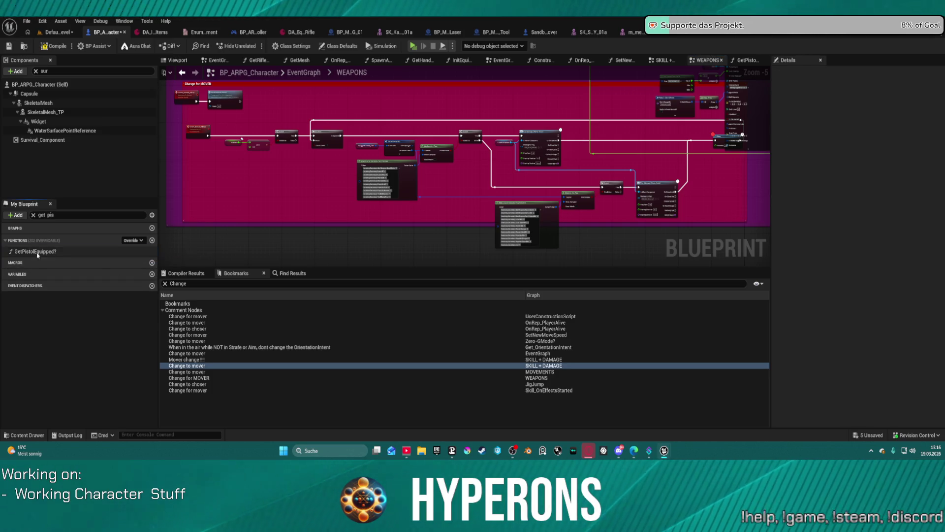
{"action": "left_click", "coordinate": [37, 253]}
{"action": "key", "text": "Delete"}
{"action": "left_click", "coordinate": [526, 247]}
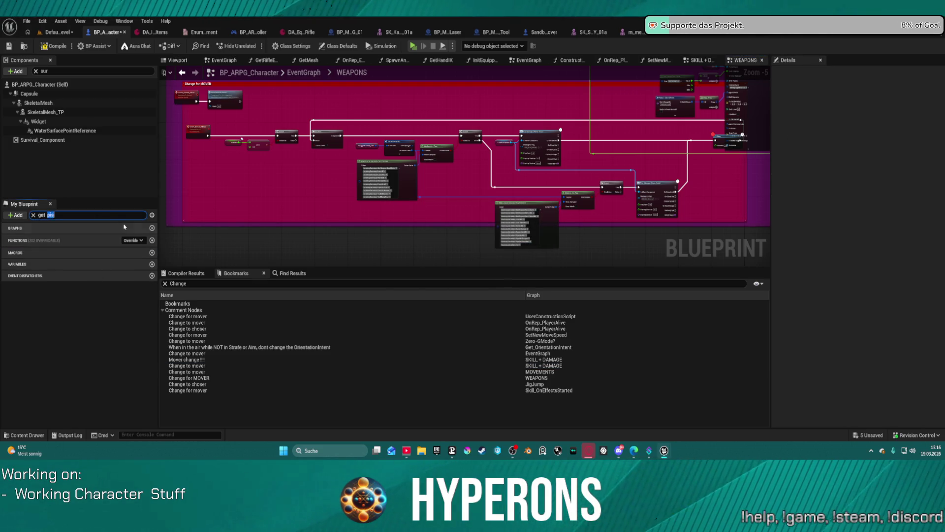
- Find and delete the GetRifleEquipped? function, confirm, and clear the search
{"action": "key", "text": "BackSpace"}
{"action": "type", "text": "if"}
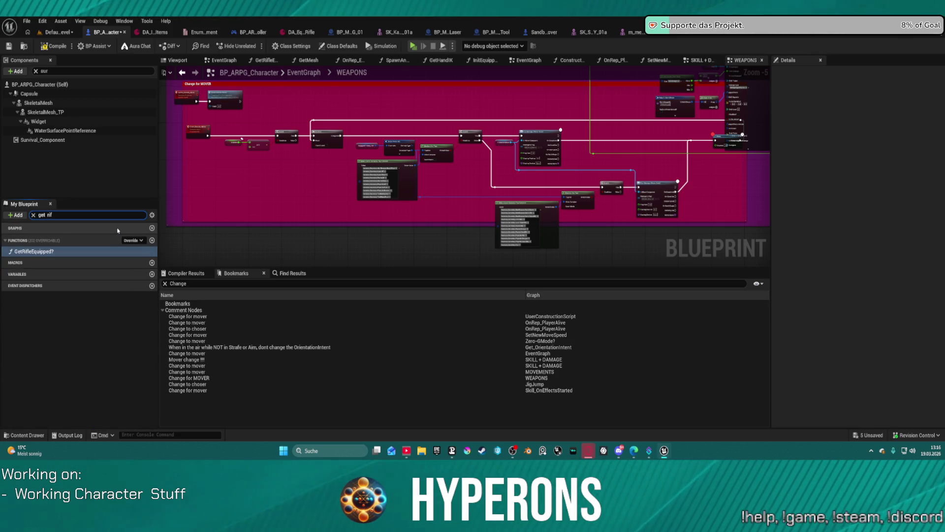
{"action": "left_click", "coordinate": [37, 251]}
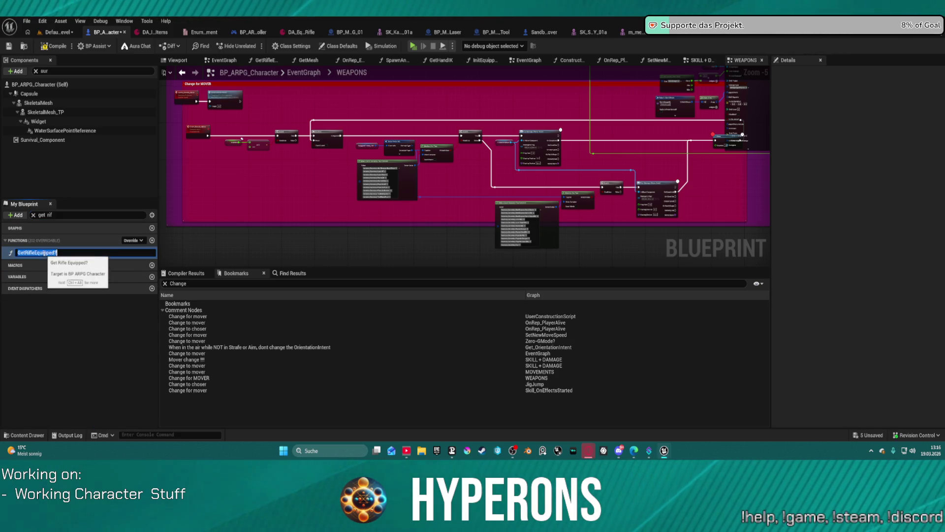
{"action": "key", "text": "F2"}
{"action": "key", "text": "BackSpace"}
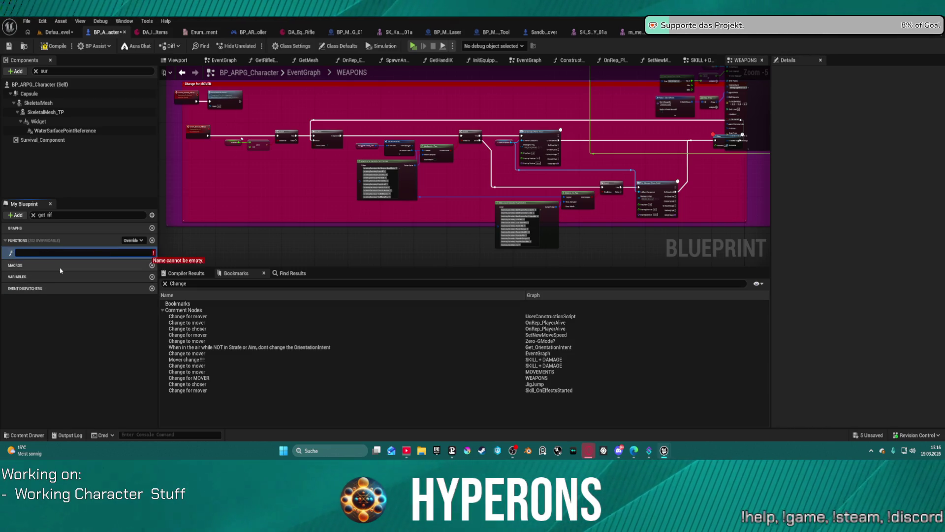
{"action": "key", "text": "Escape"}
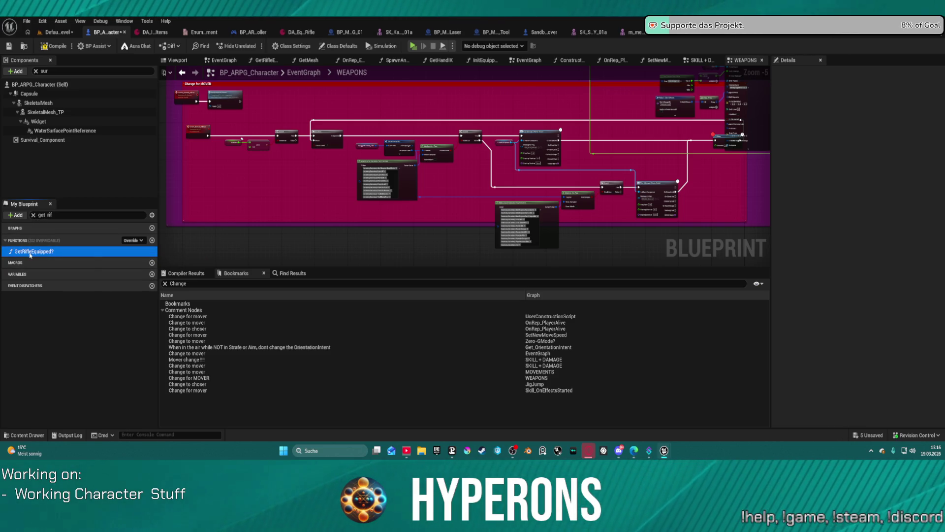
{"action": "key", "text": "Delete"}
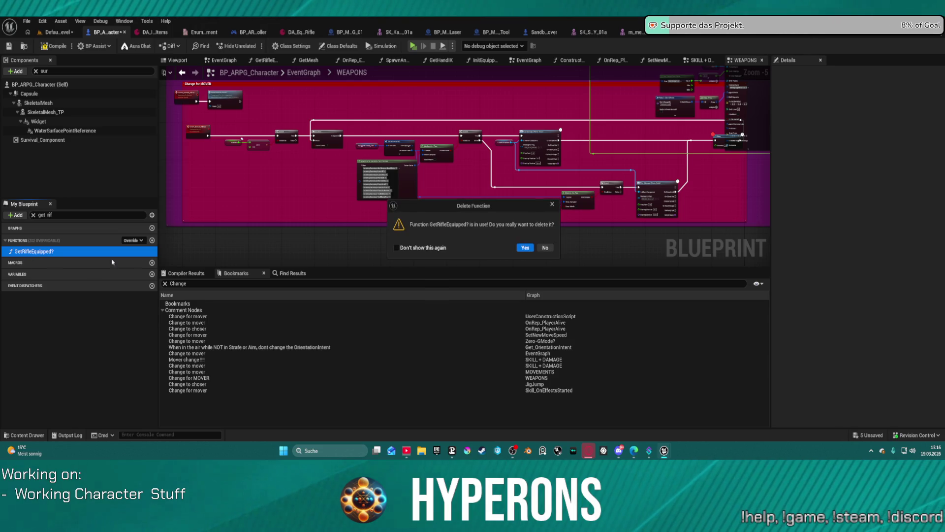
{"action": "left_click", "coordinate": [525, 247]}
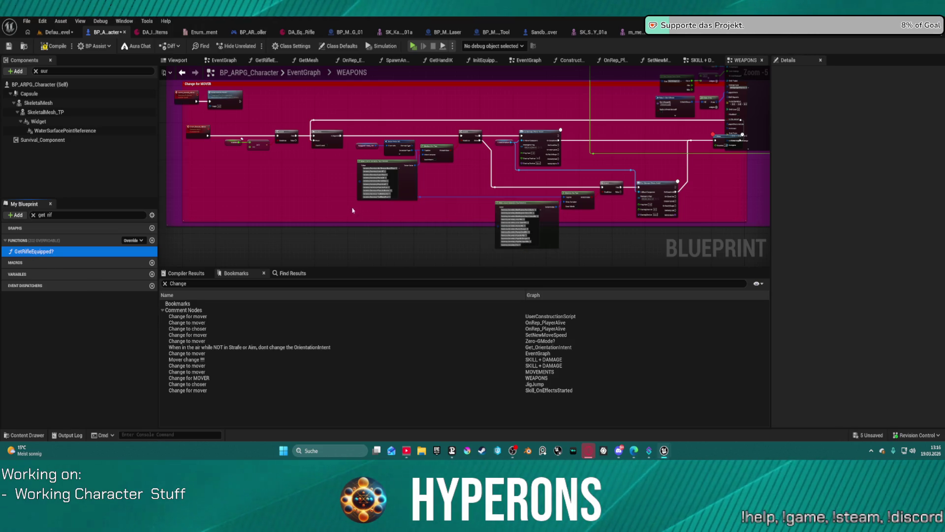
{"action": "left_click", "coordinate": [33, 215]}
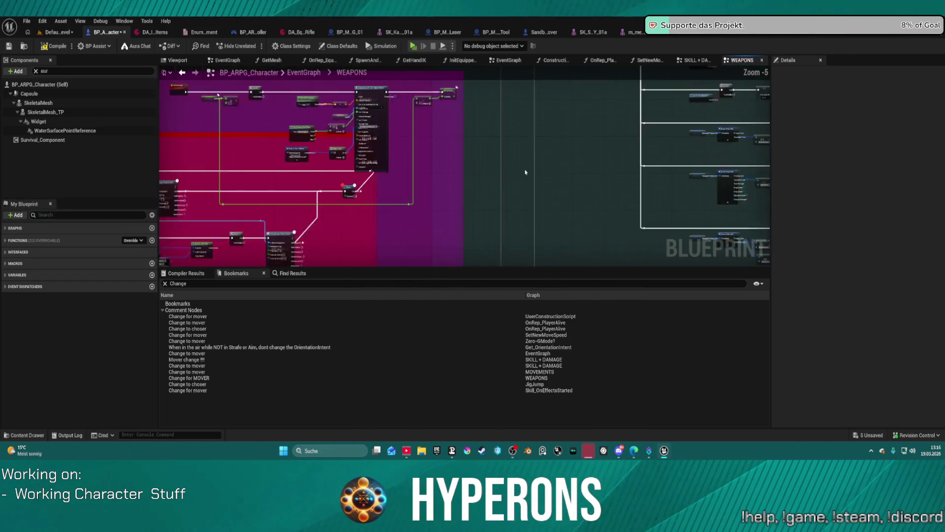
{"action": "scroll", "coordinate": [395, 190], "scroll_direction": "up", "scroll_amount": 3}
- Move the purple comment block further down in the WEAPONS graph
{"action": "left_click_drag", "start_coordinate": [395, 190], "coordinate": [523, 164]}
{"action": "scroll", "coordinate": [428, 170], "scroll_direction": "down", "scroll_amount": 3}
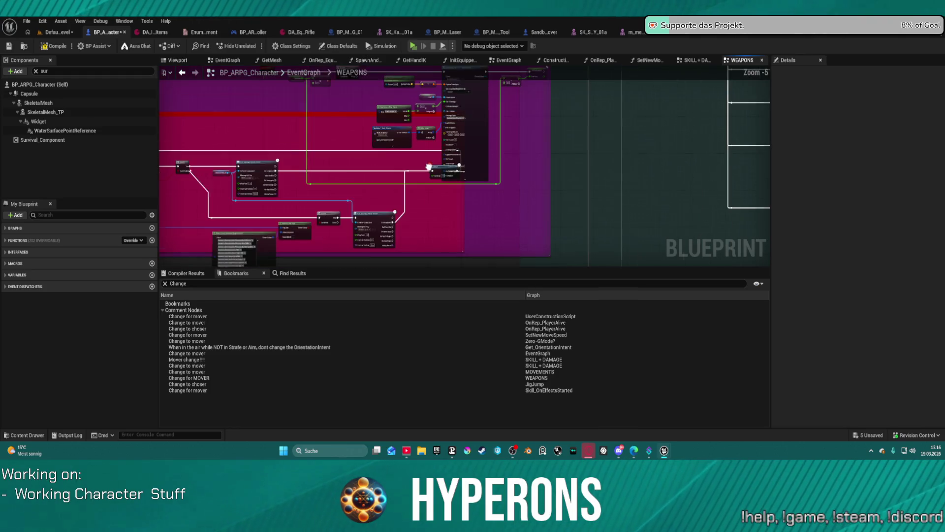
{"action": "scroll", "coordinate": [430, 165], "scroll_direction": "down", "scroll_amount": 4}
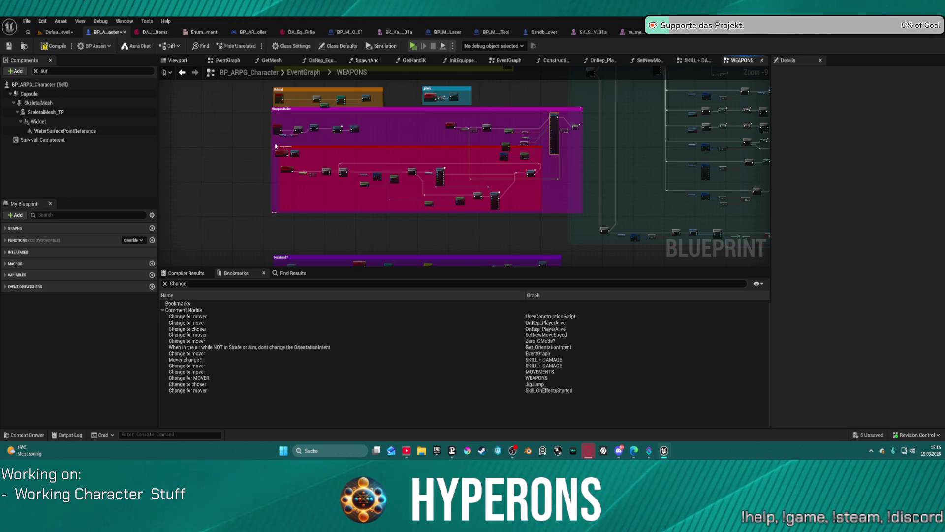
{"action": "left_click", "coordinate": [421, 207]}
{"action": "scroll", "coordinate": [417, 203], "scroll_direction": "down", "scroll_amount": 3}
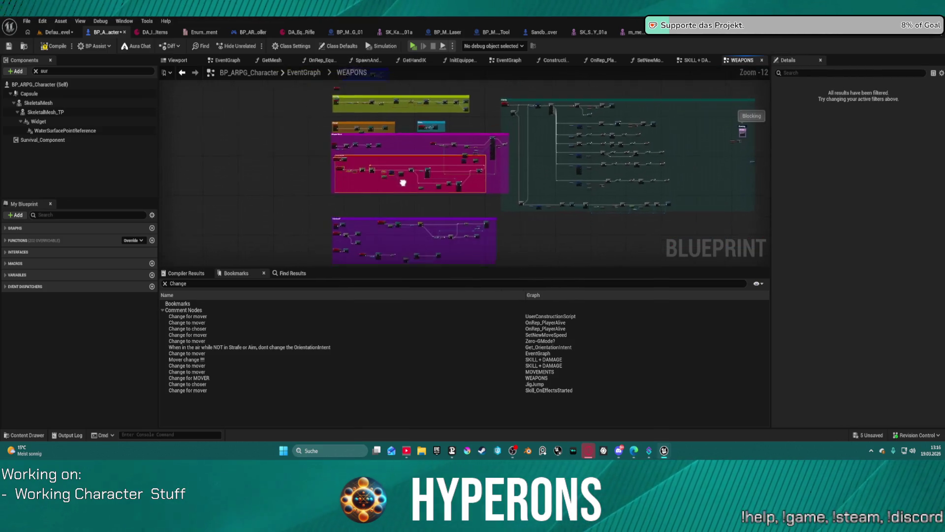
{"action": "left_click_drag", "start_coordinate": [403, 182], "coordinate": [412, 167]}
{"action": "left_click_drag", "start_coordinate": [456, 209], "coordinate": [337, 156]}
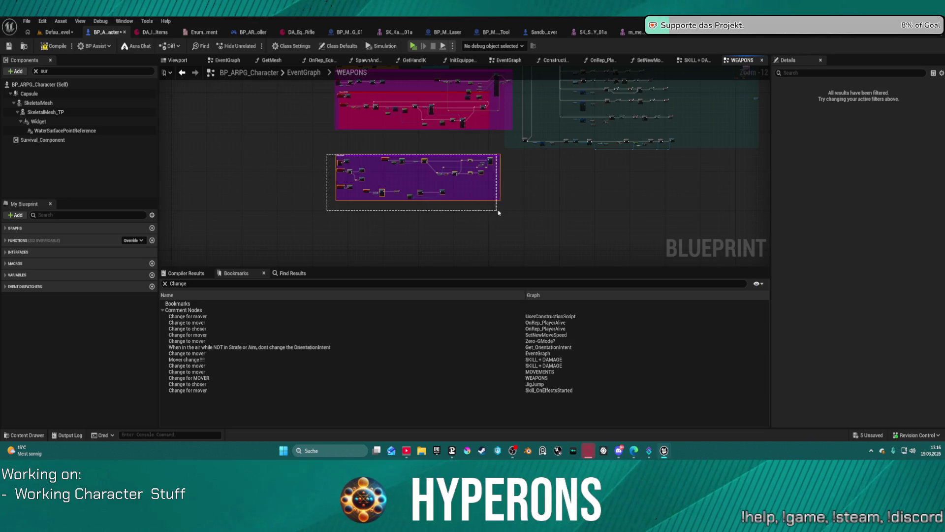
{"action": "left_click_drag", "start_coordinate": [490, 157], "coordinate": [473, 222]}
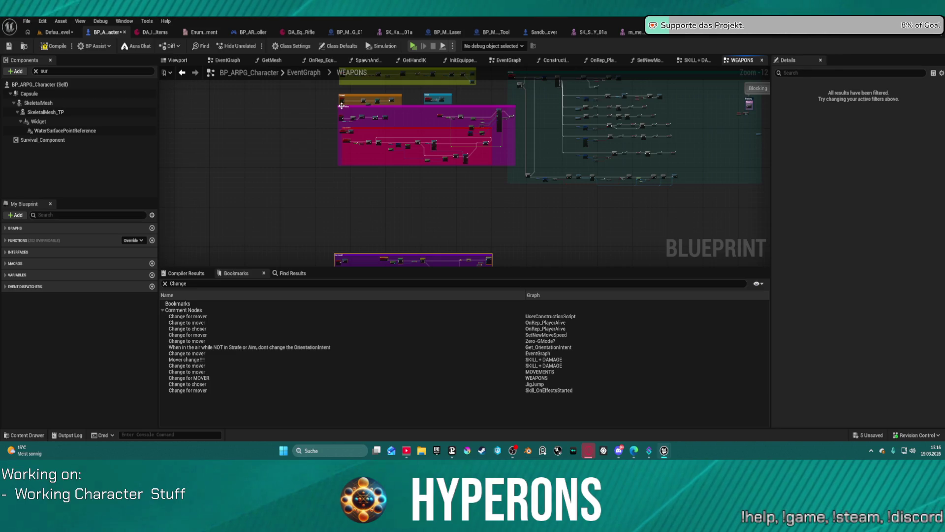
{"action": "left_click", "coordinate": [341, 108]}
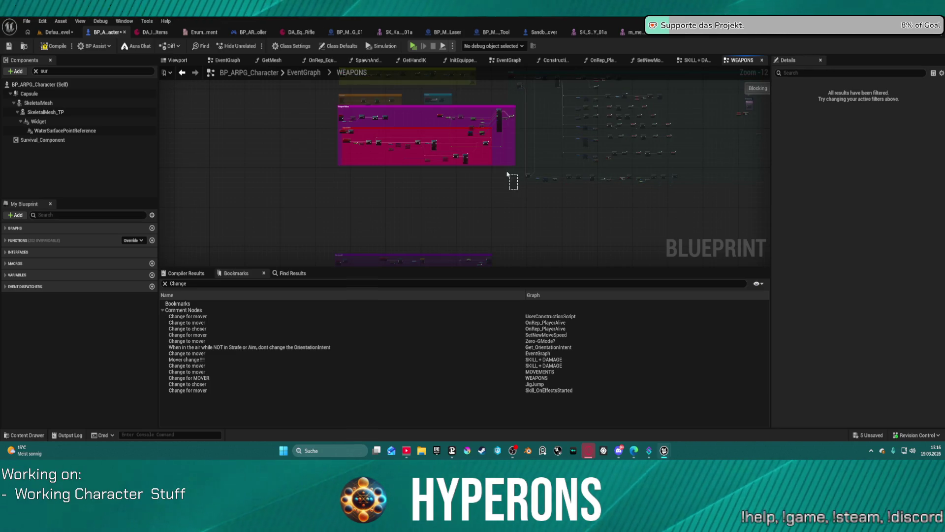
{"action": "left_click_drag", "start_coordinate": [507, 174], "coordinate": [488, 200]}
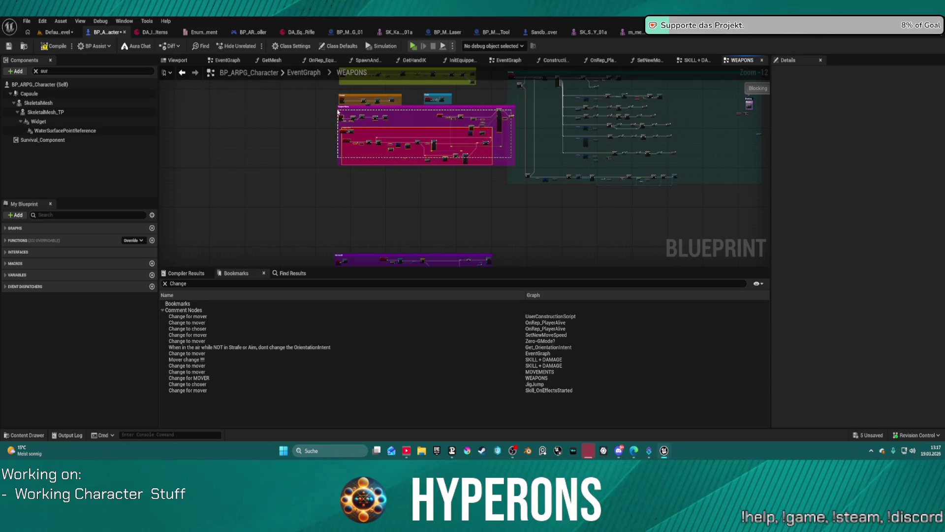
{"action": "scroll", "coordinate": [414, 161], "scroll_direction": "up", "scroll_amount": 5}
{"action": "scroll", "coordinate": [502, 192], "scroll_direction": "up", "scroll_amount": 6}
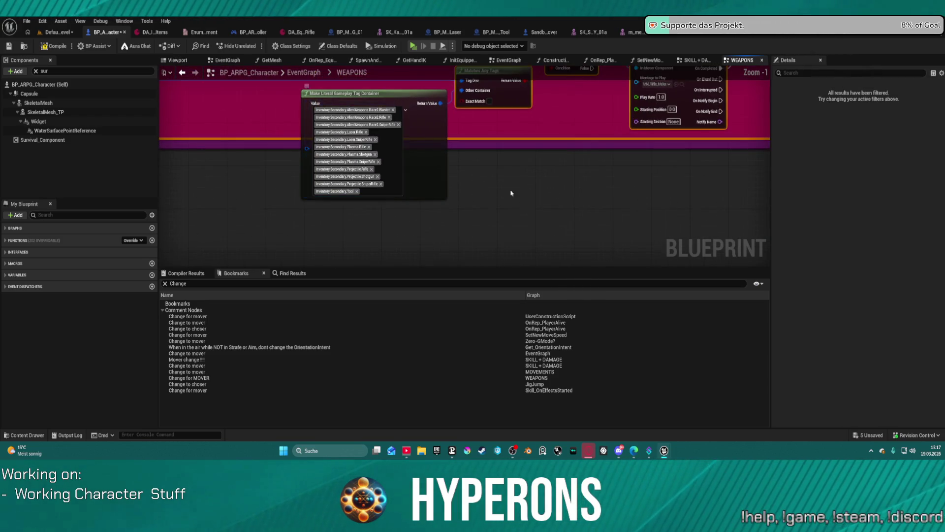
{"action": "scroll", "coordinate": [502, 192], "scroll_direction": "down", "scroll_amount": 2}
- Shift the pink comment block down and left, then deselect it
{"action": "left_click_drag", "start_coordinate": [519, 200], "coordinate": [695, 167]}
{"action": "scroll", "coordinate": [534, 153], "scroll_direction": "down", "scroll_amount": 4}
{"action": "scroll", "coordinate": [407, 208], "scroll_direction": "up", "scroll_amount": 4}
{"action": "scroll", "coordinate": [408, 207], "scroll_direction": "up", "scroll_amount": 2}
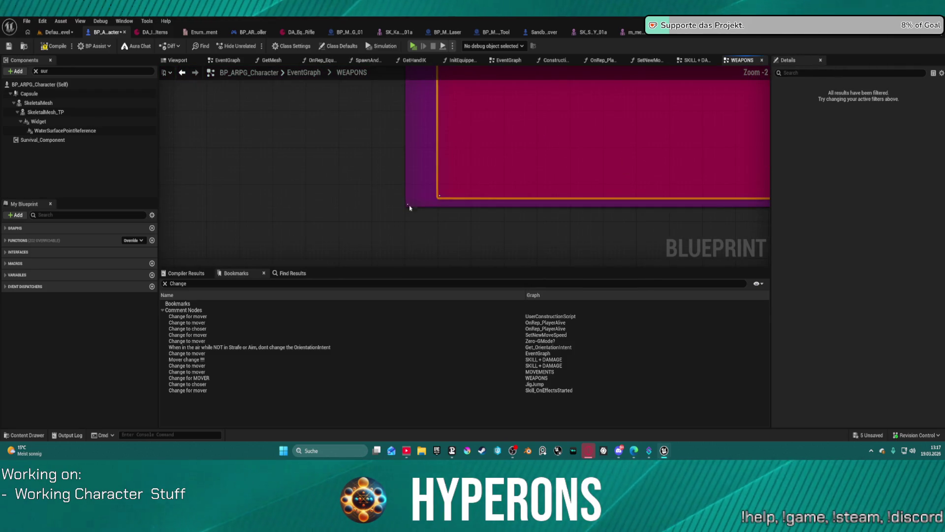
{"action": "scroll", "coordinate": [417, 207], "scroll_direction": "down", "scroll_amount": 2}
{"action": "scroll", "coordinate": [473, 177], "scroll_direction": "down", "scroll_amount": 7}
{"action": "scroll", "coordinate": [503, 159], "scroll_direction": "down", "scroll_amount": 1}
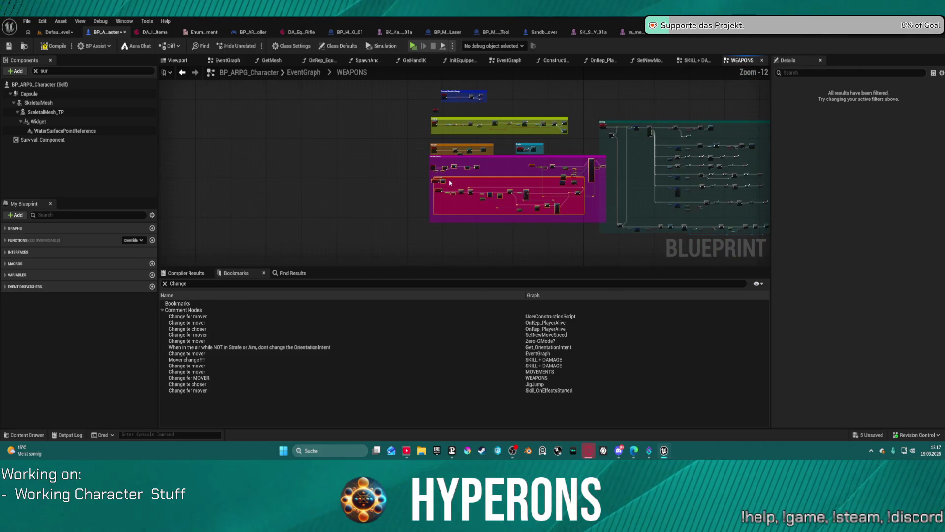
{"action": "mouse_move", "coordinate": [502, 155]}
{"action": "left_mouse_down"}
{"action": "mouse_move", "coordinate": [493, 195]}
{"action": "mouse_move", "coordinate": [526, 109]}
{"action": "left_mouse_up"}
{"action": "left_click", "coordinate": [529, 182]}
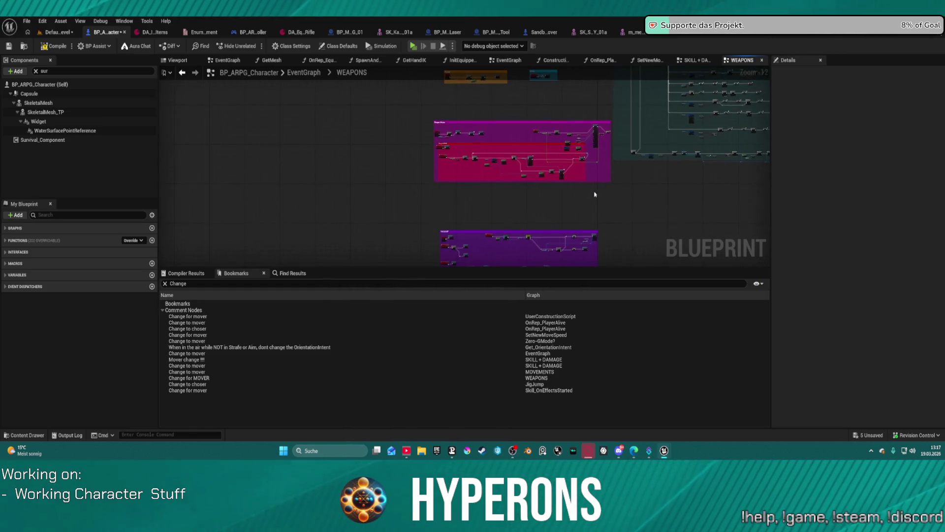
{"action": "scroll", "coordinate": [492, 203], "scroll_direction": "up", "scroll_amount": 4}
{"action": "scroll", "coordinate": [519, 200], "scroll_direction": "up", "scroll_amount": 6}
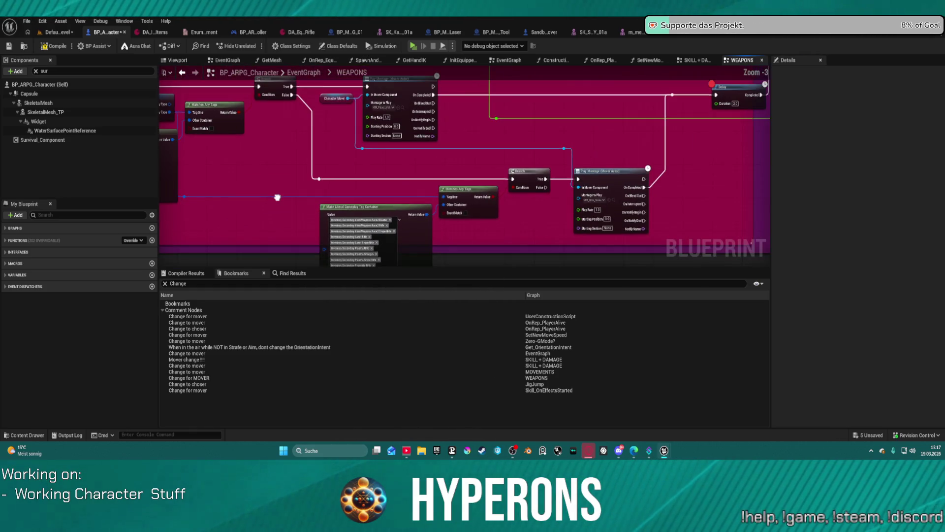
{"action": "scroll", "coordinate": [325, 193], "scroll_direction": "down", "scroll_amount": 4}
{"action": "scroll", "coordinate": [530, 160], "scroll_direction": "up", "scroll_amount": 4}
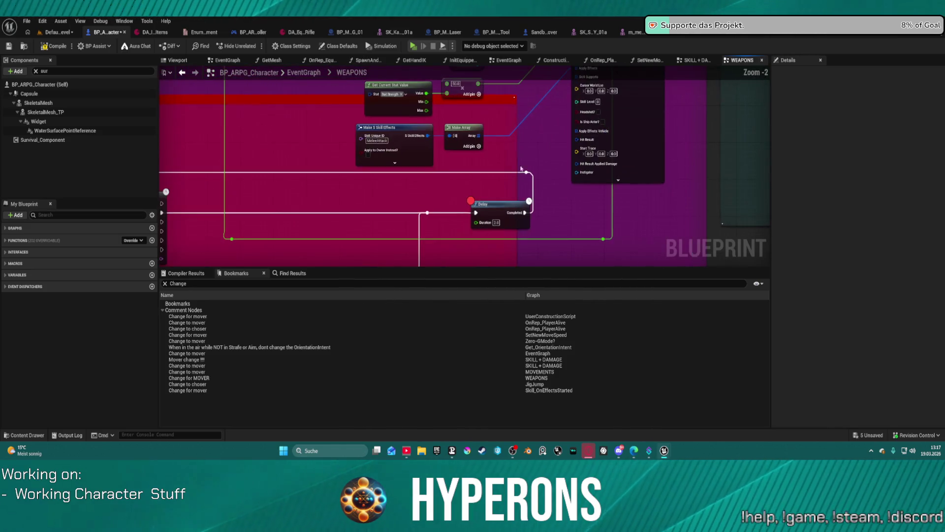
{"action": "scroll", "coordinate": [578, 142], "scroll_direction": "down", "scroll_amount": 4}
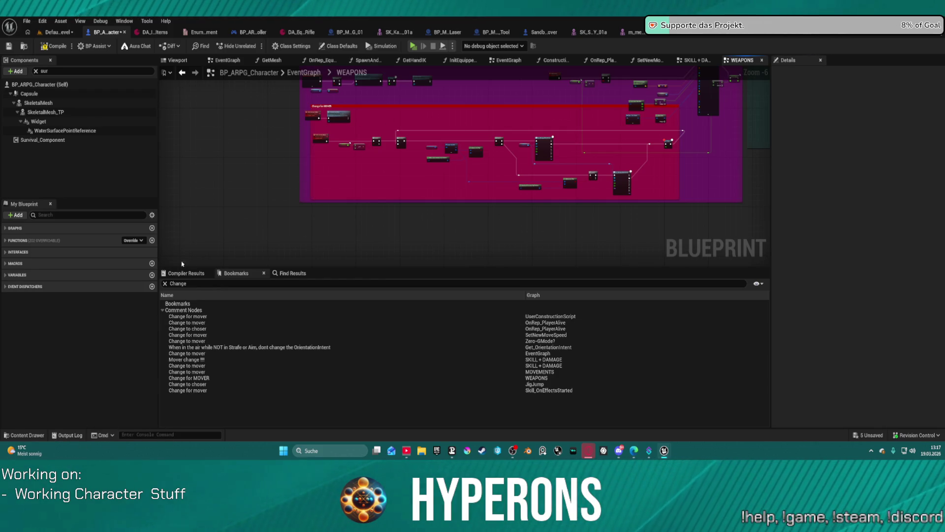
{"action": "scroll", "coordinate": [288, 129], "scroll_direction": "up", "scroll_amount": 5}
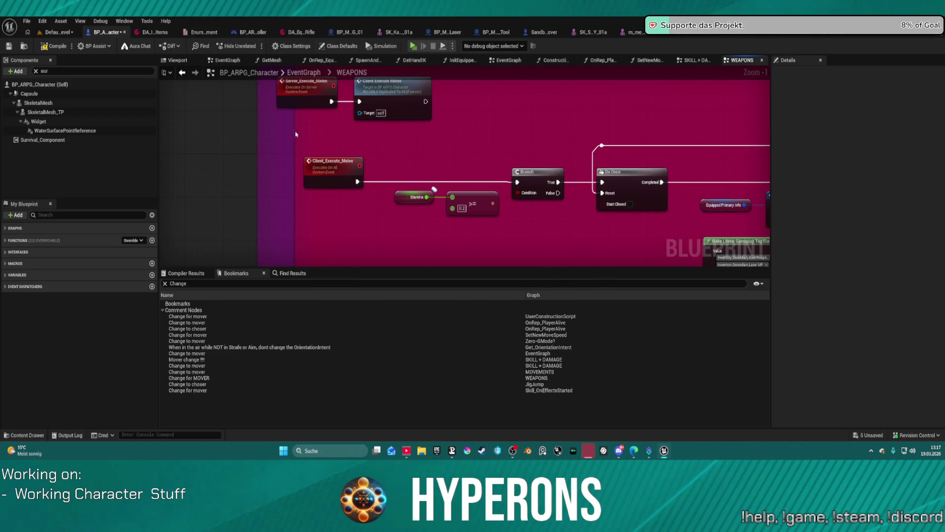
{"action": "left_click_drag", "start_coordinate": [295, 134], "coordinate": [343, 148]}
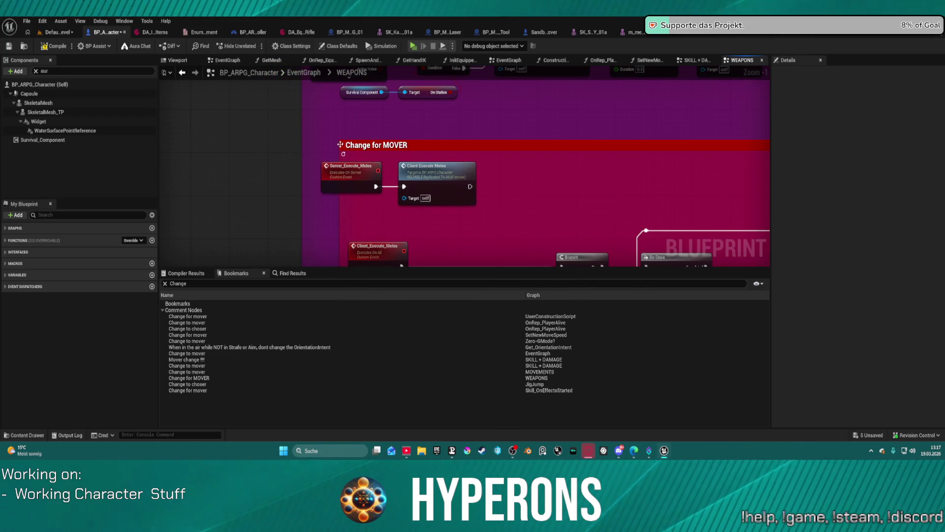
{"action": "scroll", "coordinate": [345, 155], "scroll_direction": "down", "scroll_amount": 3}
{"action": "scroll", "coordinate": [345, 154], "scroll_direction": "down", "scroll_amount": 2}
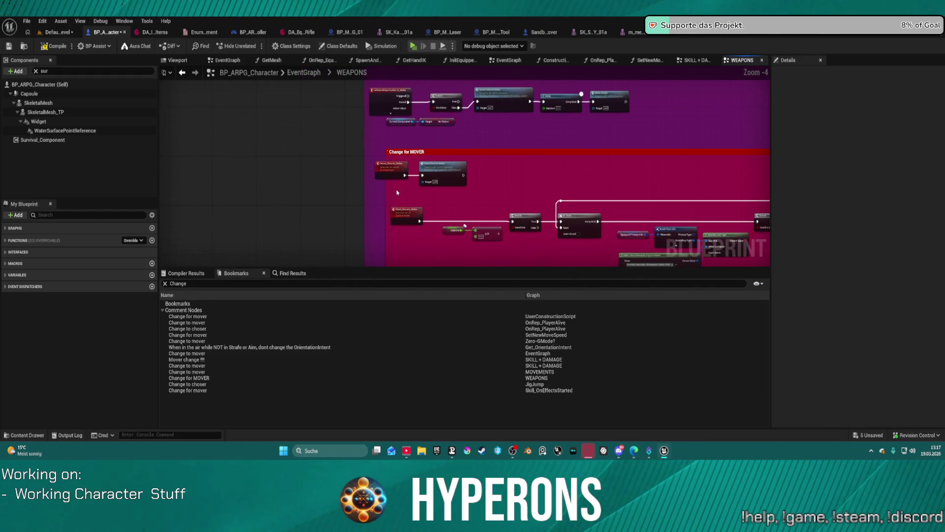
{"action": "scroll", "coordinate": [416, 162], "scroll_direction": "down", "scroll_amount": 2}
{"action": "left_click", "coordinate": [411, 172]}
{"action": "scroll", "coordinate": [411, 173], "scroll_direction": "up", "scroll_amount": 3}
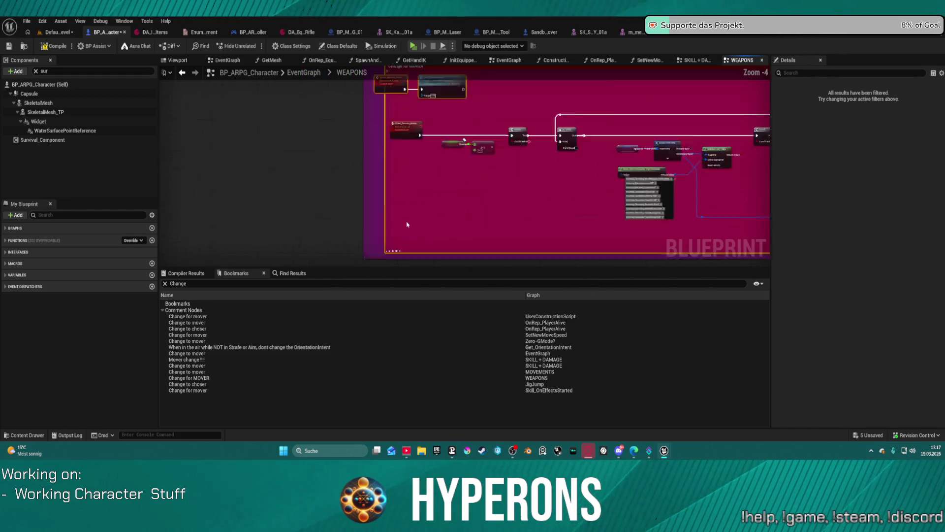
{"action": "scroll", "coordinate": [392, 192], "scroll_direction": "up", "scroll_amount": 3}
{"action": "scroll", "coordinate": [388, 197], "scroll_direction": "up", "scroll_amount": 2}
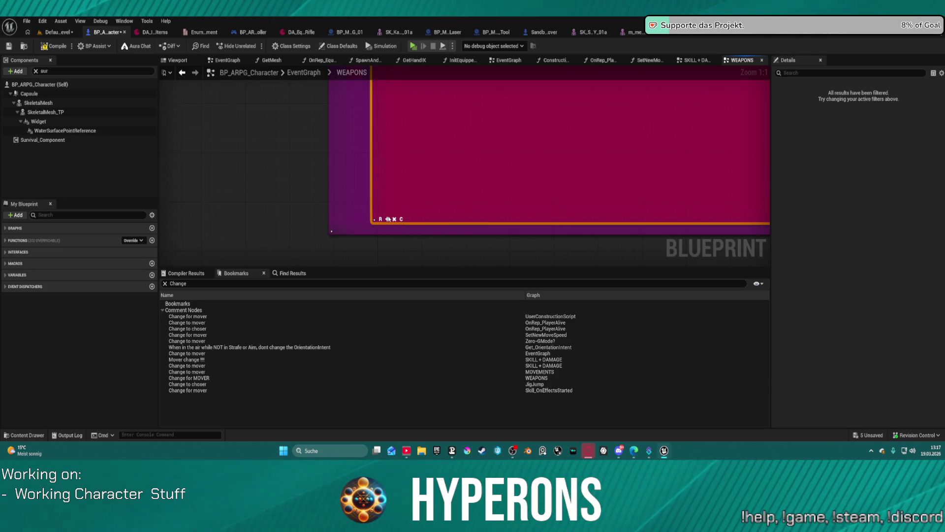
{"action": "scroll", "coordinate": [479, 158], "scroll_direction": "down", "scroll_amount": 2}
{"action": "scroll", "coordinate": [479, 158], "scroll_direction": "down", "scroll_amount": 9}
{"action": "scroll", "coordinate": [522, 217], "scroll_direction": "up", "scroll_amount": 3}
{"action": "scroll", "coordinate": [566, 213], "scroll_direction": "up", "scroll_amount": 1}
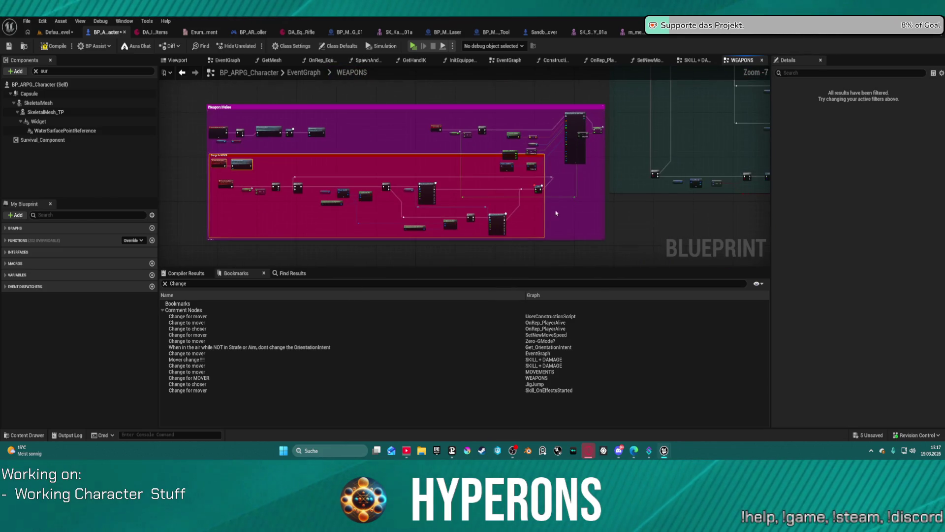
{"action": "scroll", "coordinate": [567, 212], "scroll_direction": "up", "scroll_amount": 1}
{"action": "mouse_move", "coordinate": [422, 110]}
{"action": "left_mouse_down"}
{"action": "mouse_move", "coordinate": [588, 141]}
{"action": "mouse_move", "coordinate": [552, 172]}
{"action": "mouse_move", "coordinate": [500, 162]}
{"action": "left_mouse_up"}
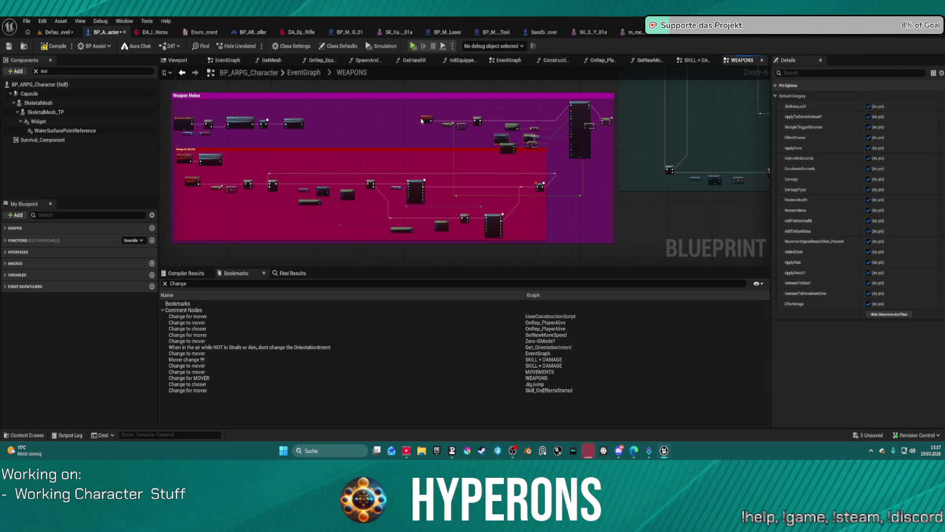
- Move the MeleeAttack event node into the Weapon Melee comment and shift the Stamina getter right
{"action": "left_click_drag", "start_coordinate": [421, 120], "coordinate": [190, 31]}
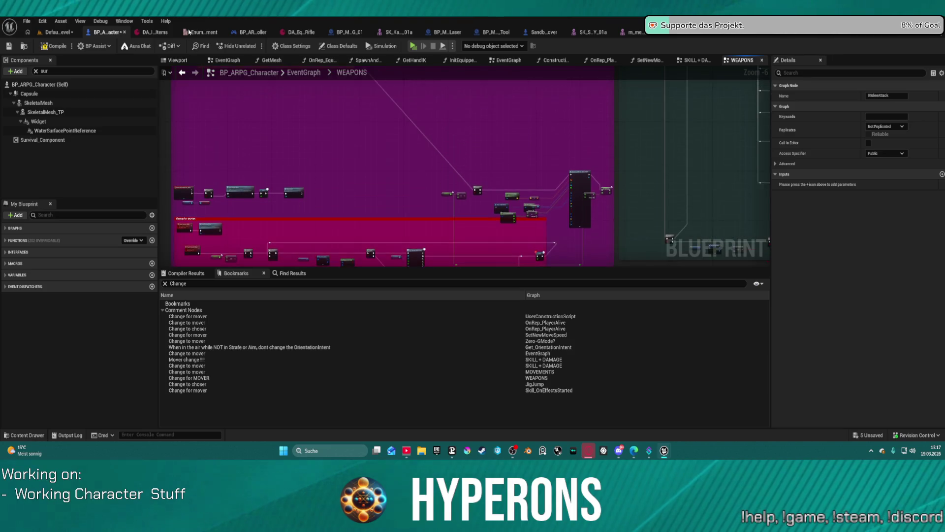
{"action": "left_click_drag", "start_coordinate": [189, 31], "coordinate": [328, 200]}
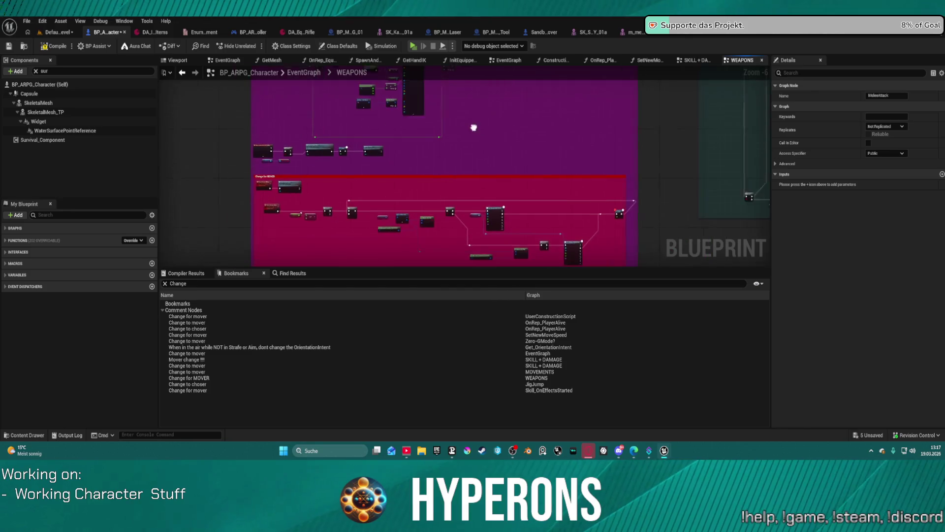
{"action": "left_click_drag", "start_coordinate": [473, 128], "coordinate": [406, 172]}
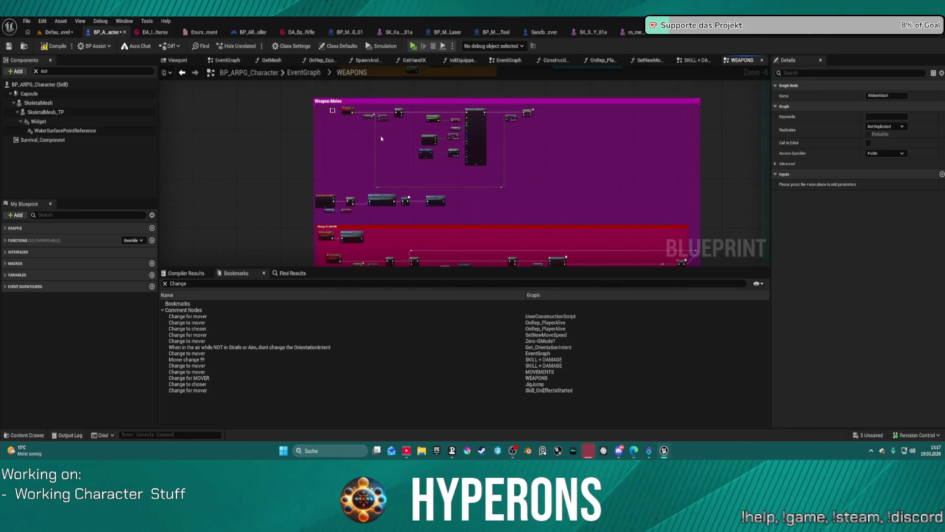
{"action": "left_click", "coordinate": [547, 198]}
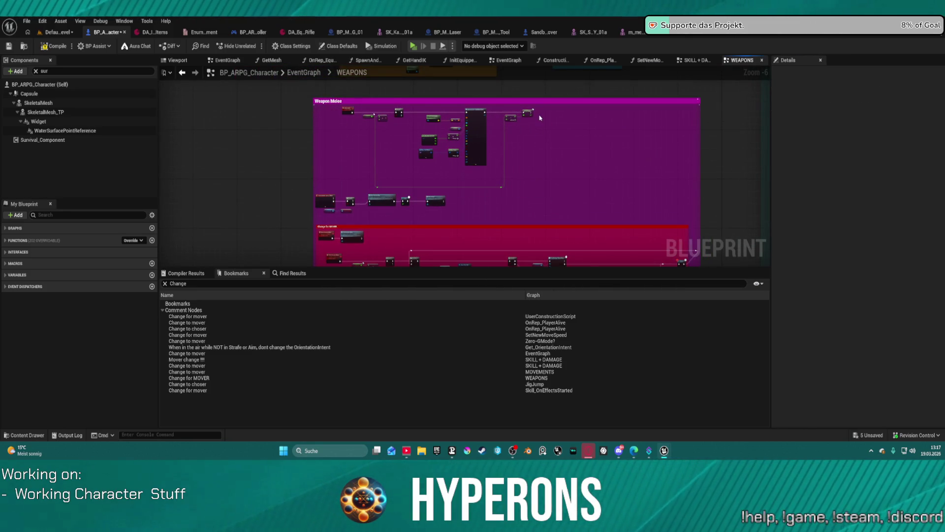
{"action": "mouse_move", "coordinate": [531, 112]}
{"action": "left_mouse_down"}
{"action": "mouse_move", "coordinate": [597, 129]}
{"action": "mouse_move", "coordinate": [564, 113]}
{"action": "left_mouse_up"}
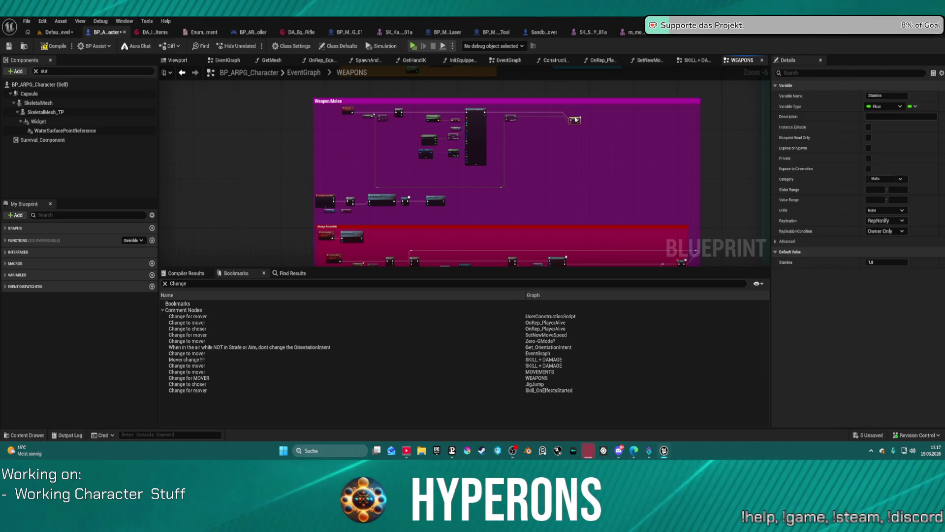
- Align the Weapon Melee nodes left and upward so they follow the MeleeAttack event
{"action": "left_click", "coordinate": [348, 110]}
{"action": "key", "text": "ctrl+z"}
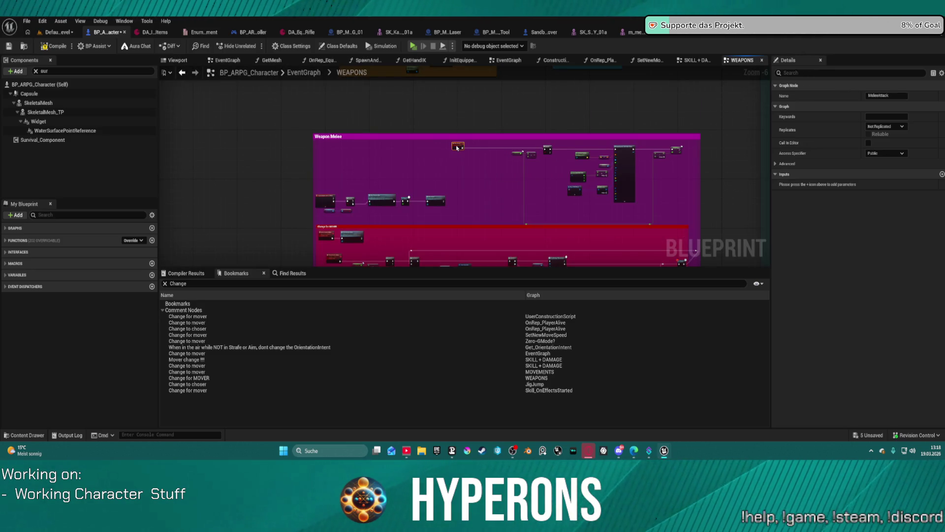
{"action": "left_click_drag", "start_coordinate": [468, 149], "coordinate": [379, 152]}
{"action": "key", "text": "ctrl+z"}
{"action": "key", "text": "ctrl+z"}
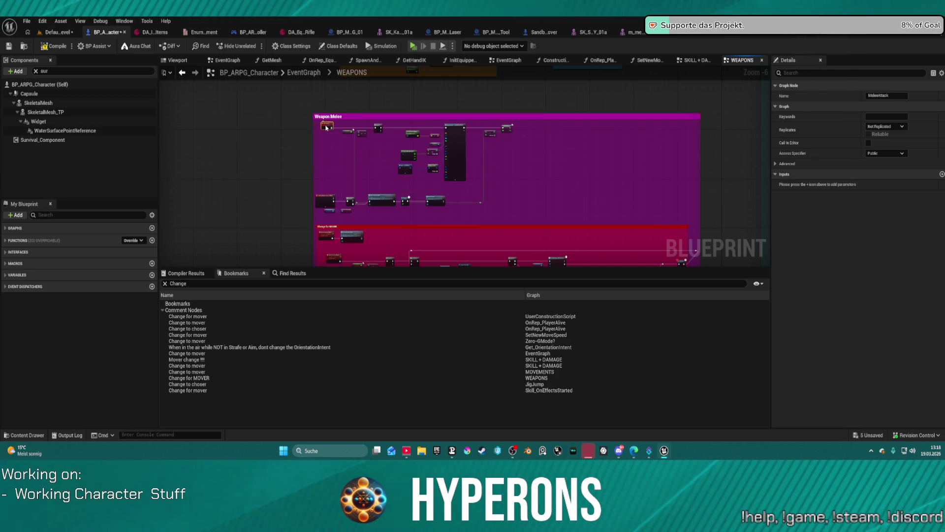
{"action": "key", "text": "ctrl+z"}
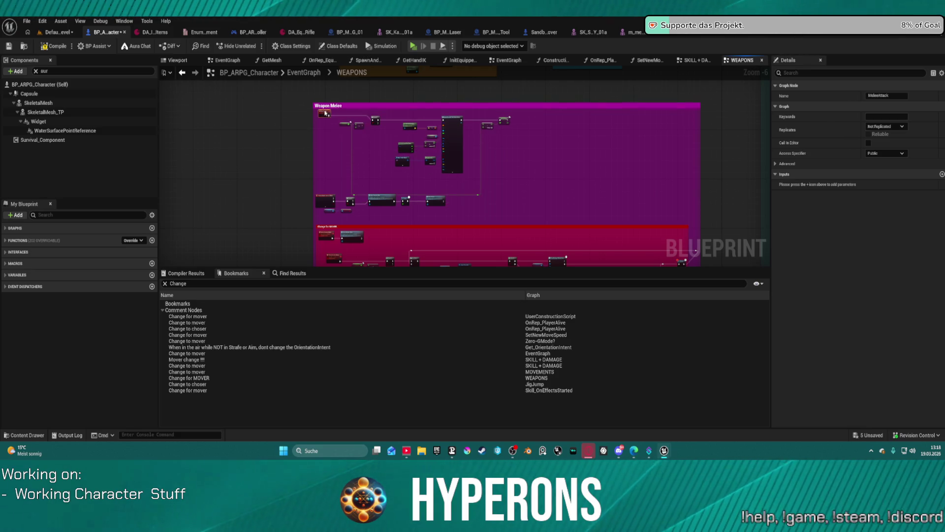
{"action": "key", "text": "ctrl+z"}
{"action": "key", "text": "ctrl+z"}
{"action": "scroll", "coordinate": [441, 189], "scroll_direction": "up", "scroll_amount": 4}
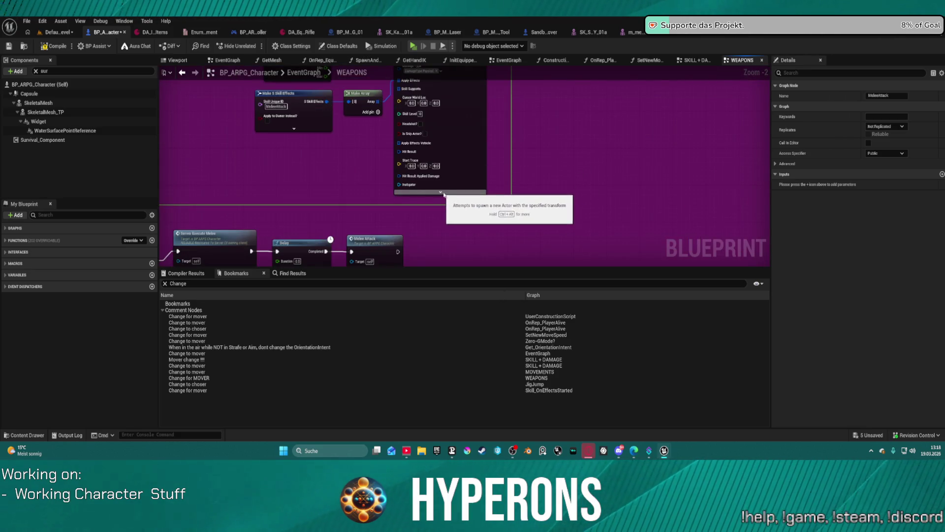
- Move the Enhanced Input Melee node row up to the top of the Weapon Melee comment
{"action": "left_click_drag", "start_coordinate": [442, 189], "coordinate": [586, 307]}
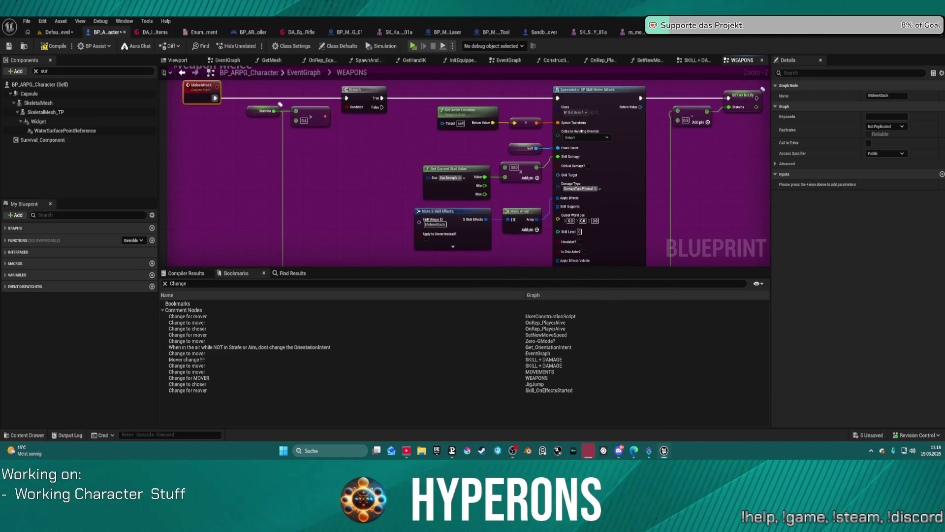
{"action": "left_click_drag", "start_coordinate": [280, 104], "coordinate": [272, 100]}
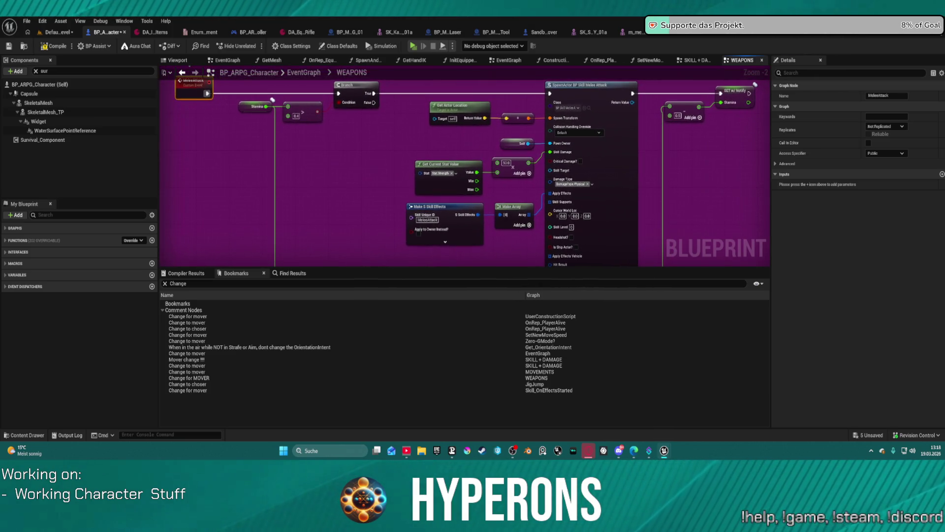
{"action": "scroll", "coordinate": [661, 243], "scroll_direction": "up", "scroll_amount": 2}
{"action": "scroll", "coordinate": [662, 243], "scroll_direction": "down", "scroll_amount": 2}
{"action": "mouse_move", "coordinate": [661, 242]}
{"action": "left_mouse_down"}
{"action": "mouse_move", "coordinate": [526, 225]}
{"action": "mouse_move", "coordinate": [511, 191]}
{"action": "left_mouse_up"}
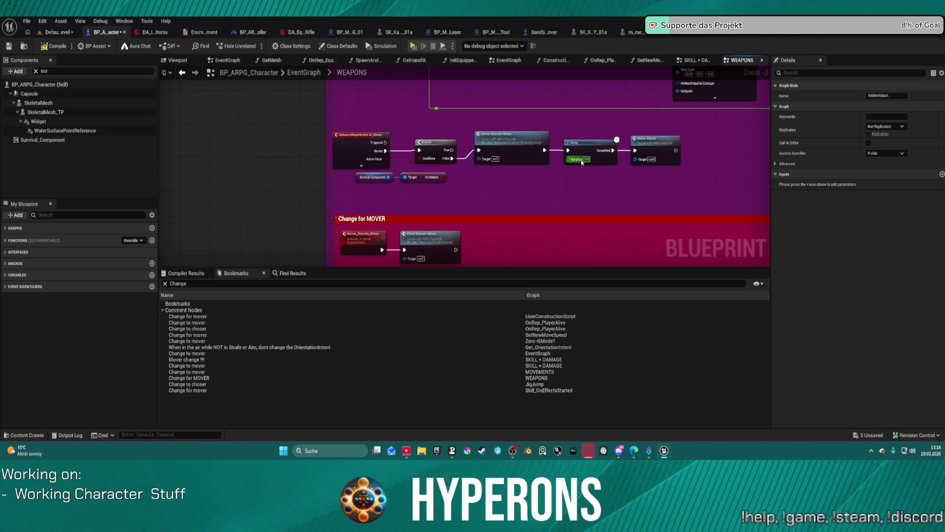
{"action": "scroll", "coordinate": [583, 162], "scroll_direction": "down", "scroll_amount": 3}
{"action": "mouse_move", "coordinate": [401, 216]}
{"action": "left_mouse_down"}
{"action": "mouse_move", "coordinate": [390, 215]}
{"action": "mouse_move", "coordinate": [401, 86]}
{"action": "mouse_move", "coordinate": [627, 258]}
{"action": "left_mouse_up"}
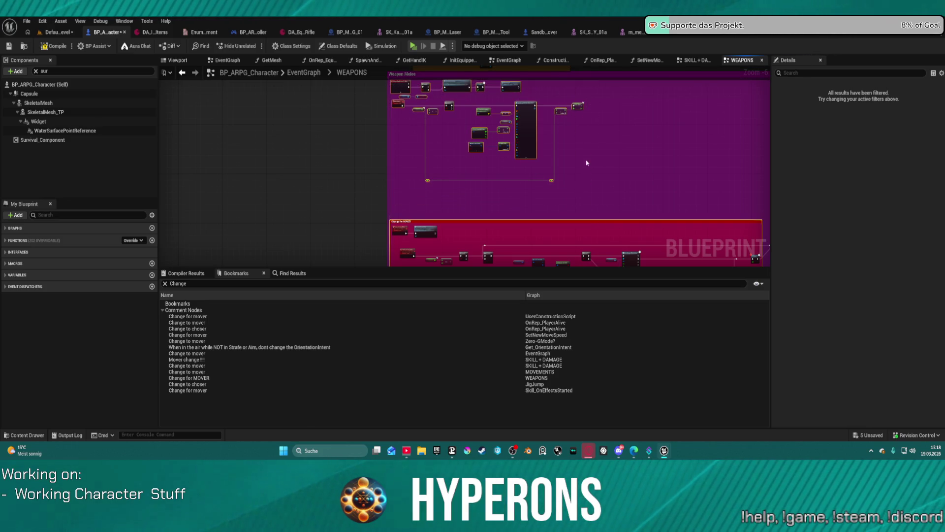
{"action": "left_click_drag", "start_coordinate": [581, 130], "coordinate": [582, 105]}
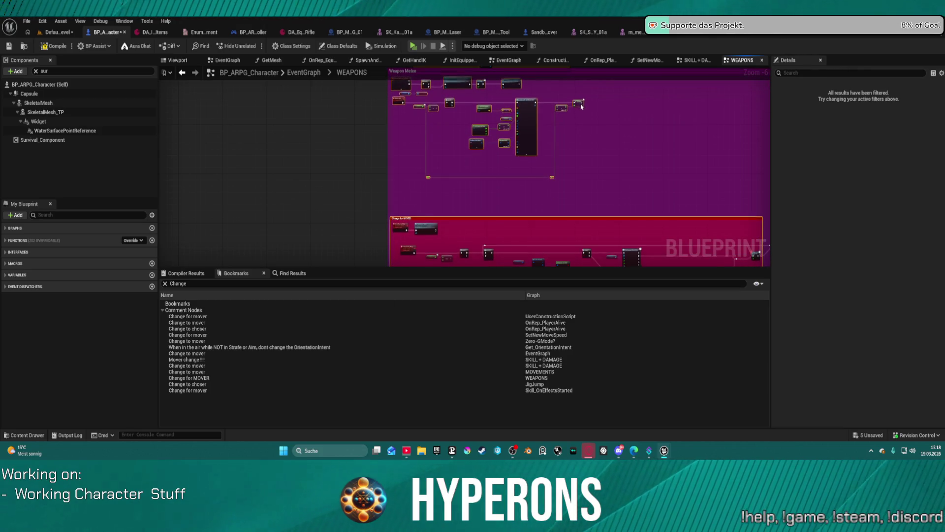
{"action": "left_click", "coordinate": [603, 135]}
{"action": "mouse_move", "coordinate": [618, 183]}
{"action": "left_mouse_down"}
{"action": "mouse_move", "coordinate": [393, 78]}
{"action": "mouse_move", "coordinate": [401, 94]}
{"action": "mouse_move", "coordinate": [395, 124]}
{"action": "left_mouse_up"}
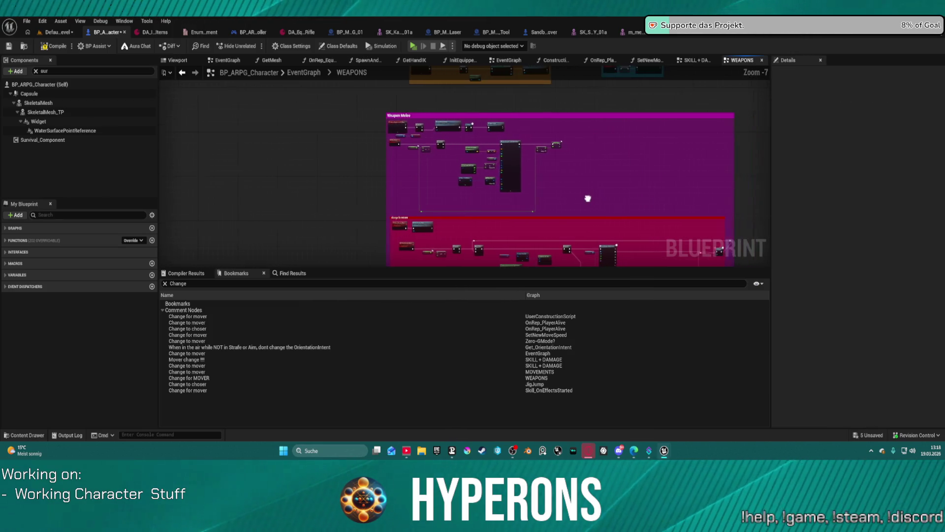
{"action": "scroll", "coordinate": [439, 156], "scroll_direction": "up", "scroll_amount": 2}
{"action": "scroll", "coordinate": [439, 156], "scroll_direction": "up", "scroll_amount": 1}
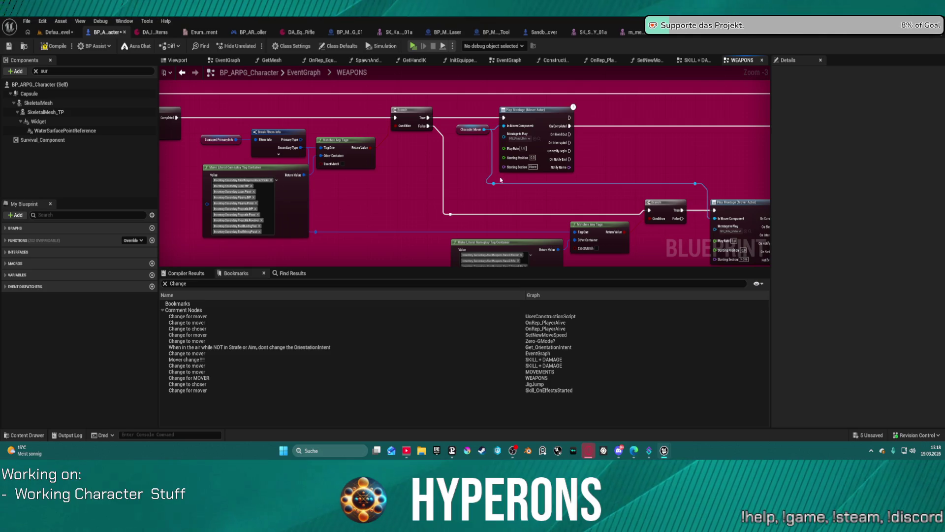
{"action": "left_click_drag", "start_coordinate": [484, 107], "coordinate": [357, 143]}
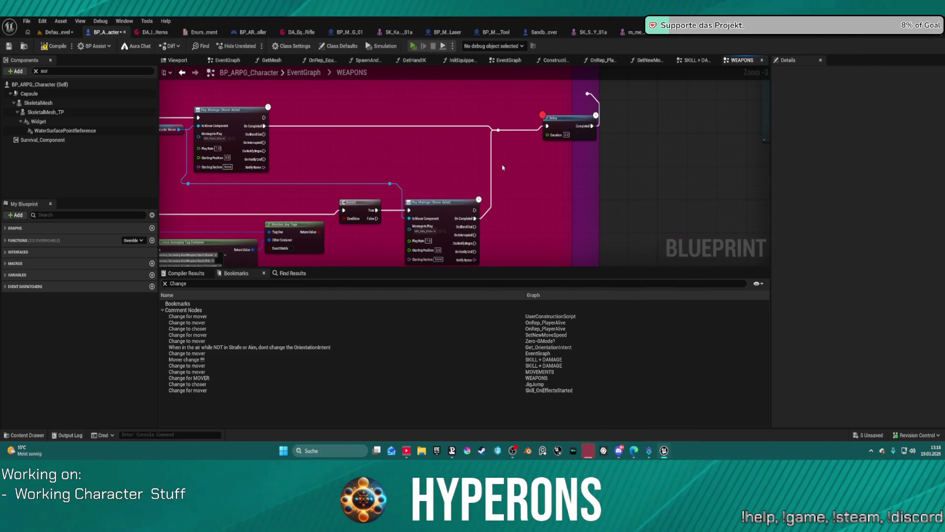
- Compile the blueprint, cancel playing with errors, and show the Compiler Results list
{"action": "key", "text": "F7"}
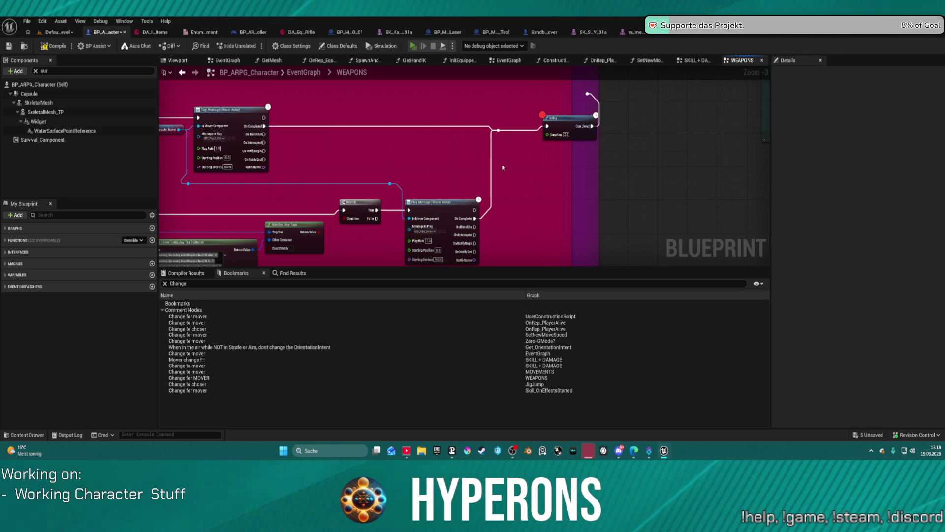
{"action": "key", "text": "alt+p"}
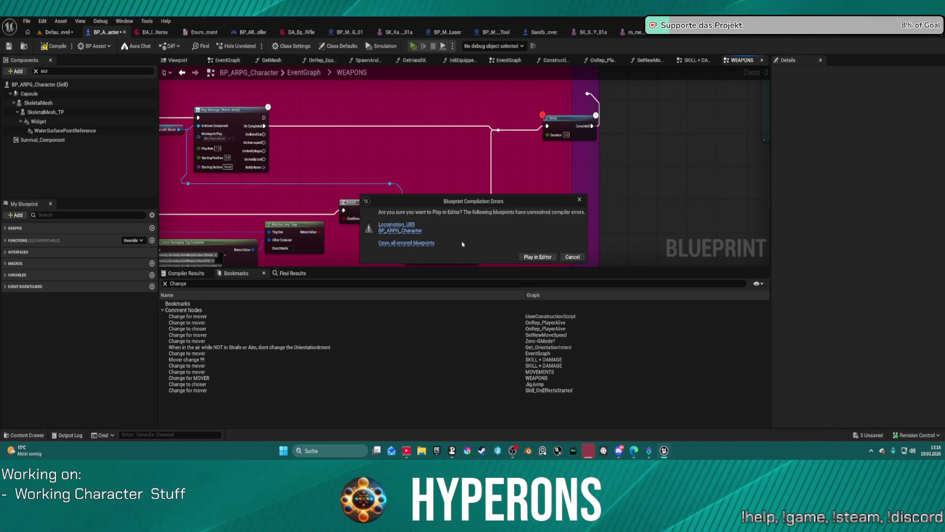
{"action": "left_click", "coordinate": [399, 233]}
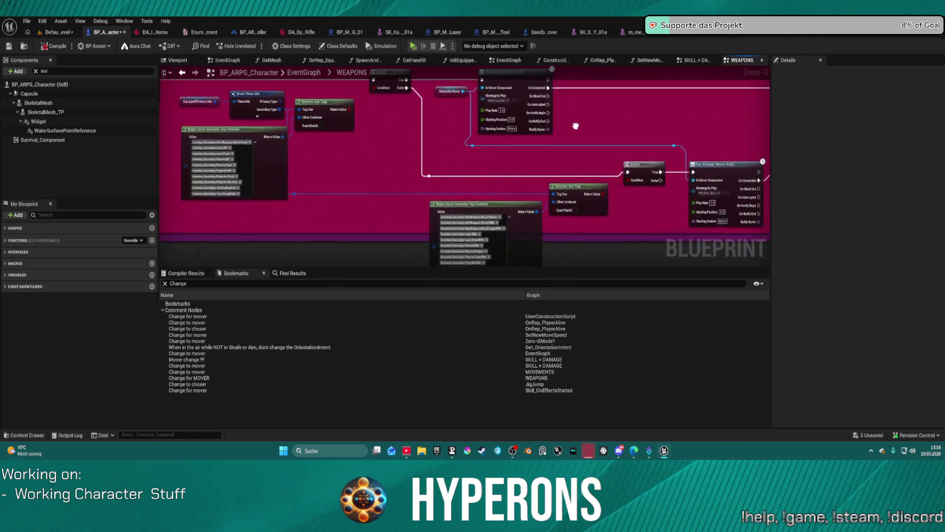
{"action": "left_click", "coordinate": [187, 272]}
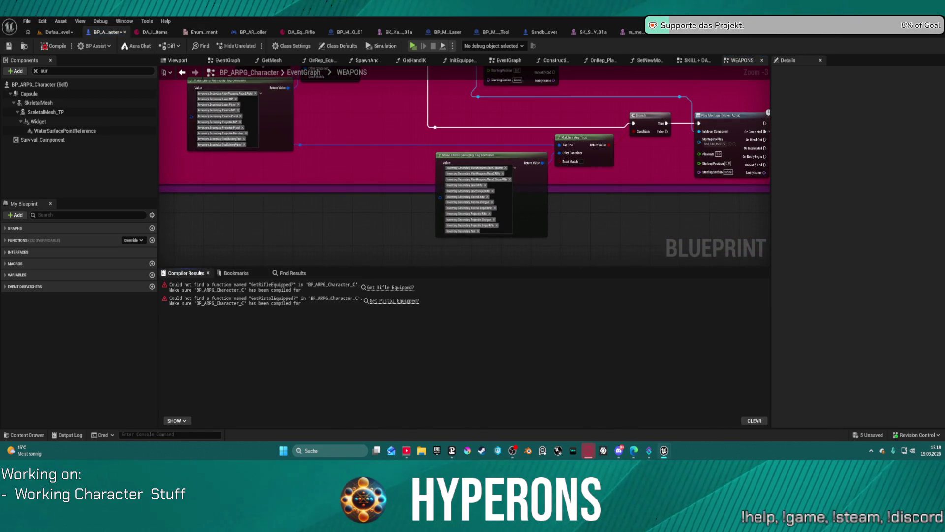
- Jump to the Get Rifle Equipped? error node and locate its Branch in the WEAPONS graph
{"action": "left_click", "coordinate": [390, 288]}
{"action": "scroll", "coordinate": [444, 207], "scroll_direction": "down", "scroll_amount": 8}
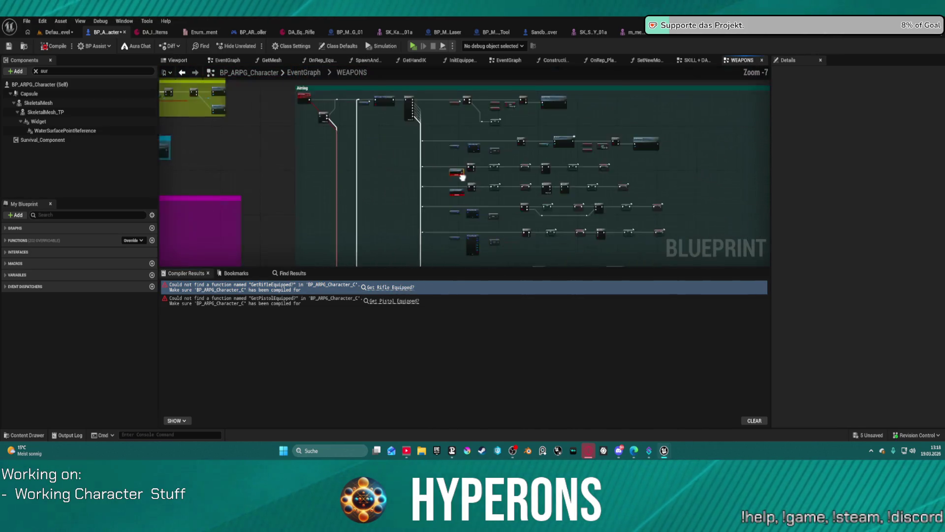
{"action": "scroll", "coordinate": [403, 140], "scroll_direction": "up", "scroll_amount": 3}
{"action": "scroll", "coordinate": [402, 140], "scroll_direction": "up", "scroll_amount": 3}
{"action": "scroll", "coordinate": [428, 148], "scroll_direction": "down", "scroll_amount": 2}
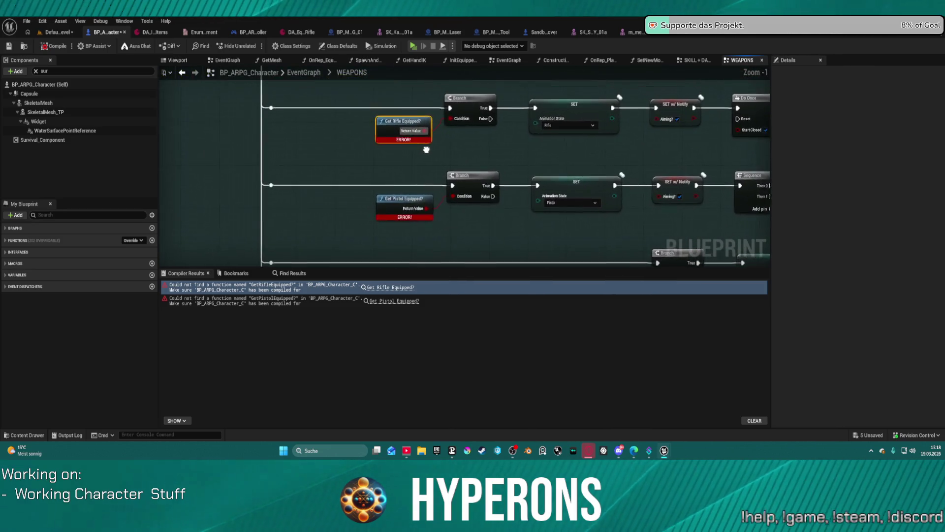
{"action": "scroll", "coordinate": [457, 167], "scroll_direction": "down", "scroll_amount": 1}
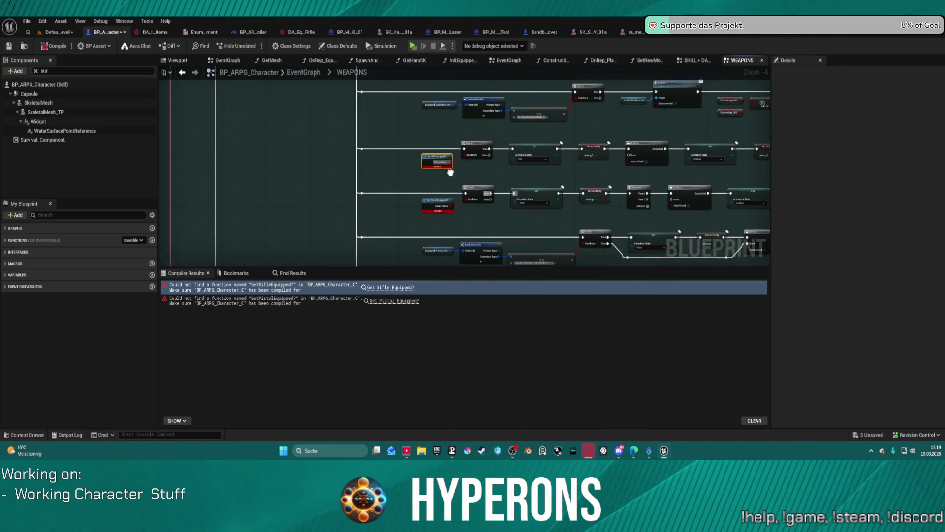
{"action": "scroll", "coordinate": [452, 166], "scroll_direction": "down", "scroll_amount": 1}
{"action": "left_click_drag", "start_coordinate": [443, 124], "coordinate": [739, 60]}
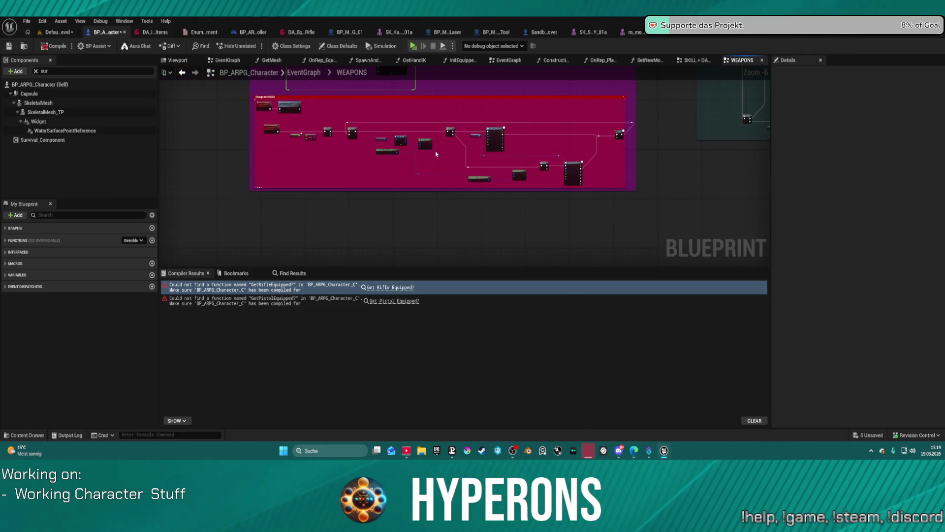
{"action": "scroll", "coordinate": [409, 169], "scroll_direction": "up", "scroll_amount": 3}
{"action": "scroll", "coordinate": [464, 121], "scroll_direction": "up", "scroll_amount": 2}
{"action": "scroll", "coordinate": [464, 121], "scroll_direction": "down", "scroll_amount": 3}
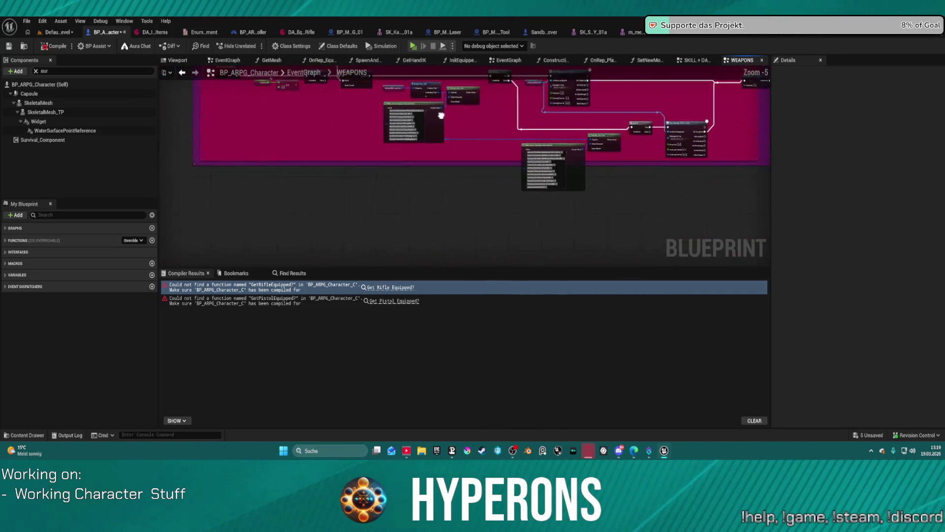
{"action": "scroll", "coordinate": [390, 125], "scroll_direction": "down", "scroll_amount": 1}
{"action": "left_click_drag", "start_coordinate": [373, 119], "coordinate": [477, 201]}
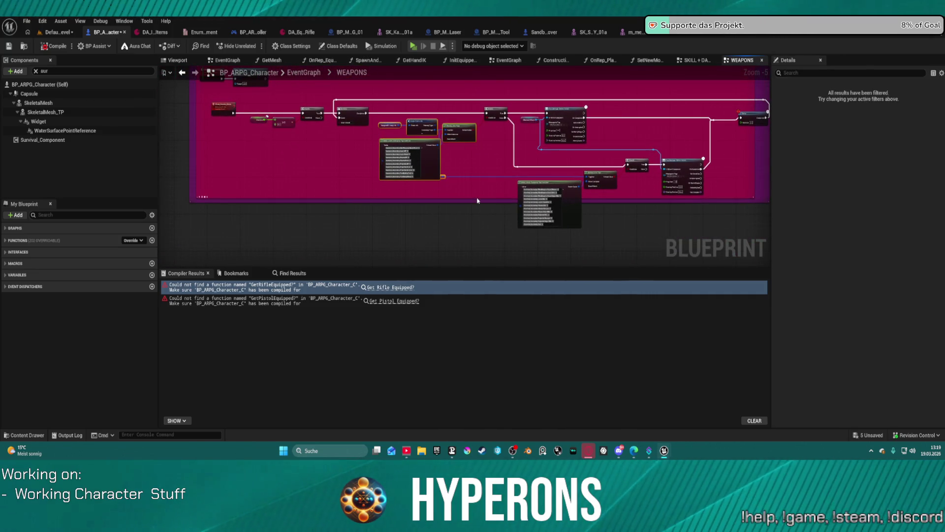
{"action": "scroll", "coordinate": [478, 200], "scroll_direction": "down", "scroll_amount": 1}
{"action": "left_click_drag", "start_coordinate": [451, 162], "coordinate": [560, 142]}
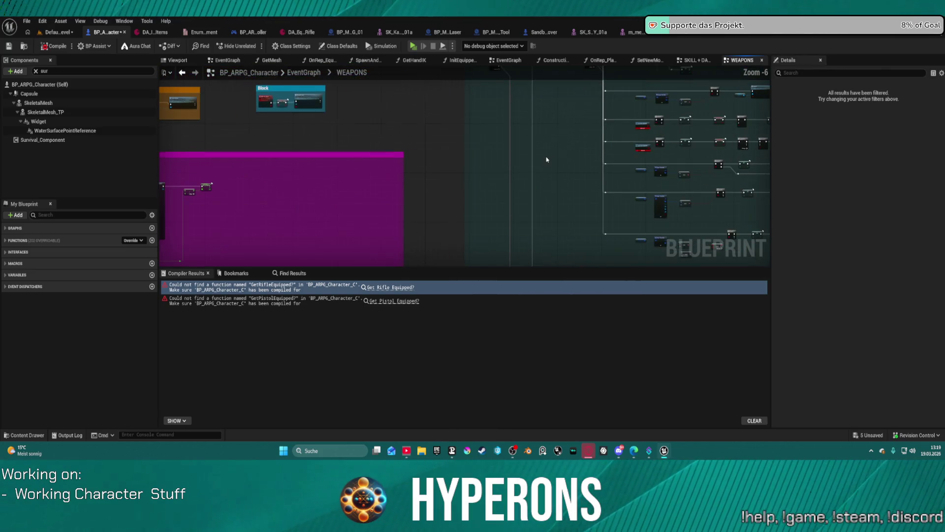
{"action": "key", "text": "Home"}
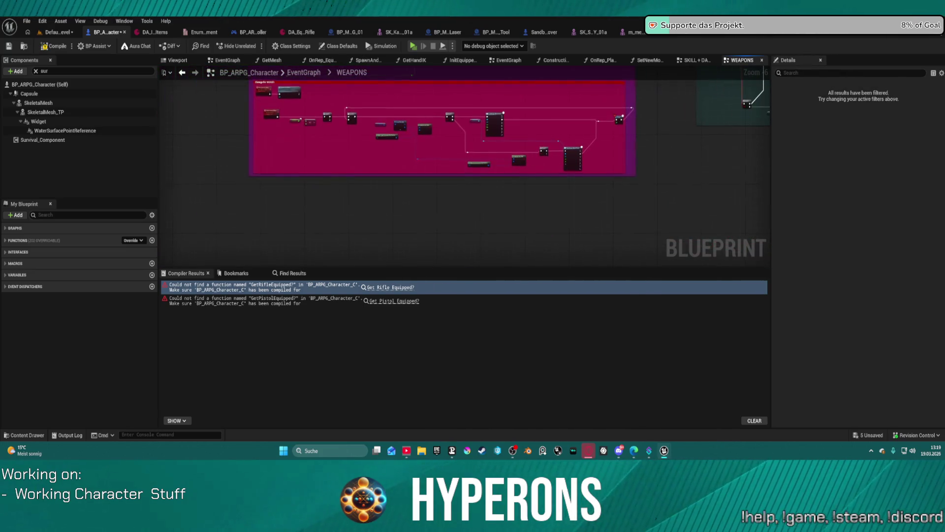
{"action": "scroll", "coordinate": [418, 182], "scroll_direction": "up", "scroll_amount": 2}
{"action": "mouse_move", "coordinate": [604, 193]}
{"action": "left_mouse_down"}
{"action": "mouse_move", "coordinate": [600, 236]}
{"action": "mouse_move", "coordinate": [655, 234]}
{"action": "mouse_move", "coordinate": [432, 181]}
{"action": "left_mouse_up"}
{"action": "left_click", "coordinate": [553, 250]}
{"action": "scroll", "coordinate": [655, 233], "scroll_direction": "down", "scroll_amount": 1}
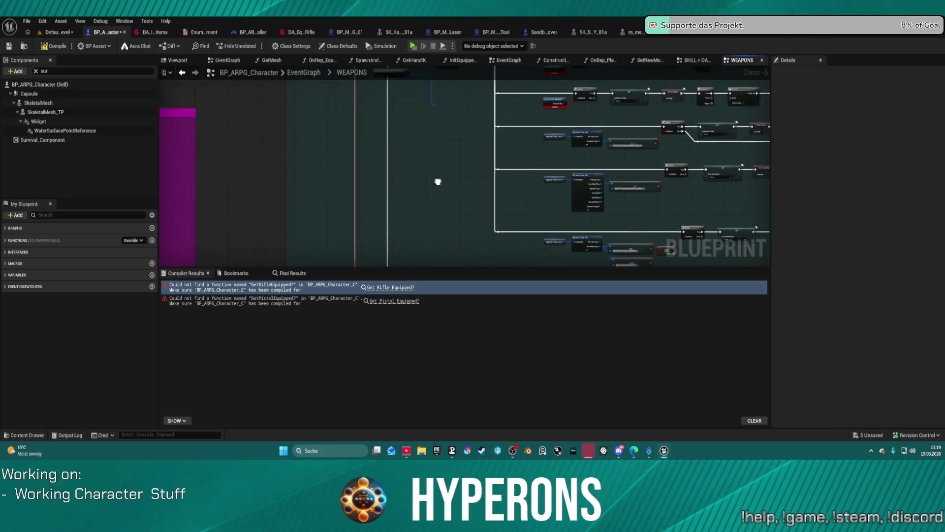
{"action": "scroll", "coordinate": [404, 173], "scroll_direction": "up", "scroll_amount": 2}
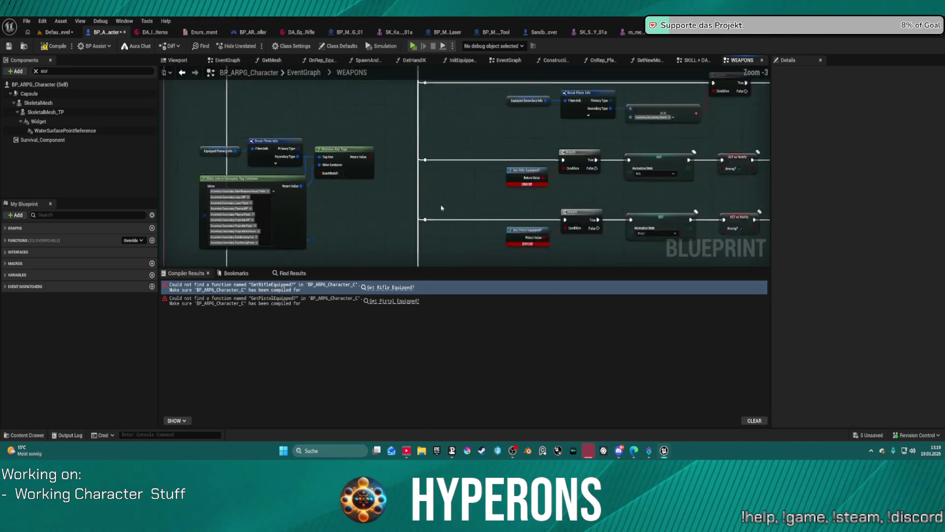
{"action": "scroll", "coordinate": [506, 80], "scroll_direction": "up", "scroll_amount": 1}
- Wire the Matches Any Tags return value into the rifle Branch condition
{"action": "left_click_drag", "start_coordinate": [440, 169], "coordinate": [572, 47]}
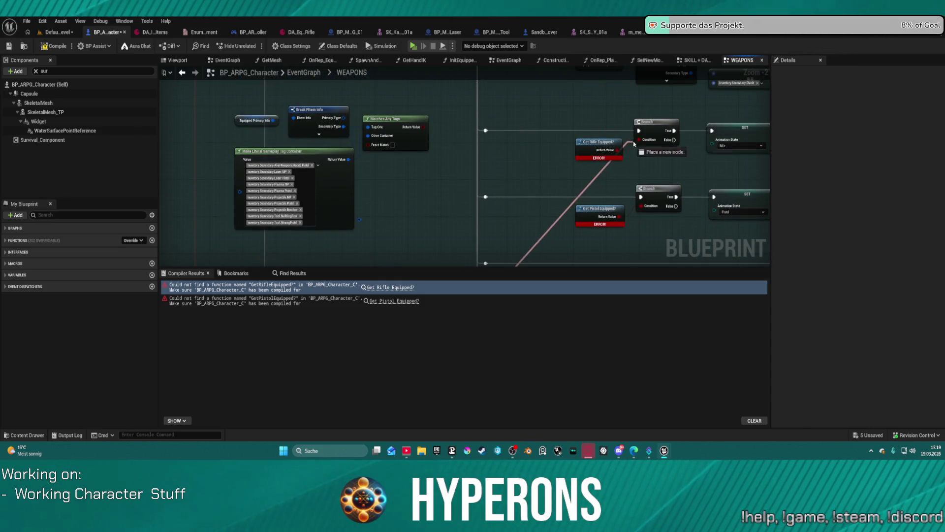
{"action": "left_click_drag", "start_coordinate": [572, 46], "coordinate": [644, 143]}
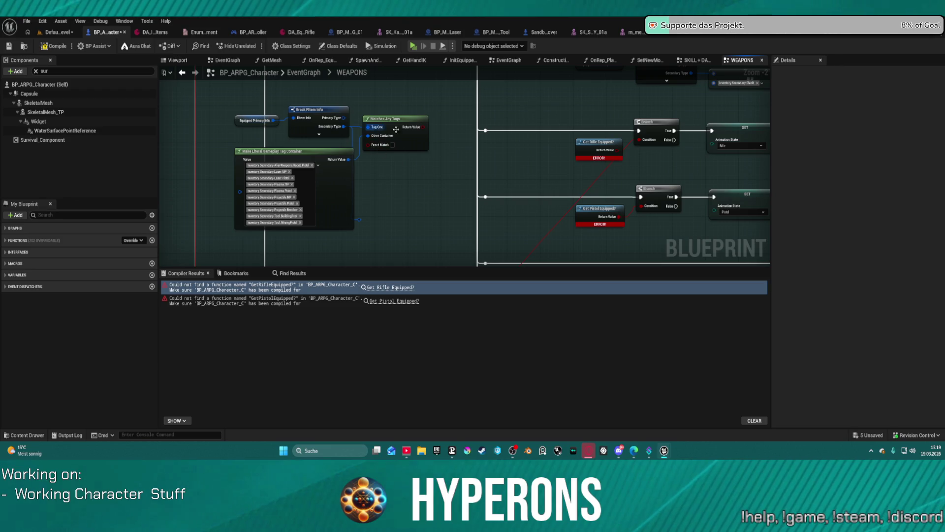
{"action": "left_click_drag", "start_coordinate": [414, 127], "coordinate": [642, 206]}
- Move the Equipped Primary Info break nodes and feed the item type into Tag One
{"action": "left_click_drag", "start_coordinate": [218, 107], "coordinate": [352, 141]}
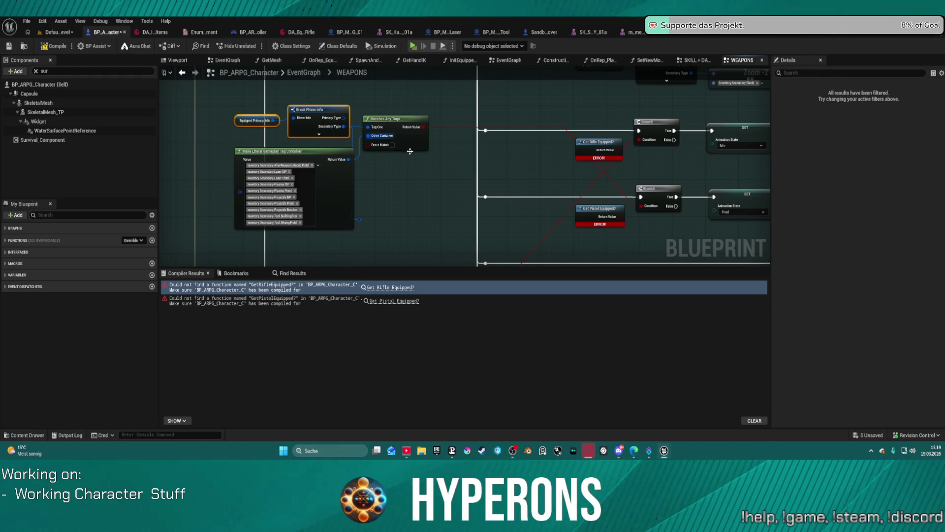
{"action": "left_click_drag", "start_coordinate": [302, 103], "coordinate": [290, 133]}
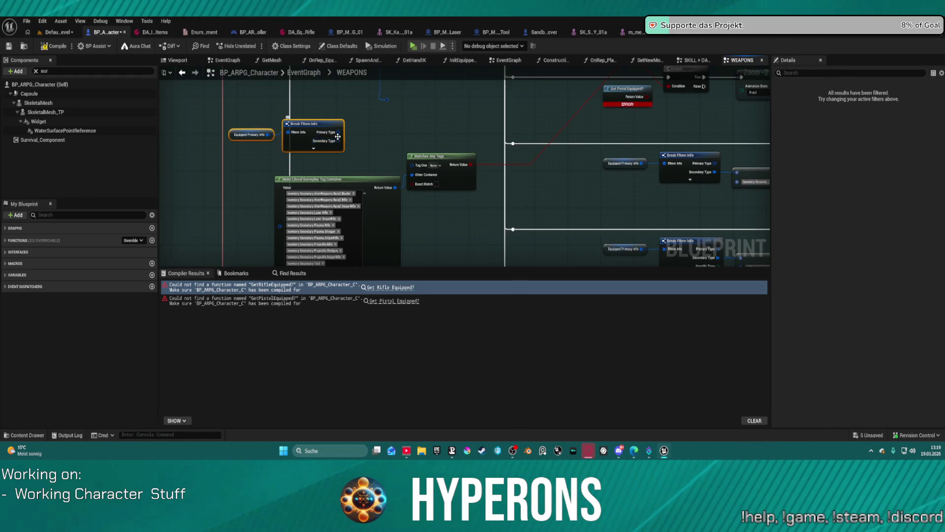
{"action": "left_click_drag", "start_coordinate": [338, 136], "coordinate": [412, 165]}
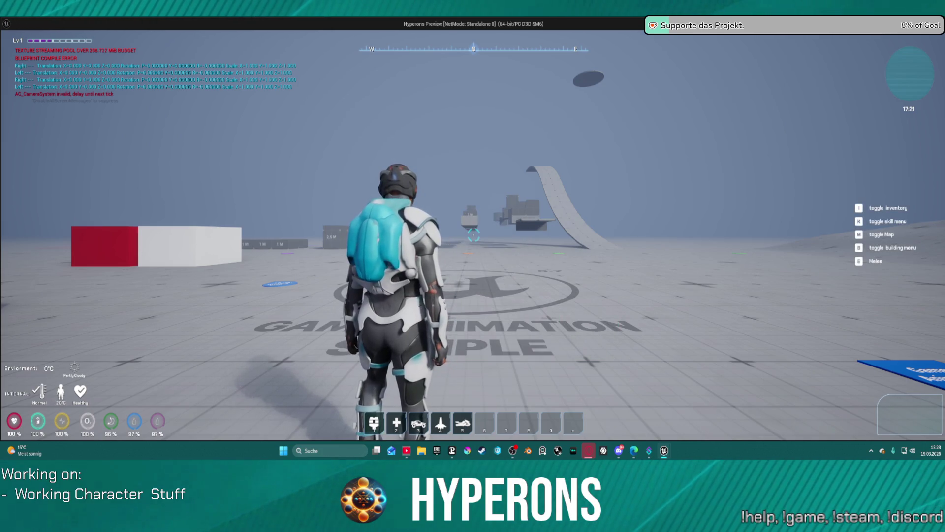
- In PIE, draw the rifle, then equip the Harvester from the inventory and close it
{"action": "key", "text": "1"}
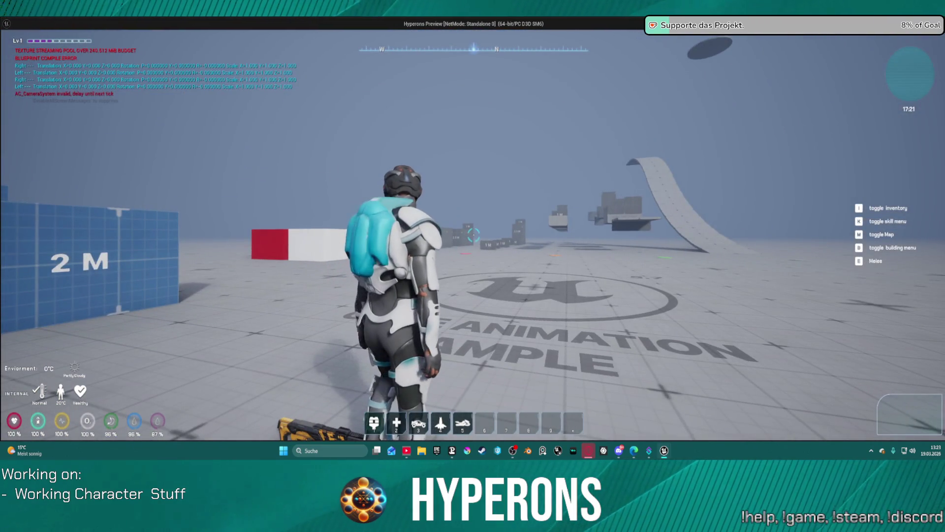
{"action": "key", "text": "Escape"}
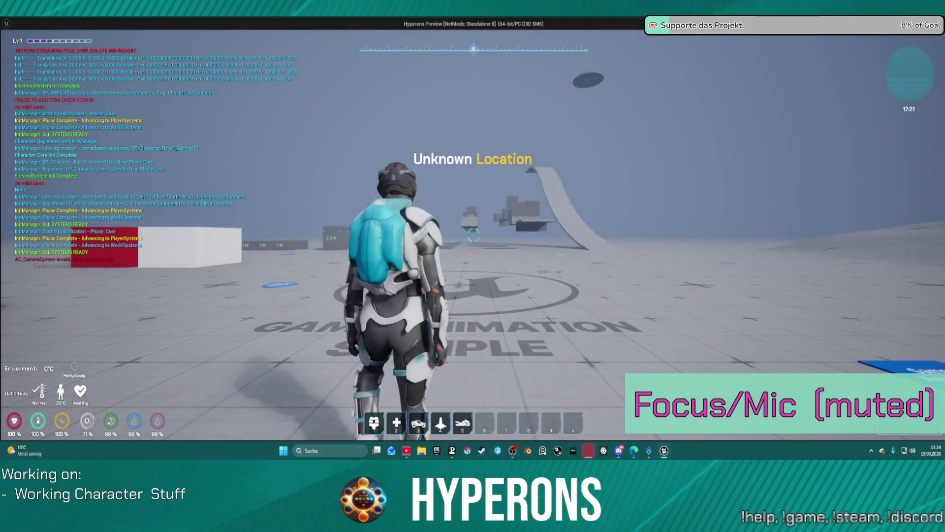
{"action": "key", "text": "a"}
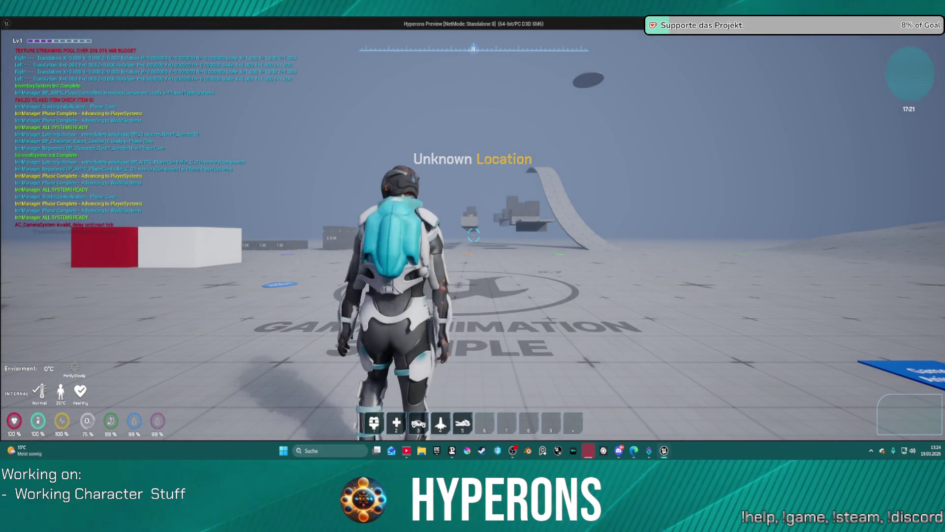
{"action": "key", "text": "i"}
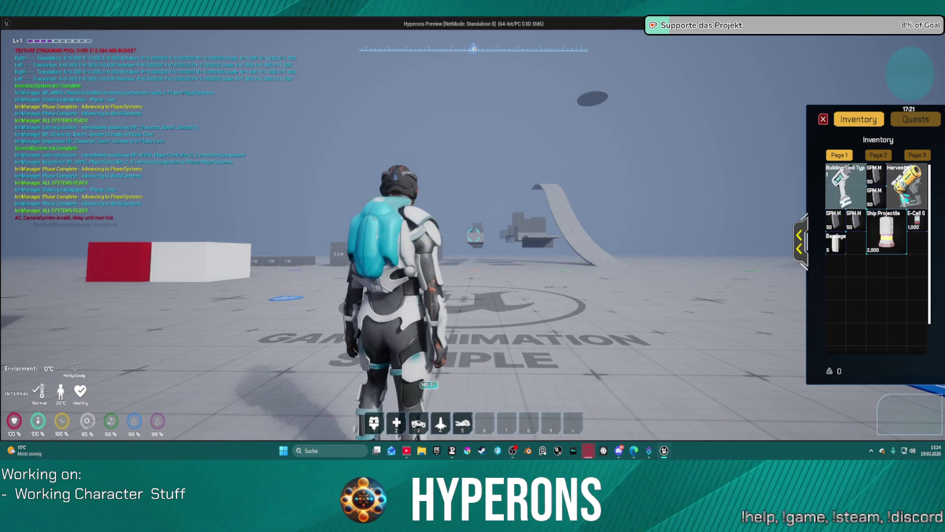
{"action": "mouse_move", "coordinate": [914, 190]}
{"action": "left_mouse_down"}
{"action": "mouse_move", "coordinate": [559, 259]}
{"action": "mouse_move", "coordinate": [290, 391]}
{"action": "left_mouse_up"}
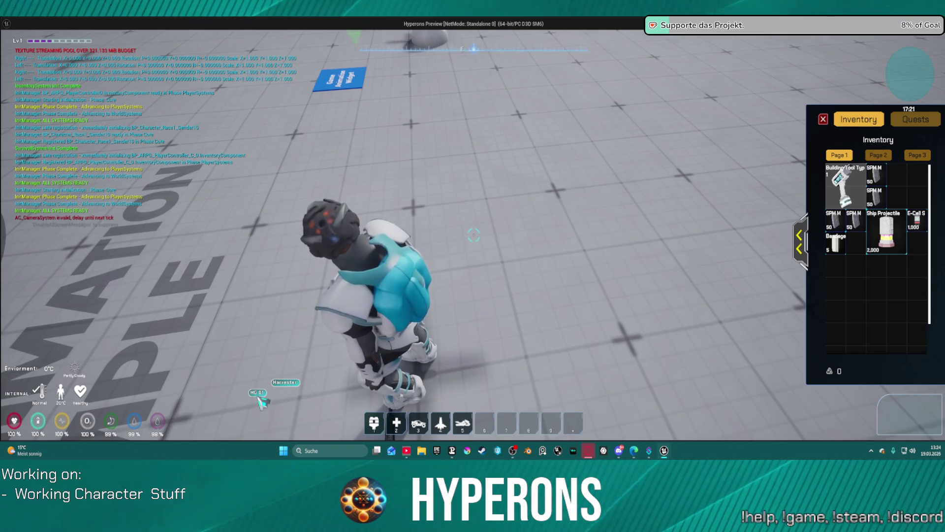
{"action": "key", "text": "i"}
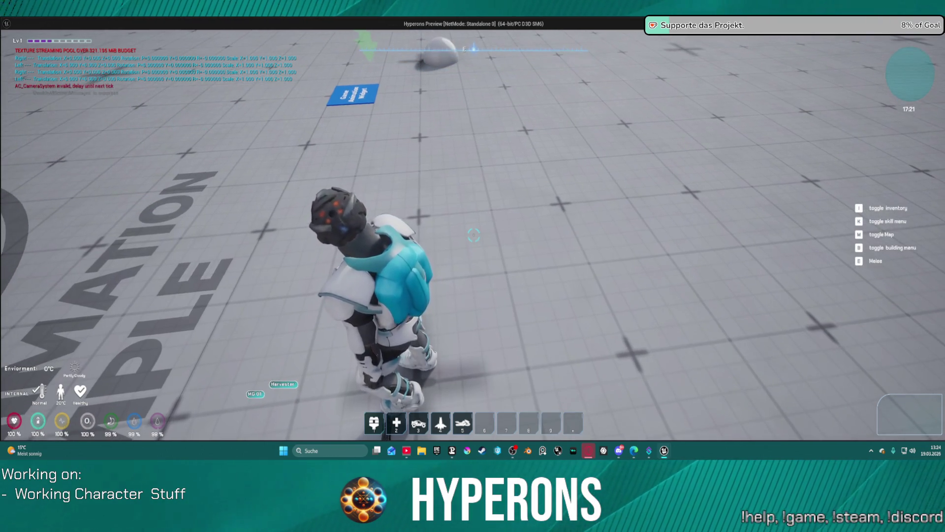
- Stop the play session and select the poisonous berry pickup in the level
{"action": "key", "text": "Escape"}
{"action": "left_click", "coordinate": [458, 214]}
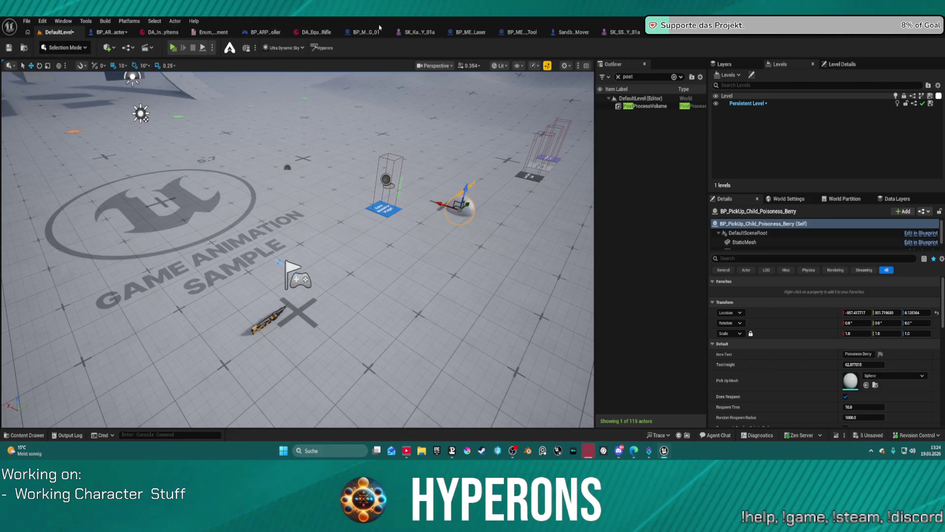
{"action": "left_click", "coordinate": [110, 32]}
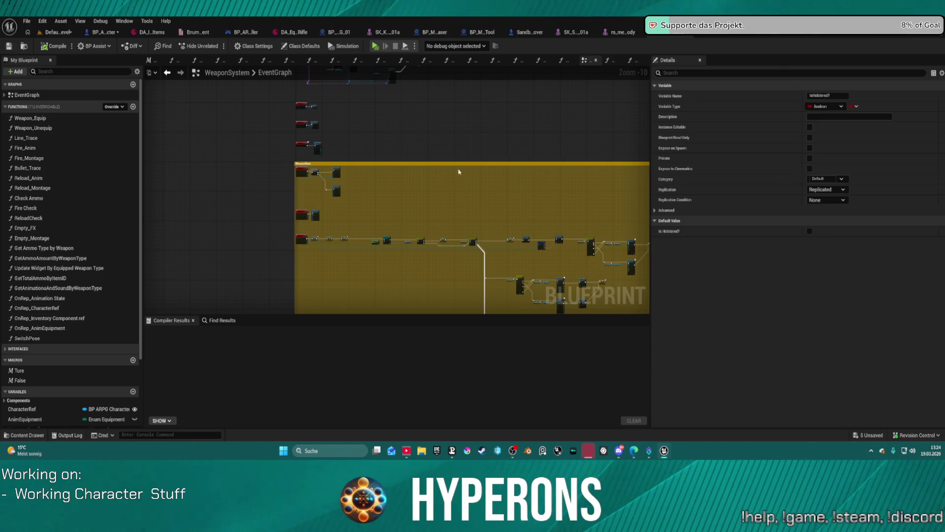
{"action": "scroll", "coordinate": [397, 177], "scroll_direction": "down", "scroll_amount": 2}
{"action": "scroll", "coordinate": [419, 111], "scroll_direction": "up", "scroll_amount": 2}
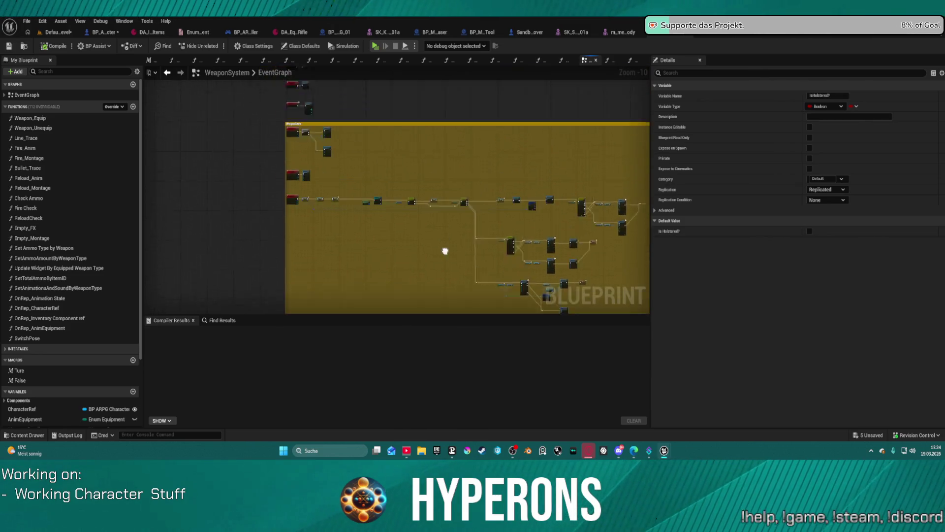
{"action": "scroll", "coordinate": [370, 148], "scroll_direction": "up", "scroll_amount": 6}
{"action": "mouse_move", "coordinate": [370, 148]}
{"action": "left_mouse_down"}
{"action": "mouse_move", "coordinate": [268, 291]}
{"action": "mouse_move", "coordinate": [296, 251]}
{"action": "left_mouse_up"}
{"action": "scroll", "coordinate": [415, 101], "scroll_direction": "down", "scroll_amount": 5}
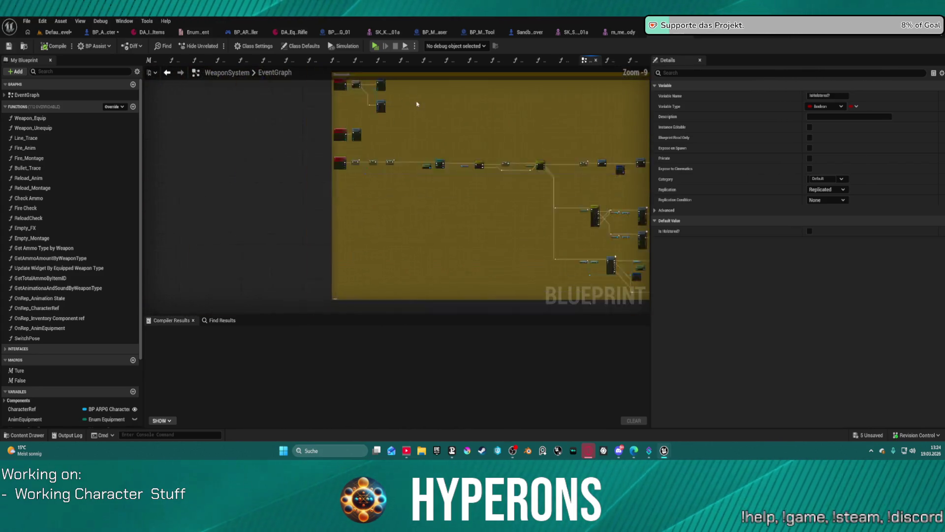
{"action": "scroll", "coordinate": [416, 100], "scroll_direction": "down", "scroll_amount": 4}
{"action": "scroll", "coordinate": [286, 97], "scroll_direction": "up", "scroll_amount": 1}
{"action": "left_click_drag", "start_coordinate": [310, 306], "coordinate": [332, 205]}
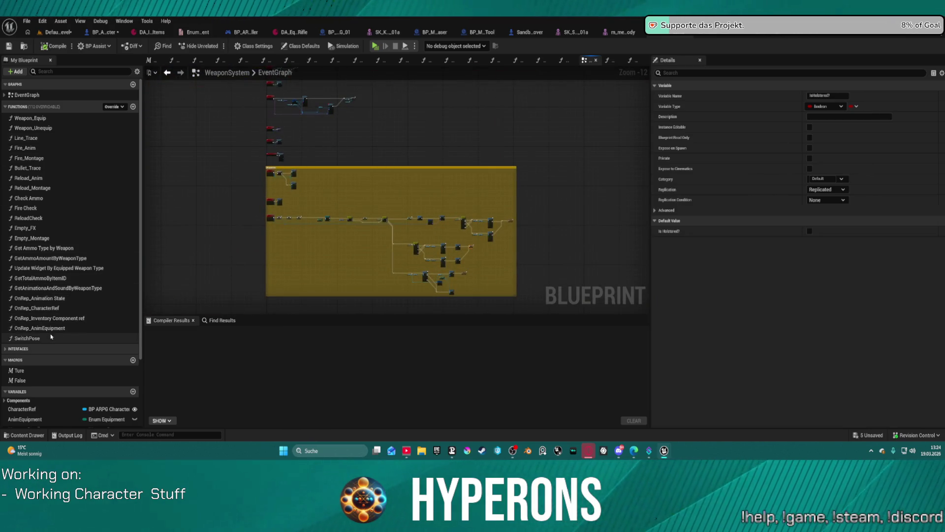
{"action": "scroll", "coordinate": [287, 207], "scroll_direction": "up", "scroll_amount": 3}
{"action": "scroll", "coordinate": [287, 198], "scroll_direction": "up", "scroll_amount": 3}
{"action": "scroll", "coordinate": [286, 194], "scroll_direction": "up", "scroll_amount": 3}
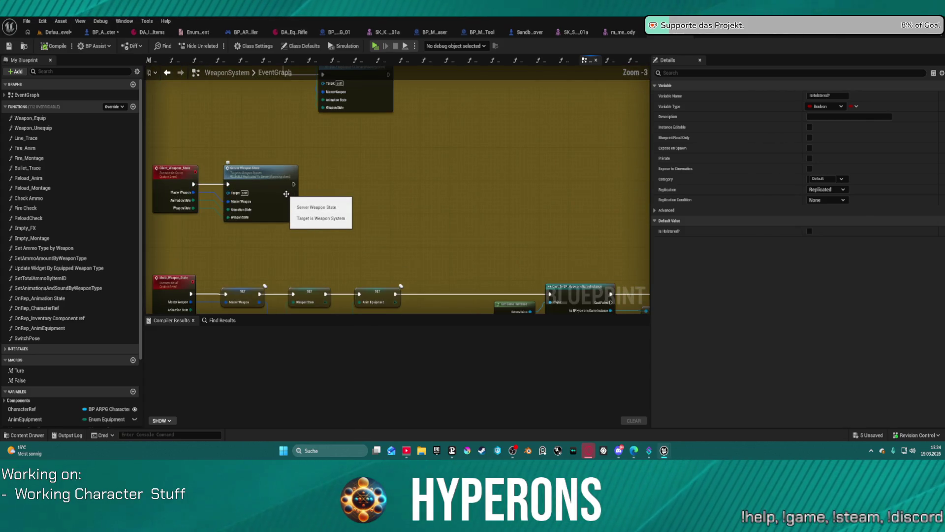
{"action": "scroll", "coordinate": [392, 174], "scroll_direction": "down", "scroll_amount": 4}
{"action": "scroll", "coordinate": [419, 171], "scroll_direction": "down", "scroll_amount": 2}
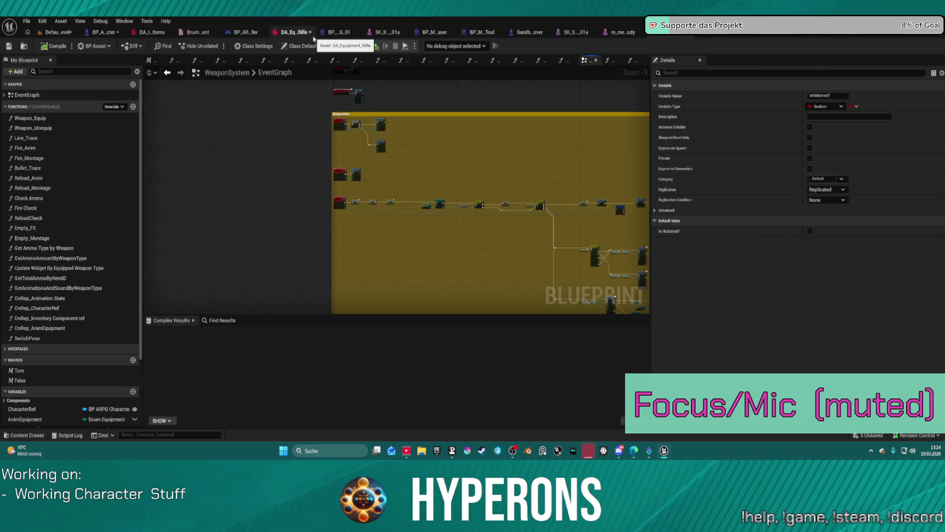
{"action": "scroll", "coordinate": [619, 264], "scroll_direction": "up", "scroll_amount": 2}
{"action": "scroll", "coordinate": [502, 162], "scroll_direction": "up", "scroll_amount": 2}
{"action": "scroll", "coordinate": [369, 192], "scroll_direction": "up", "scroll_amount": 2}
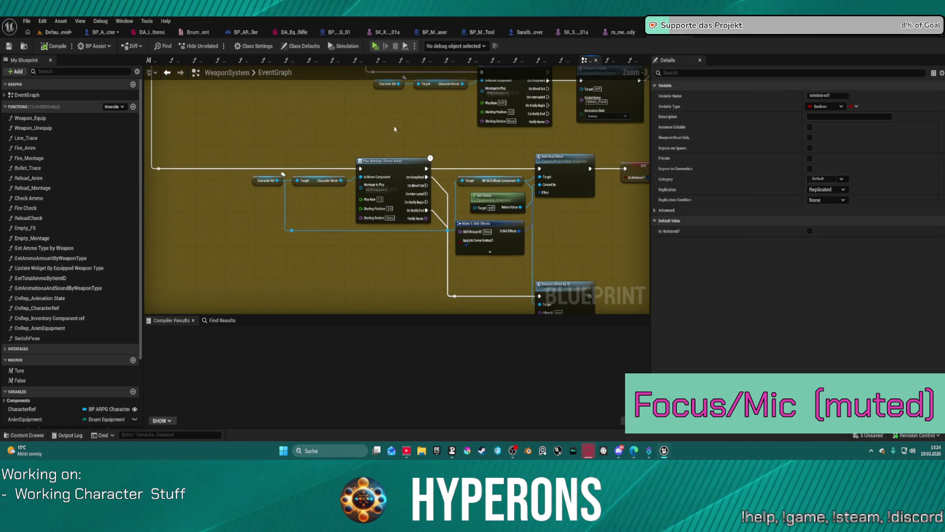
{"action": "scroll", "coordinate": [444, 248], "scroll_direction": "up", "scroll_amount": 1}
{"action": "scroll", "coordinate": [414, 237], "scroll_direction": "up", "scroll_amount": 1}
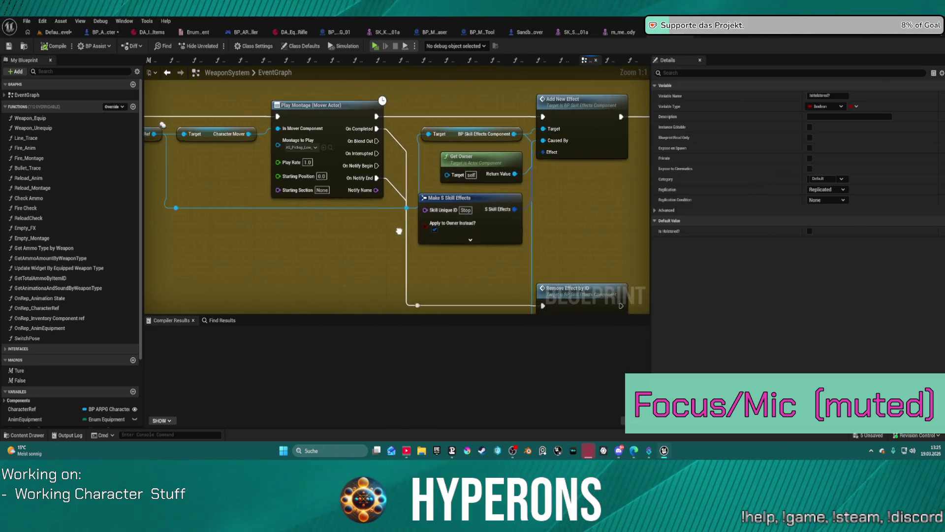
{"action": "scroll", "coordinate": [369, 226], "scroll_direction": "up", "scroll_amount": 1}
- Browse to the Play Montage node's AS_Pickup_Low_L_UE5_Montage and open it for editing
{"action": "left_click_drag", "start_coordinate": [339, 219], "coordinate": [499, 270]}
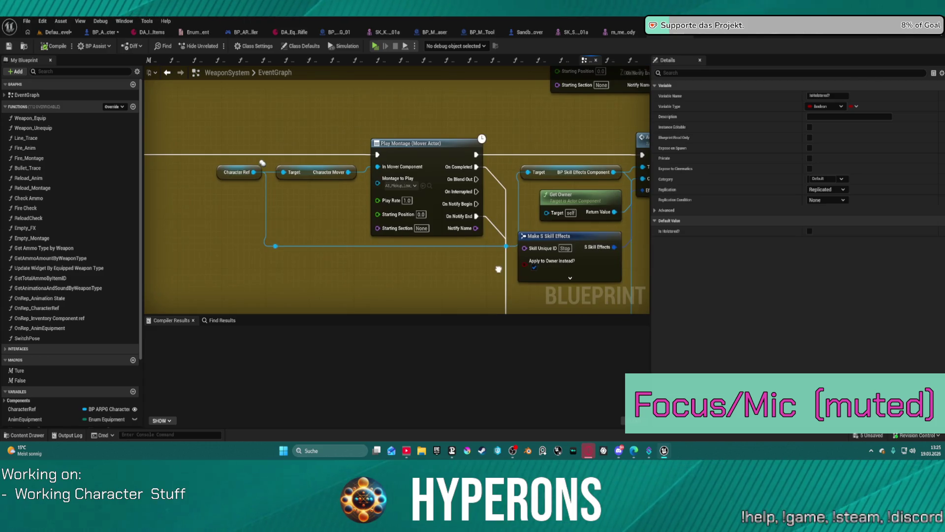
{"action": "left_click", "coordinate": [409, 188]}
{"action": "key", "text": "Escape"}
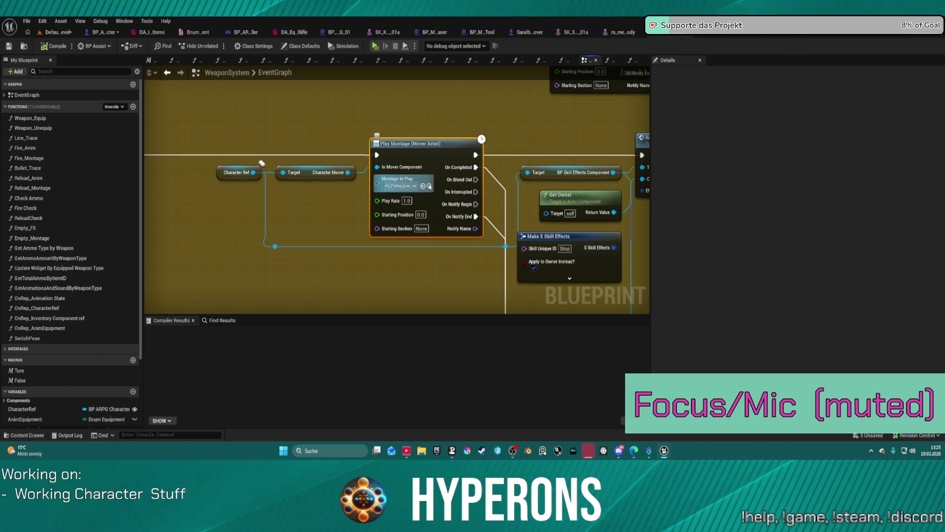
{"action": "left_click", "coordinate": [429, 186]}
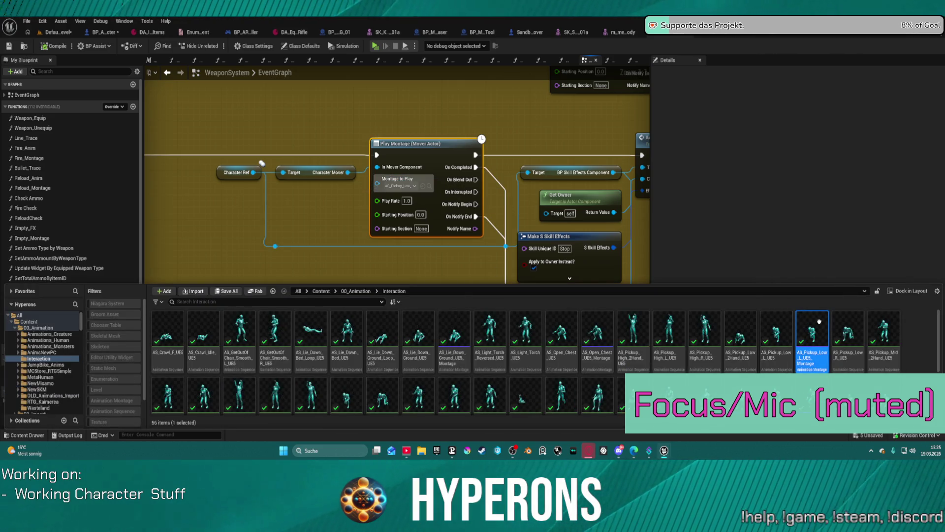
{"action": "double_click", "coordinate": [812, 329]}
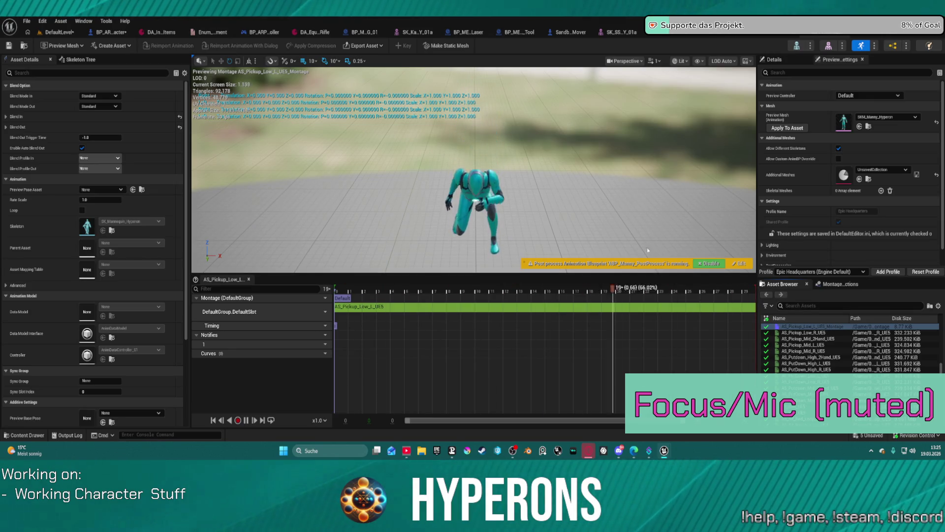
- Close the pickup montage, check the level with the floor selected, and return to the WeaponSystem graph
{"action": "left_click", "coordinate": [817, 36]}
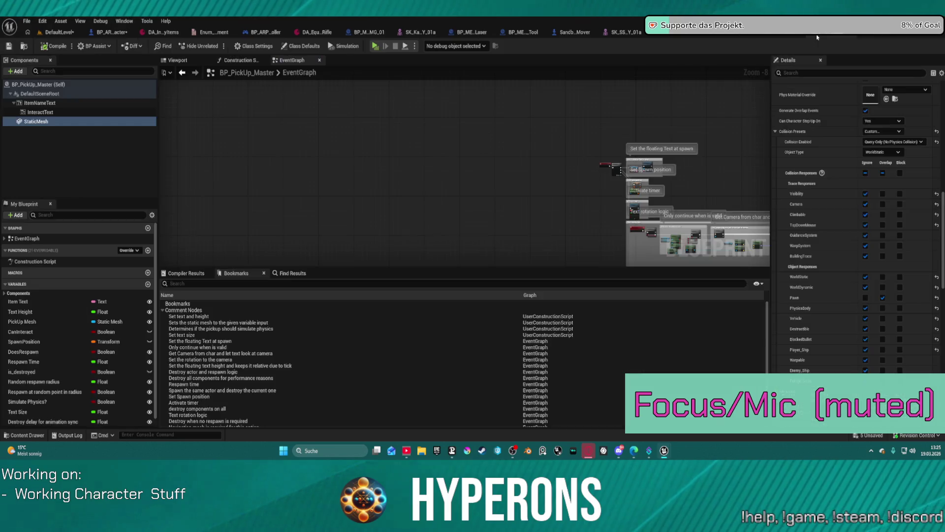
{"action": "left_click", "coordinate": [50, 37]}
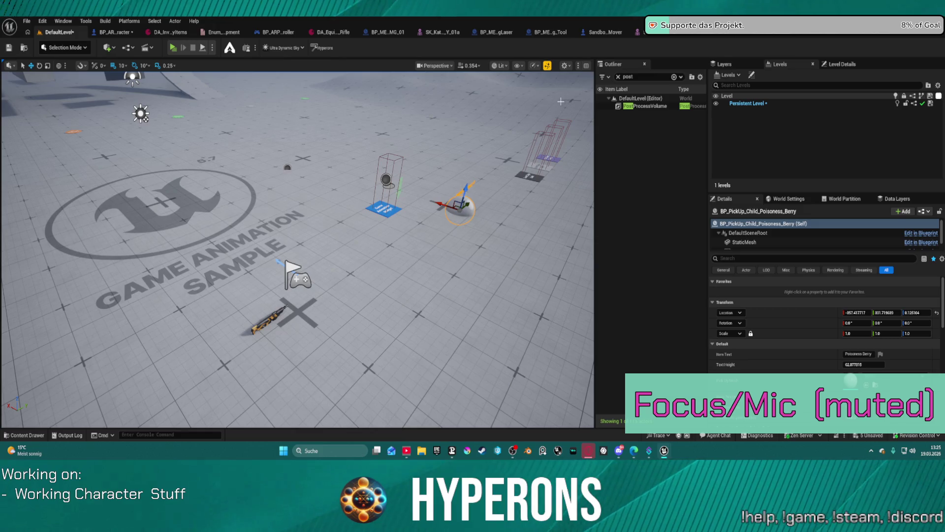
{"action": "left_click", "coordinate": [467, 155]}
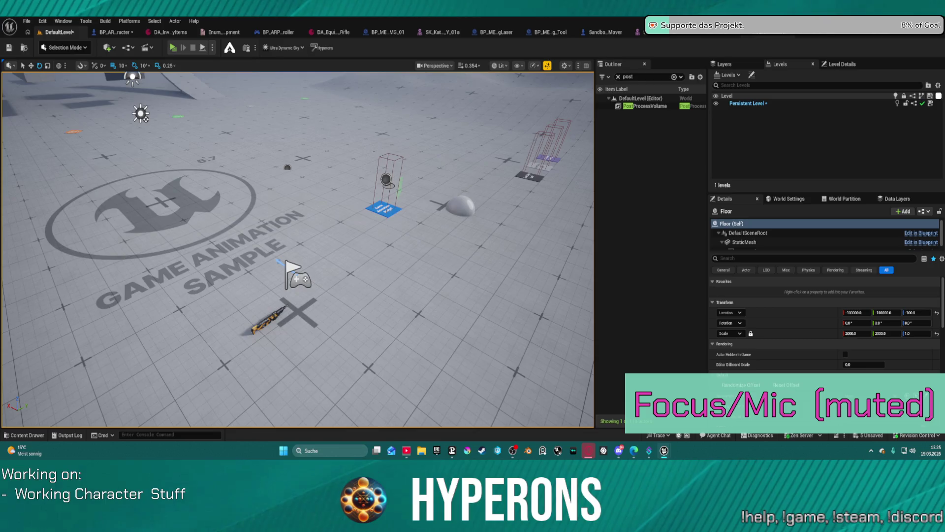
{"action": "left_click", "coordinate": [746, 33]}
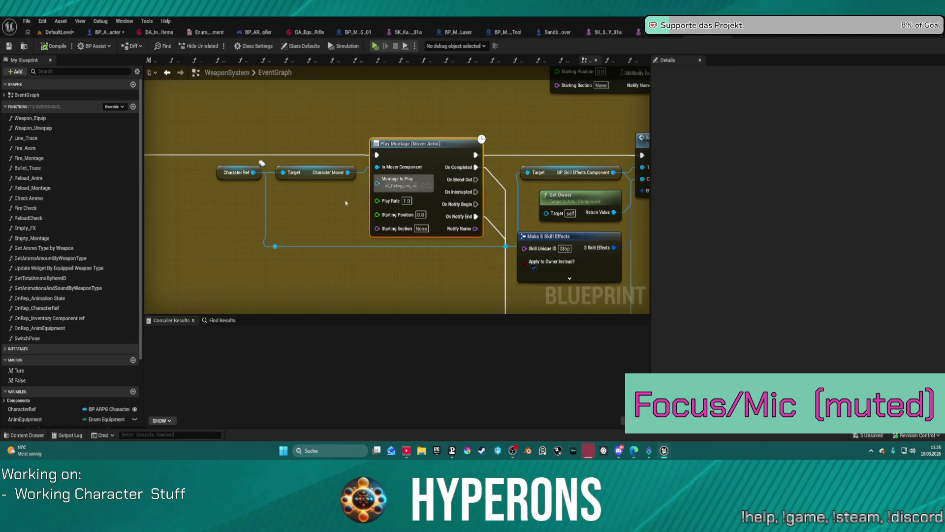
- Look over the WeaponSystem node network, then switch to the BP_ARPG_Character blueprint
{"action": "mouse_move", "coordinate": [569, 151]}
{"action": "left_mouse_down"}
{"action": "mouse_move", "coordinate": [319, 132]}
{"action": "mouse_move", "coordinate": [439, 132]}
{"action": "left_mouse_up"}
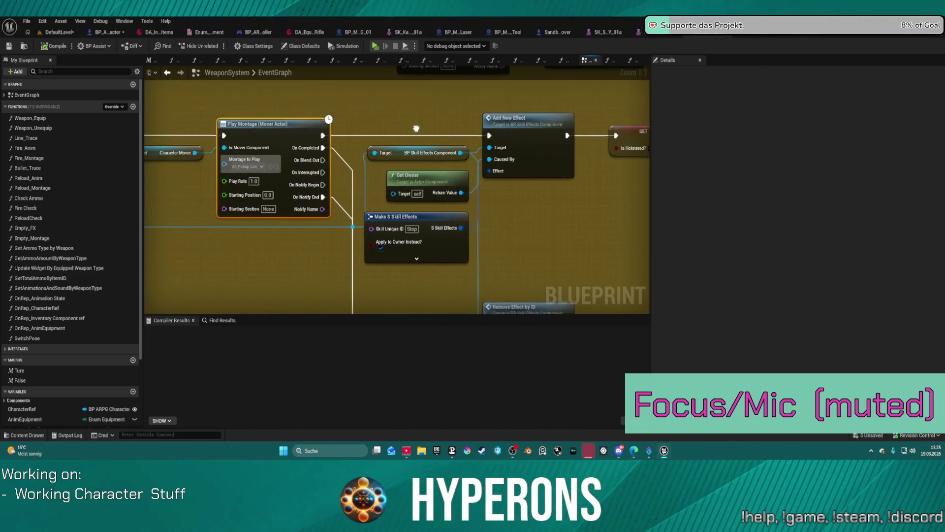
{"action": "left_click_drag", "start_coordinate": [296, 105], "coordinate": [341, 90]}
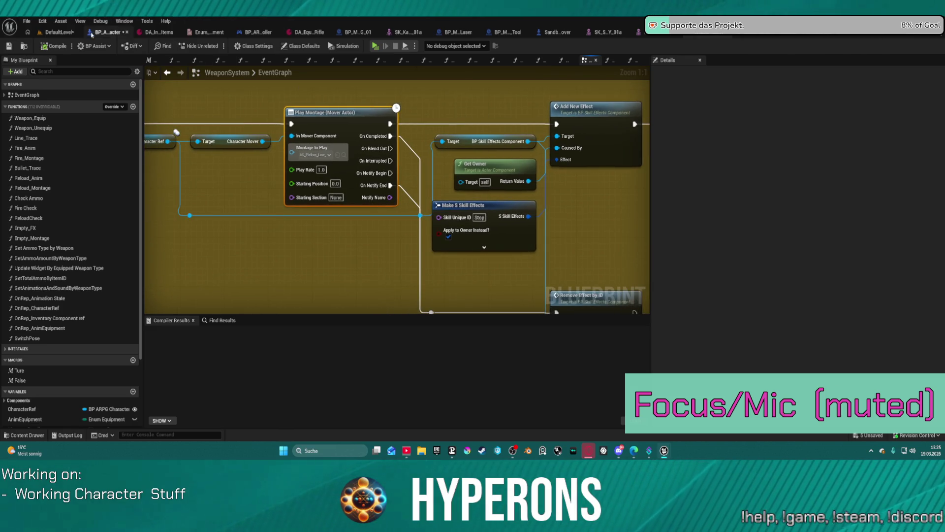
{"action": "scroll", "coordinate": [500, 239], "scroll_direction": "down", "scroll_amount": 4}
{"action": "scroll", "coordinate": [444, 200], "scroll_direction": "down", "scroll_amount": 4}
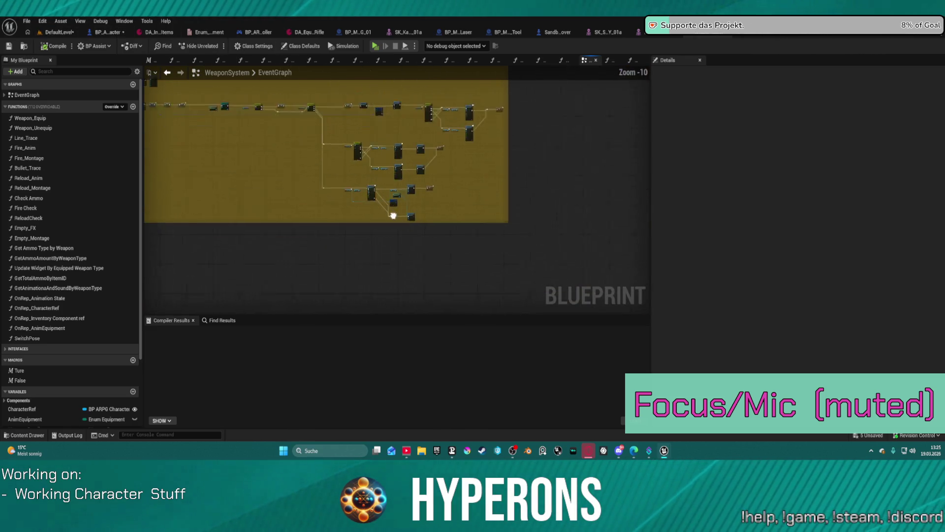
{"action": "scroll", "coordinate": [465, 150], "scroll_direction": "down", "scroll_amount": 4}
{"action": "left_click_drag", "start_coordinate": [466, 149], "coordinate": [512, 254]}
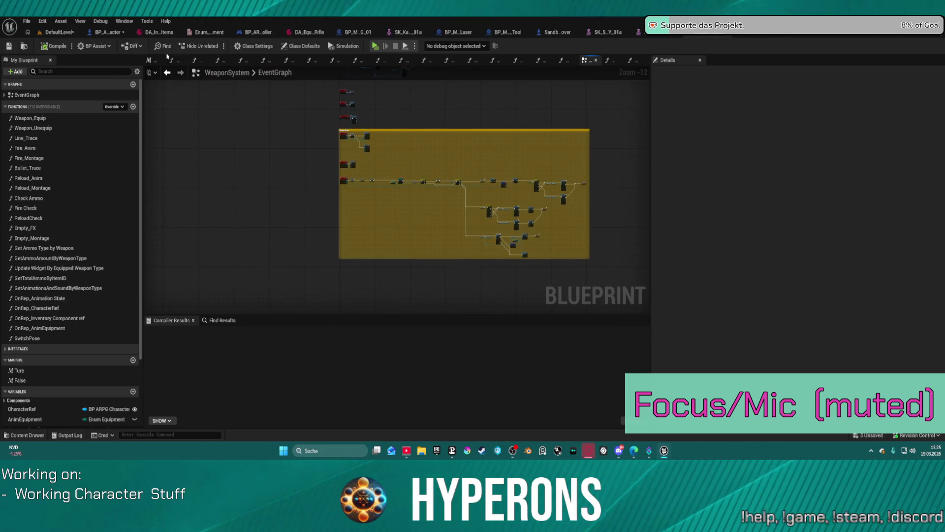
{"action": "left_click", "coordinate": [111, 33]}
{"action": "scroll", "coordinate": [394, 196], "scroll_direction": "up", "scroll_amount": 2}
{"action": "scroll", "coordinate": [413, 193], "scroll_direction": "up", "scroll_amount": 3}
{"action": "scroll", "coordinate": [444, 188], "scroll_direction": "up", "scroll_amount": 2}
{"action": "scroll", "coordinate": [472, 183], "scroll_direction": "up", "scroll_amount": 2}
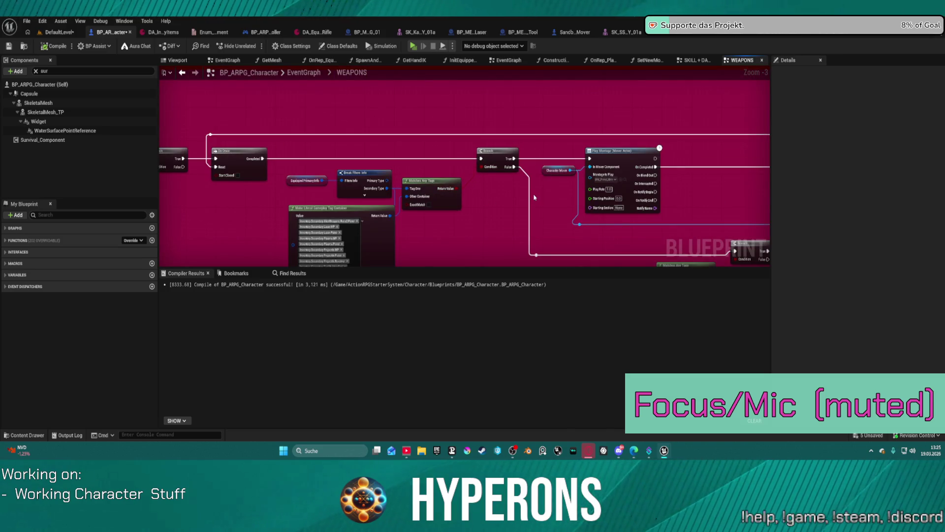
{"action": "scroll", "coordinate": [535, 197], "scroll_direction": "up", "scroll_amount": 2}
{"action": "scroll", "coordinate": [400, 169], "scroll_direction": "up", "scroll_amount": 1}
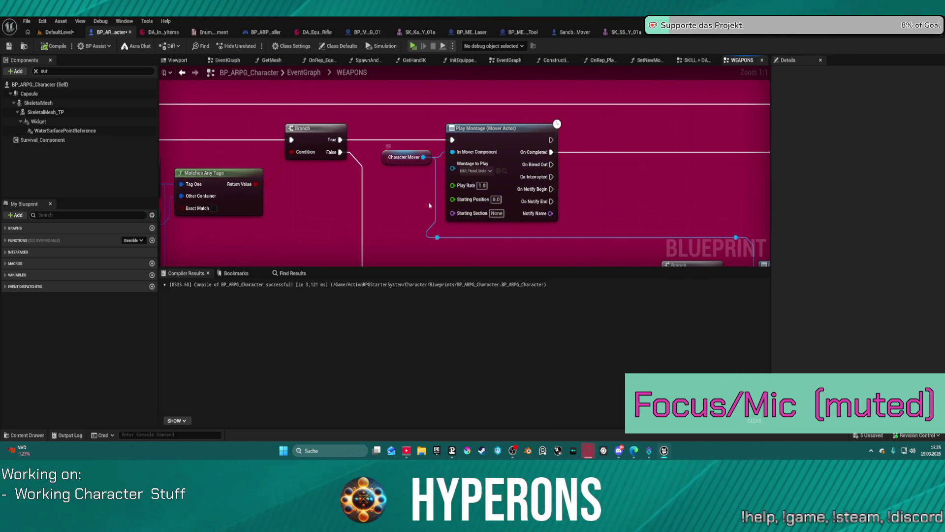
{"action": "left_click", "coordinate": [504, 172]}
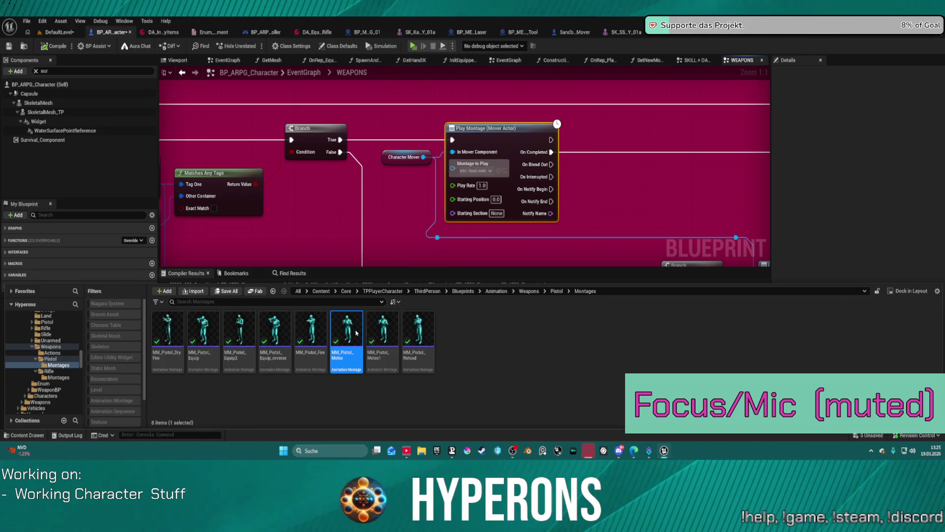
{"action": "double_click", "coordinate": [356, 333]}
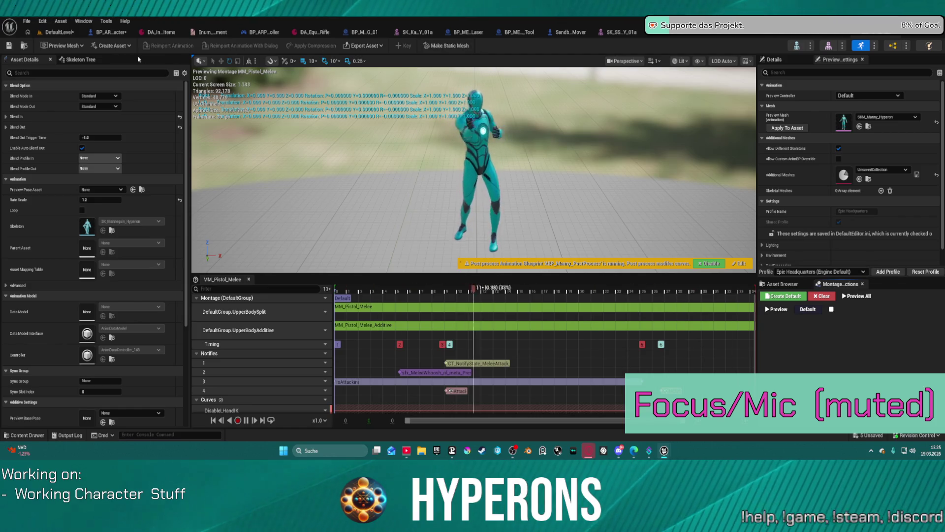
{"action": "left_click", "coordinate": [47, 35]}
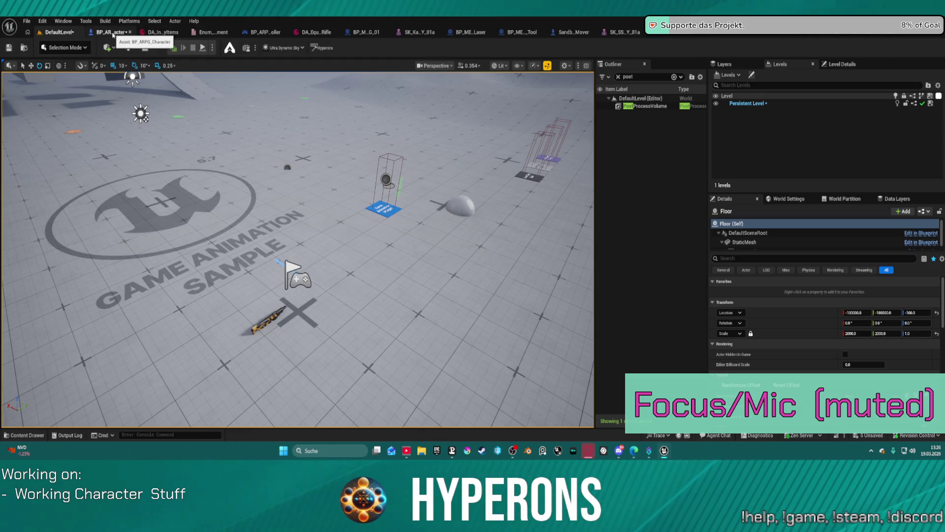
{"action": "left_click", "coordinate": [110, 33]}
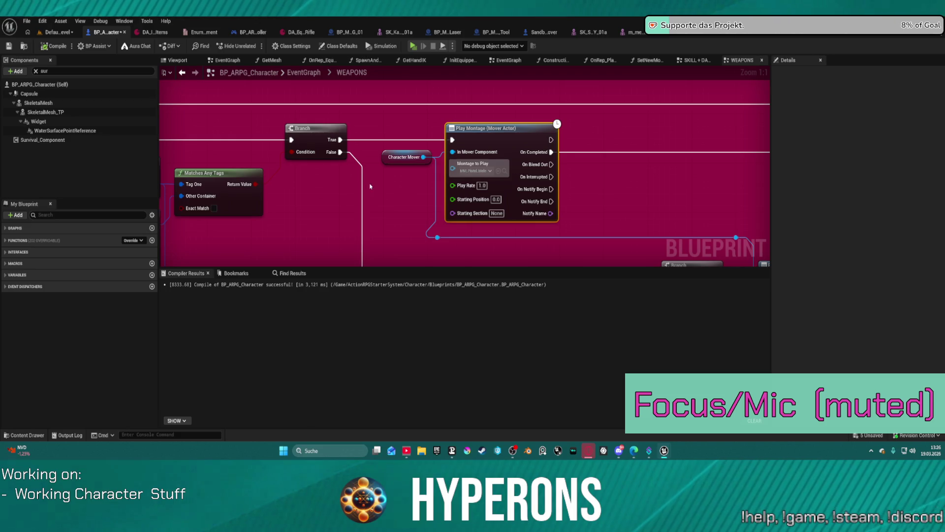
{"action": "scroll", "coordinate": [370, 186], "scroll_direction": "down", "scroll_amount": 1}
{"action": "scroll", "coordinate": [351, 180], "scroll_direction": "down", "scroll_amount": 1}
{"action": "scroll", "coordinate": [329, 172], "scroll_direction": "down", "scroll_amount": 1}
{"action": "scroll", "coordinate": [299, 163], "scroll_direction": "down", "scroll_amount": 1}
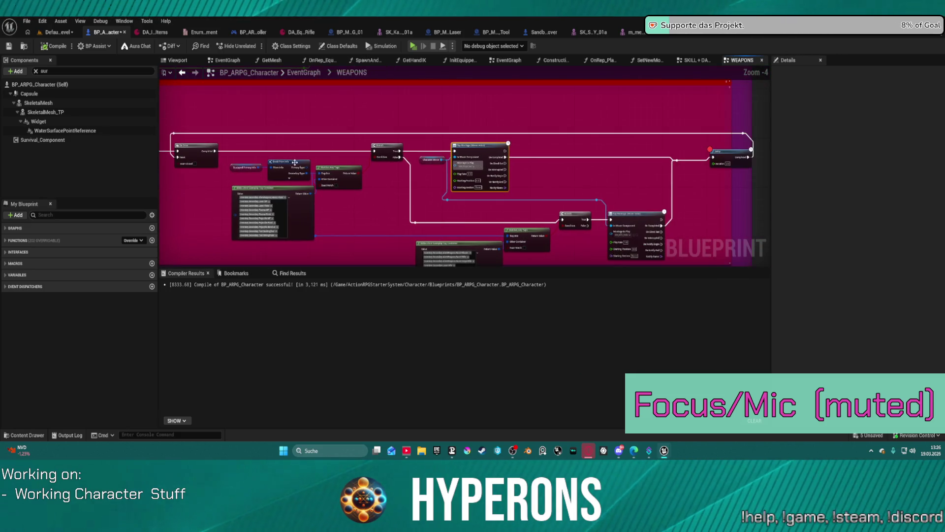
- Link the exec flow into the weapon chain's node and start a play test despite compile errors
{"action": "left_click", "coordinate": [213, 149]}
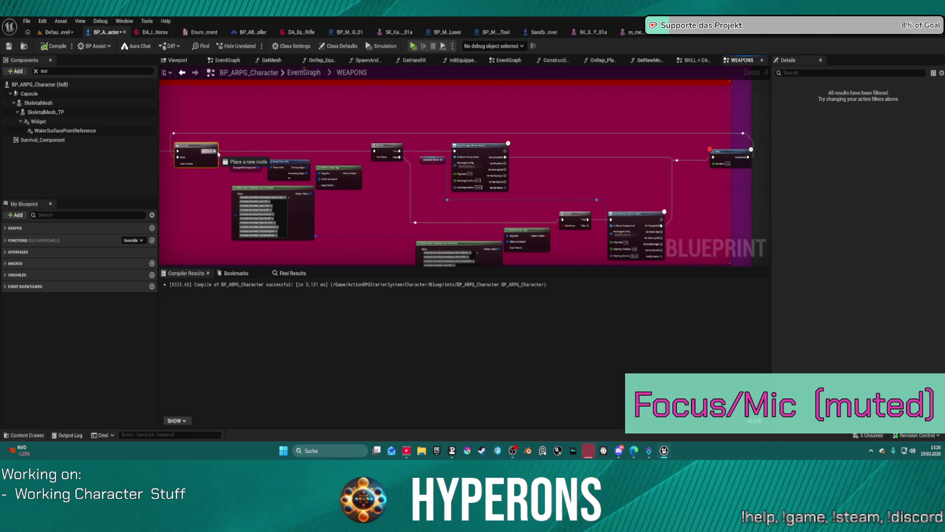
{"action": "left_click_drag", "start_coordinate": [456, 152], "coordinate": [456, 151]}
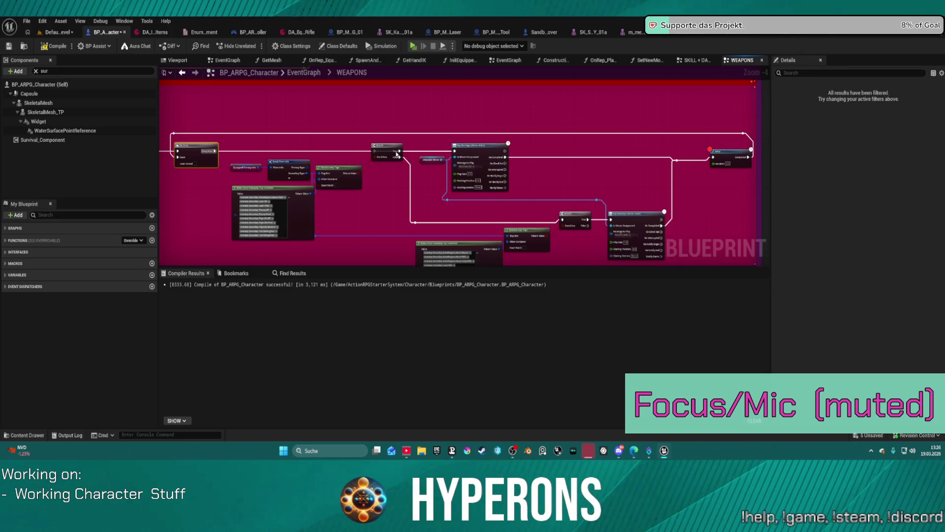
{"action": "left_click", "coordinate": [414, 46]}
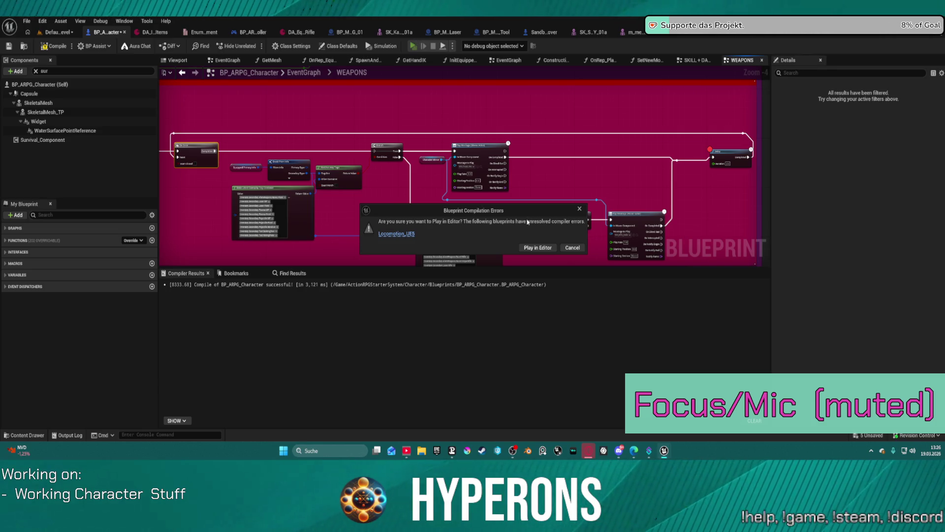
{"action": "left_click", "coordinate": [542, 251]}
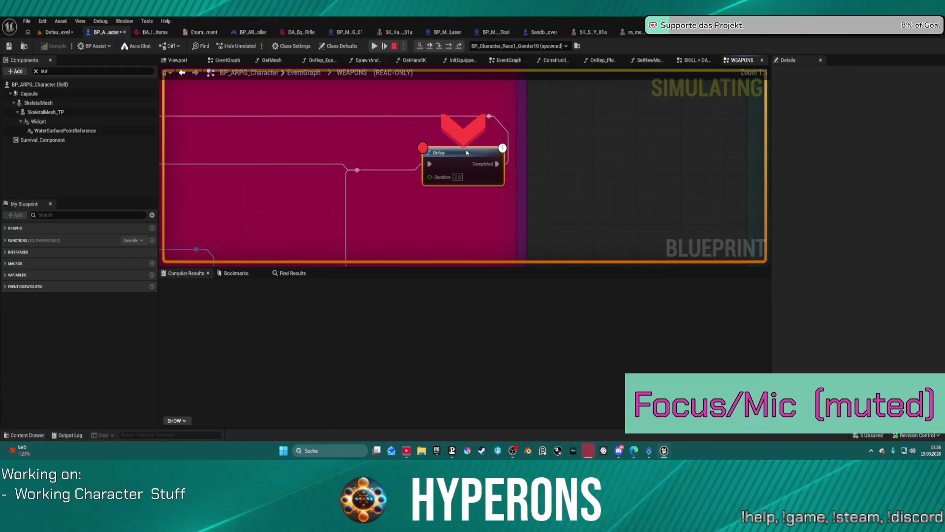
- Remove the breakpoint from the WEAPONS Delay node and stop the play session
{"action": "right_click", "coordinate": [467, 152]}
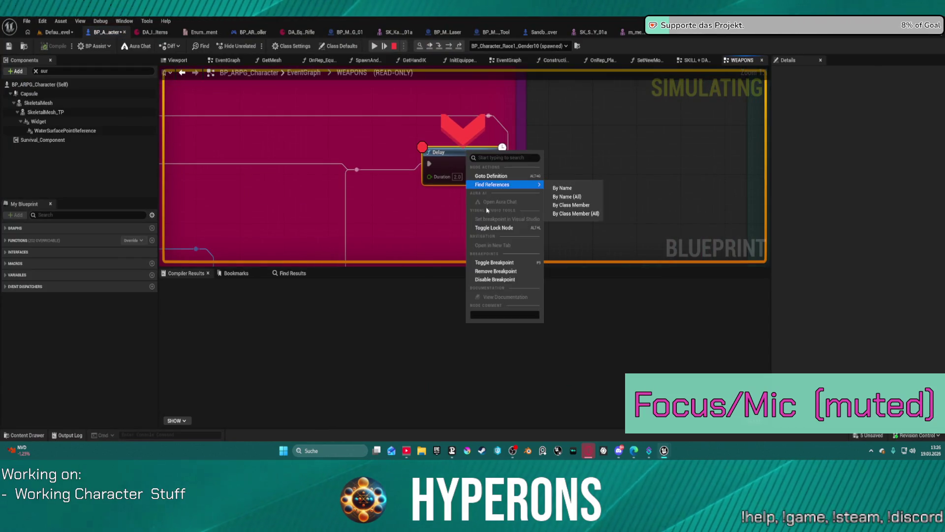
{"action": "left_click", "coordinate": [503, 271]}
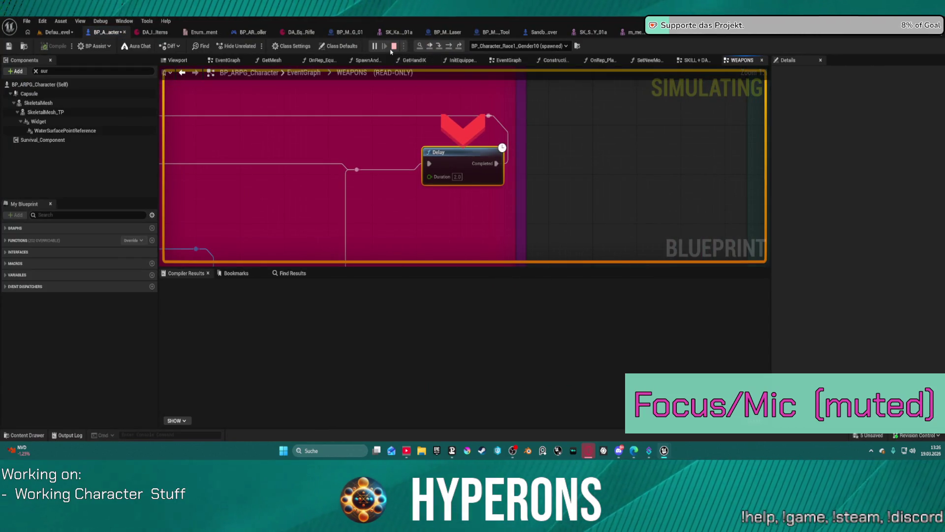
{"action": "left_click", "coordinate": [392, 46]}
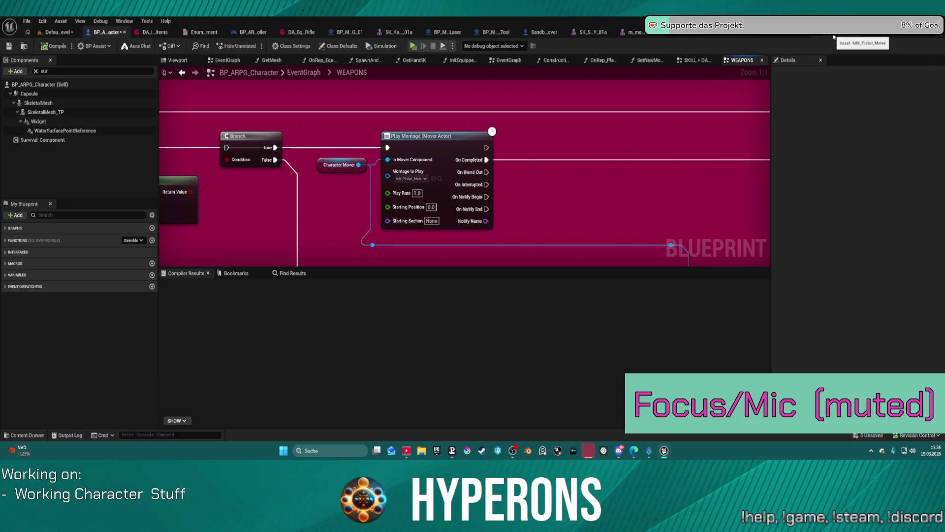
- Glance at the MM_Pistol_Melee montage and its asset folder, then return to the WeaponSystem event graph
{"action": "left_click", "coordinate": [833, 36]}
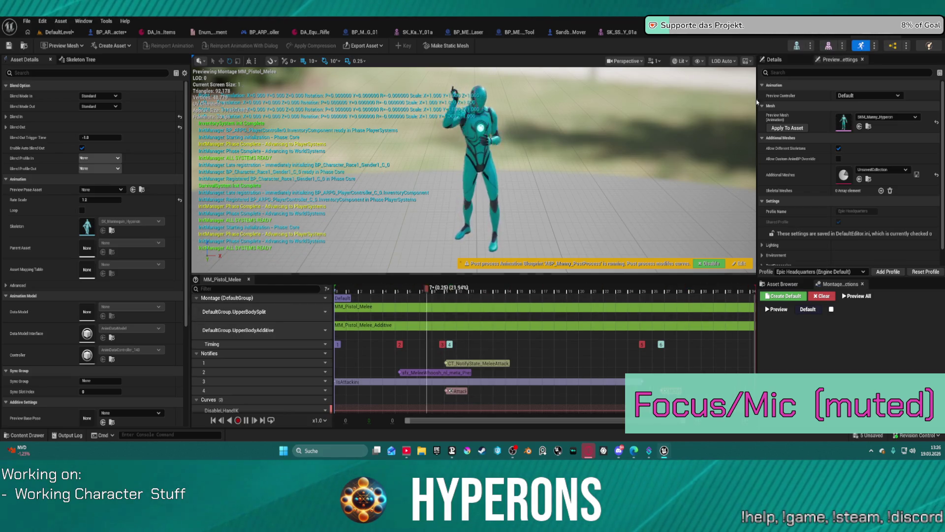
{"action": "key", "text": "ctrl+space"}
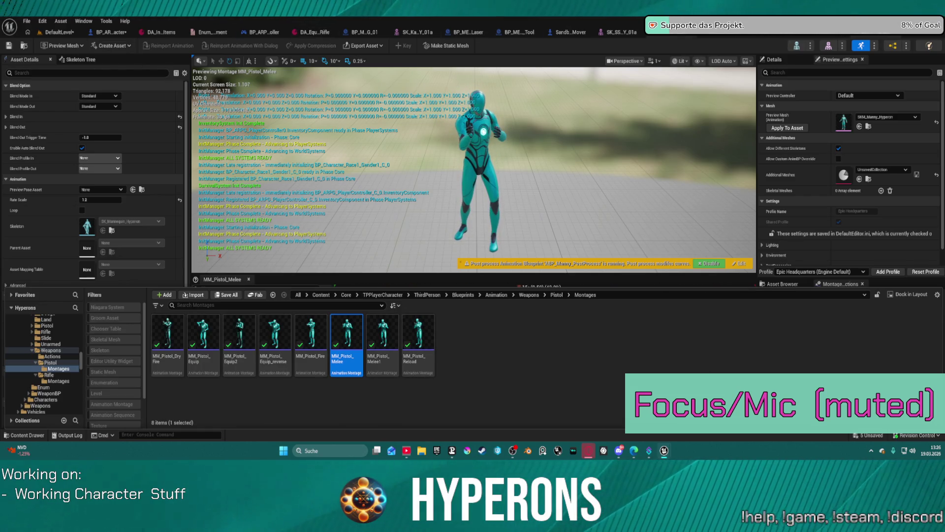
{"action": "left_click", "coordinate": [719, 33]}
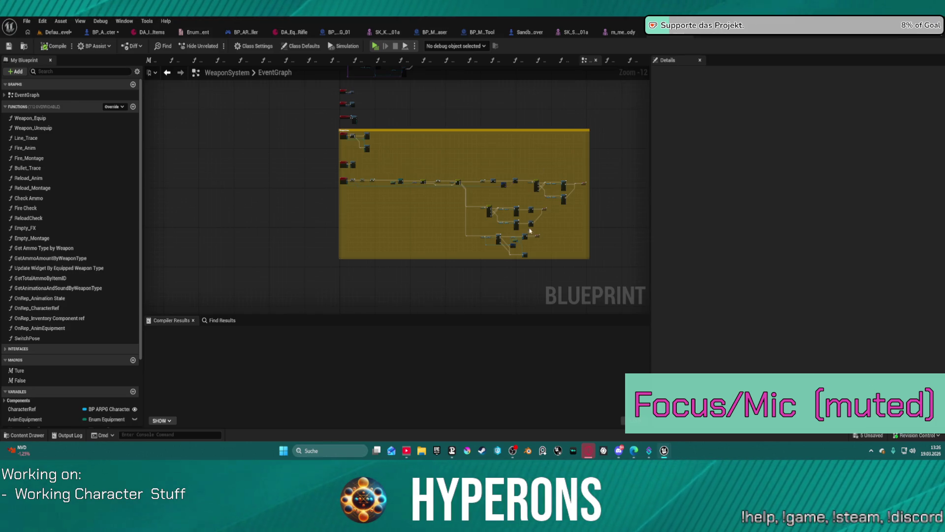
{"action": "scroll", "coordinate": [530, 225], "scroll_direction": "up", "scroll_amount": 5}
{"action": "scroll", "coordinate": [553, 217], "scroll_direction": "up", "scroll_amount": 4}
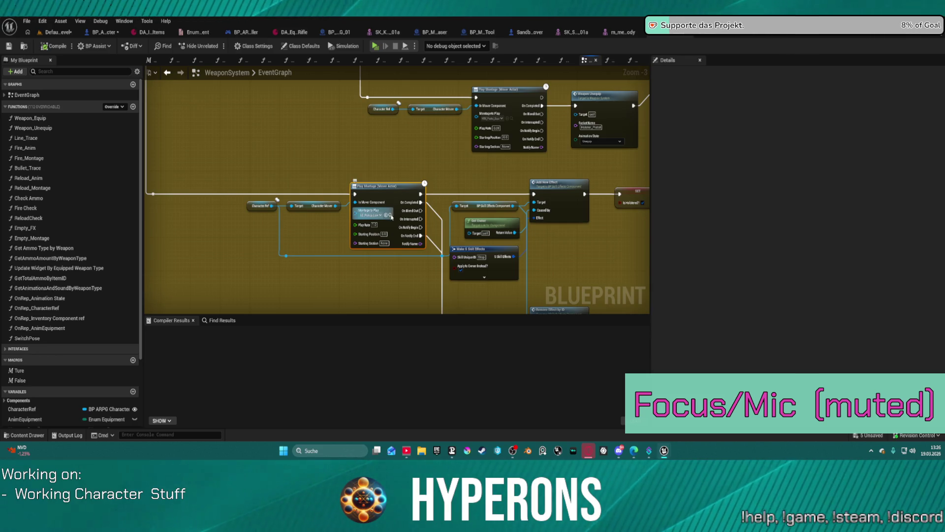
- Open AS_Pickup_Low_L_UE5_Montage from the Interaction folder in its own montage editor window
{"action": "key", "text": "ctrl+space"}
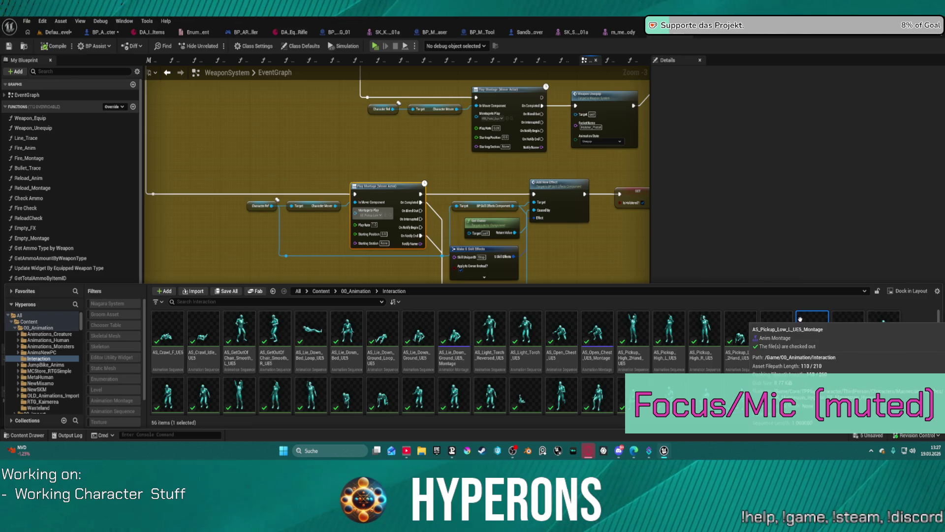
{"action": "right_click", "coordinate": [798, 318]}
{"action": "left_click", "coordinate": [829, 156]}
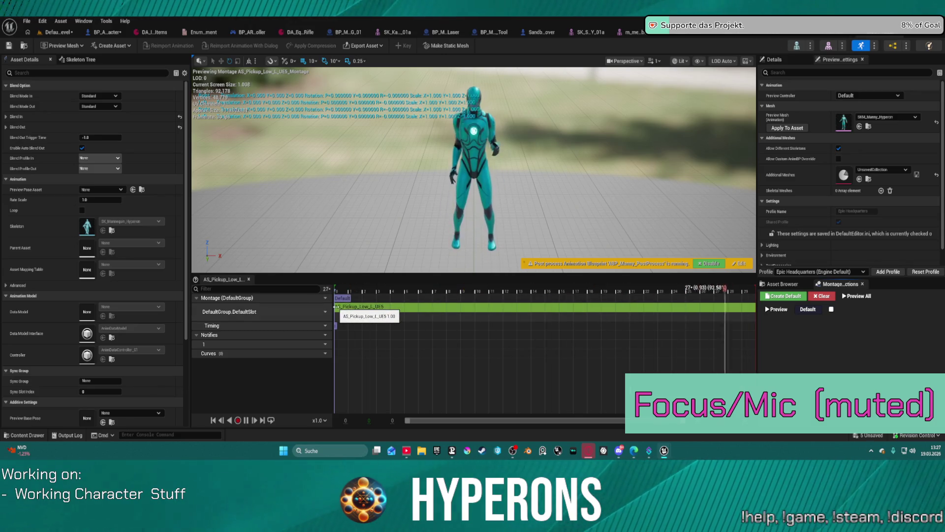
- Assign DefaultGroup.DefaultSlot to MM_Pistol_Melee's first track in place of UpperBodySplit, then return to the level
{"action": "left_click", "coordinate": [849, 41]}
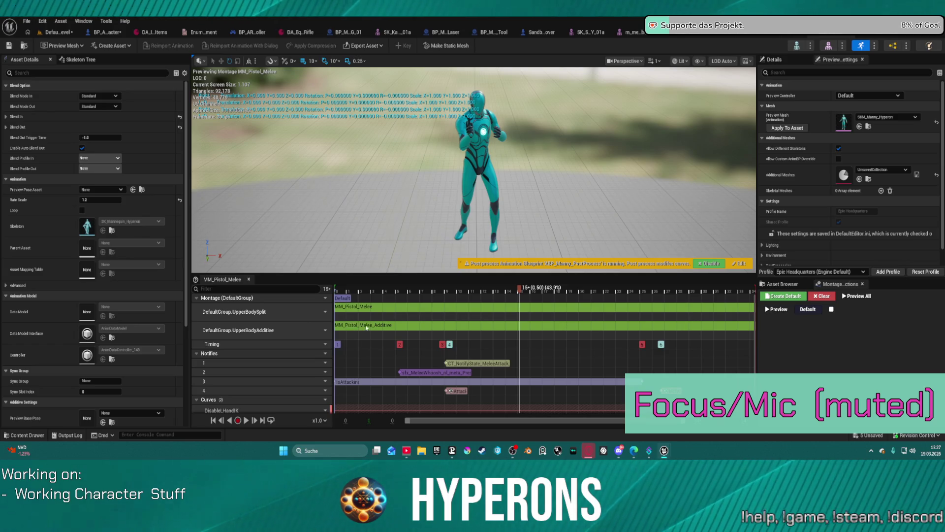
{"action": "left_click", "coordinate": [365, 327]}
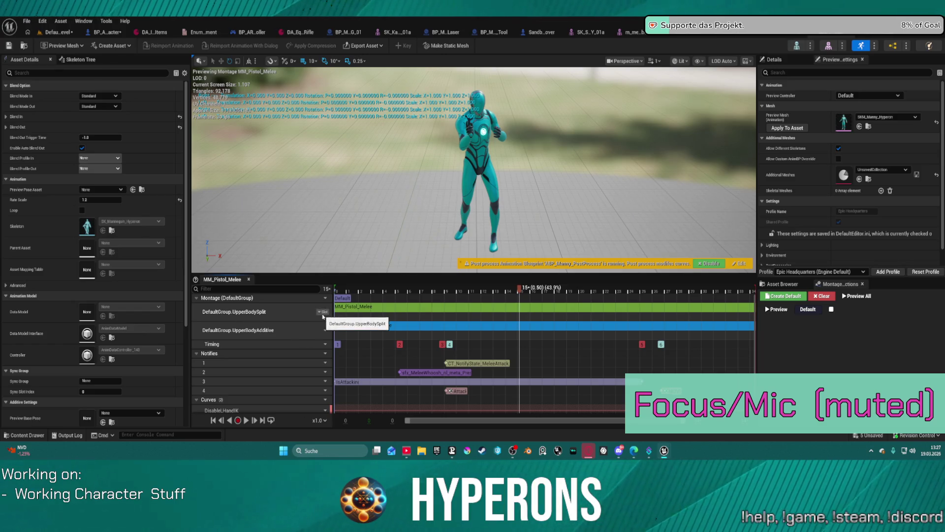
{"action": "left_click", "coordinate": [323, 316]}
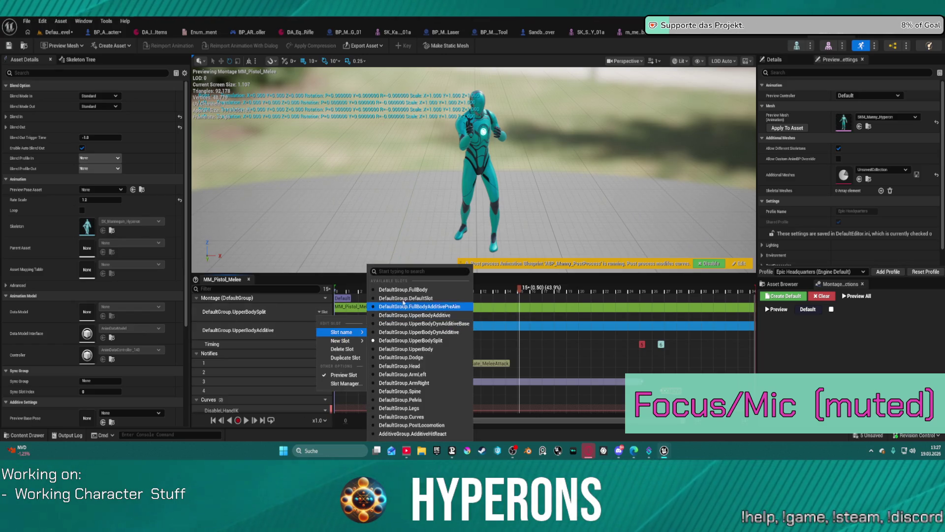
{"action": "left_click", "coordinate": [400, 299]}
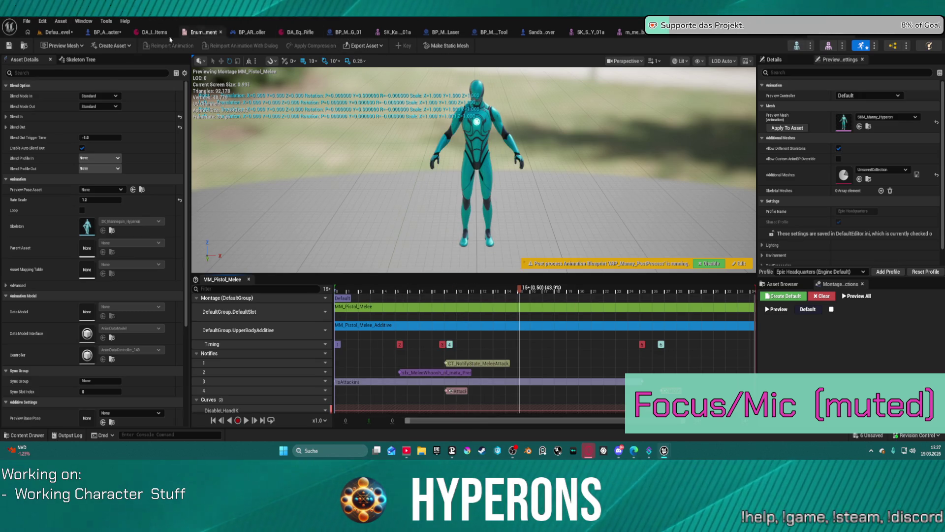
{"action": "left_click", "coordinate": [59, 33]}
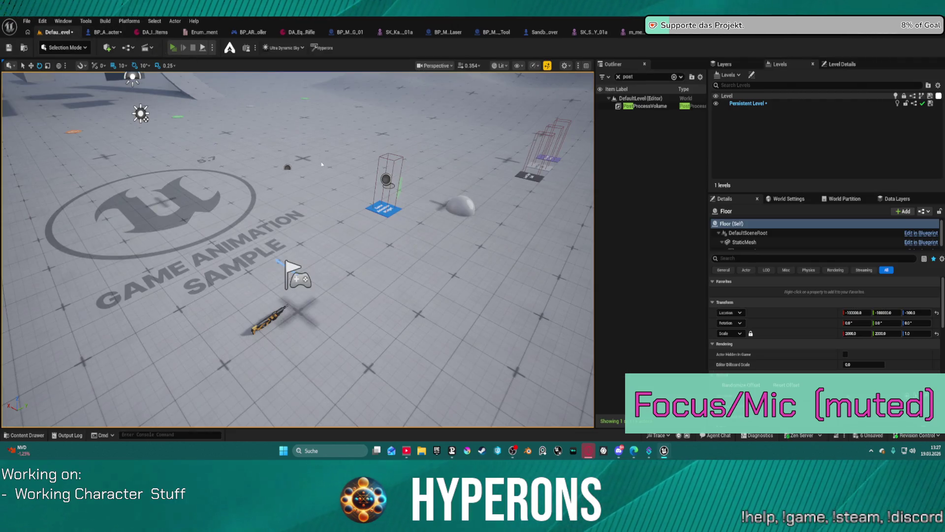
{"action": "key", "text": "alt+p"}
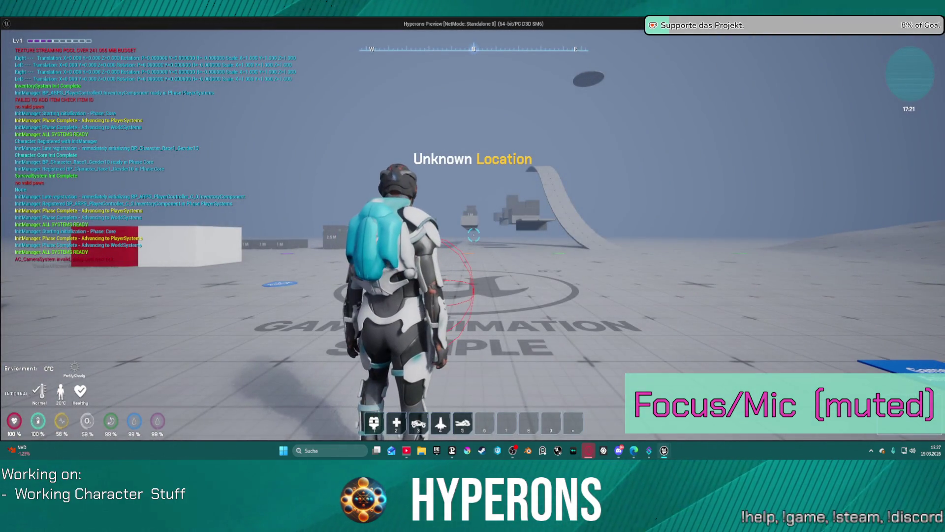
{"action": "key", "text": "w"}
{"action": "key", "text": "w"}
{"action": "key", "text": "w"}
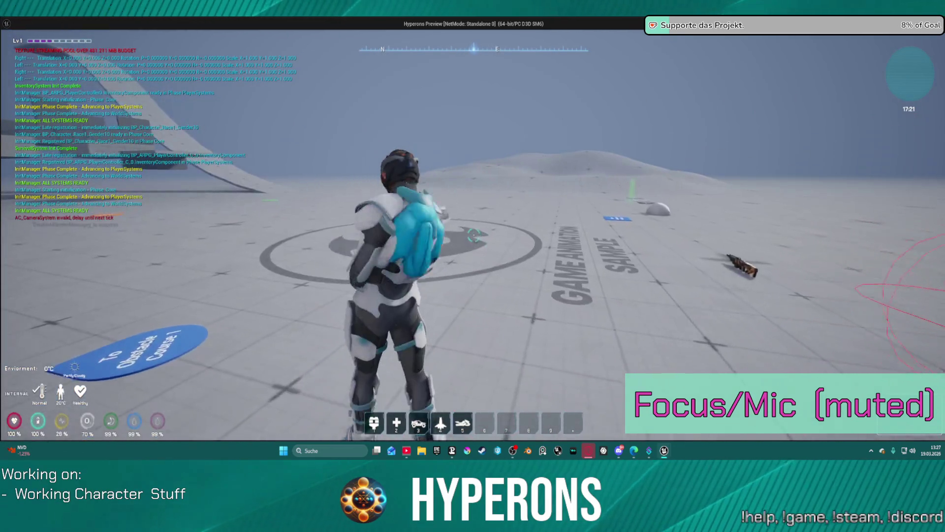
{"action": "key", "text": "Escape"}
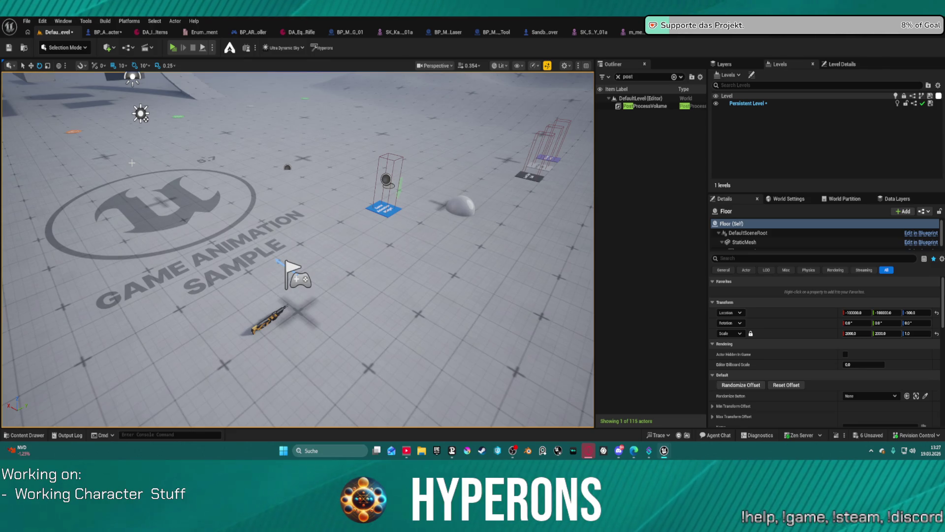
{"action": "scroll", "coordinate": [297, 250], "scroll_direction": "up", "scroll_amount": 2}
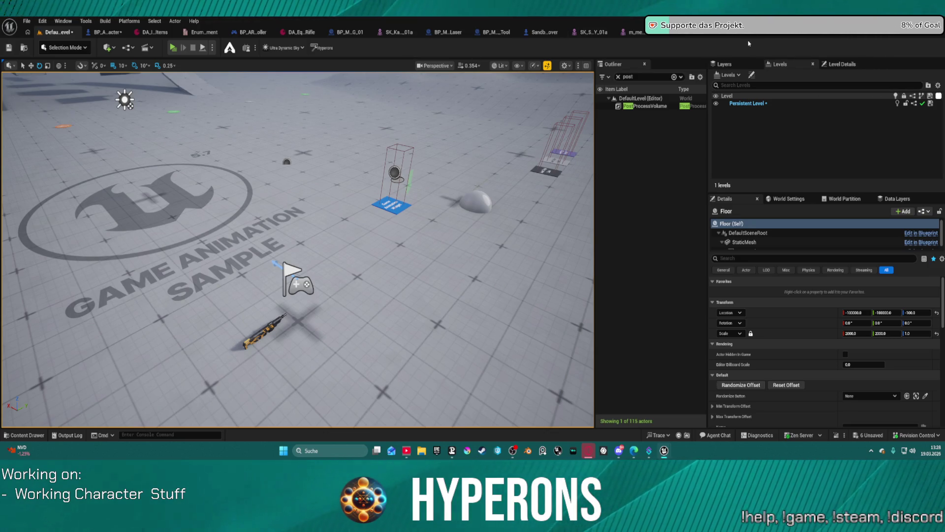
- Return from the level to the MM_Pistol_Melee montage editor
{"action": "left_click", "coordinate": [819, 33]}
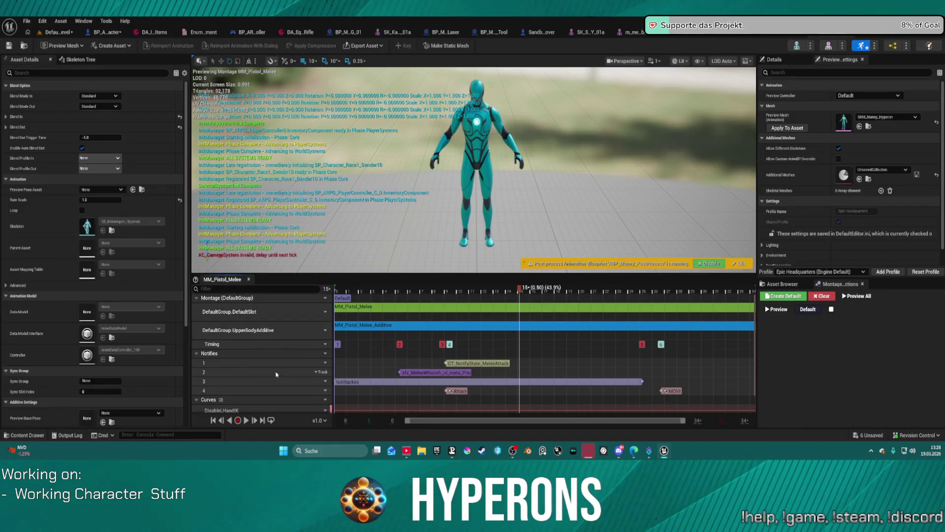
{"action": "scroll", "coordinate": [299, 354], "scroll_direction": "down", "scroll_amount": 2}
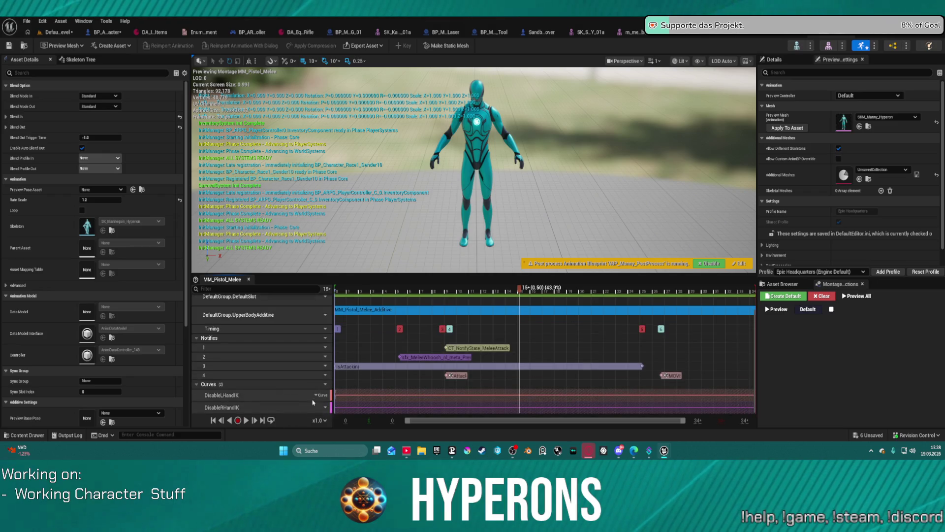
{"action": "scroll", "coordinate": [336, 376], "scroll_direction": "up", "scroll_amount": 2}
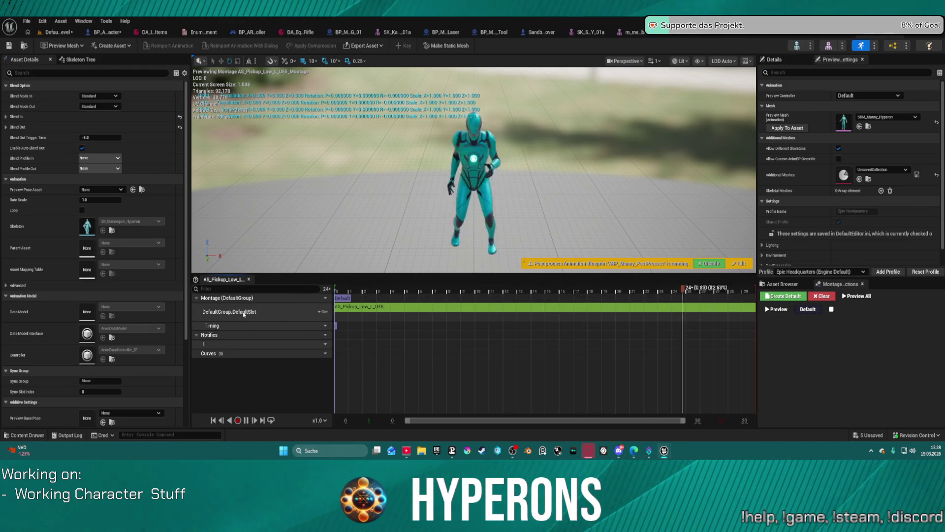
- Switch to the BP_PickUp_Master Blueprint's event graph
{"action": "left_click", "coordinate": [778, 34]}
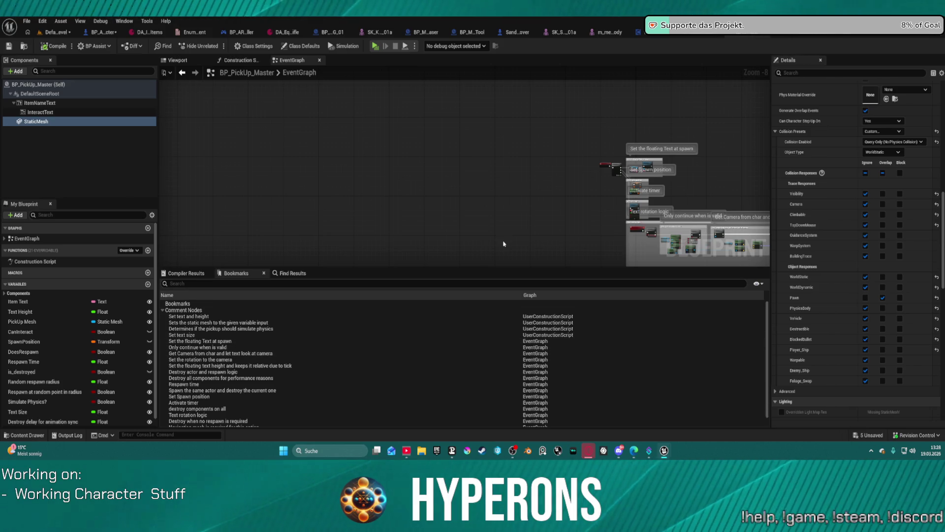
- Pass through the pistol melee montage and land on BP_ARPG_Character's WEAPONS graph
{"action": "left_click", "coordinate": [782, 33]}
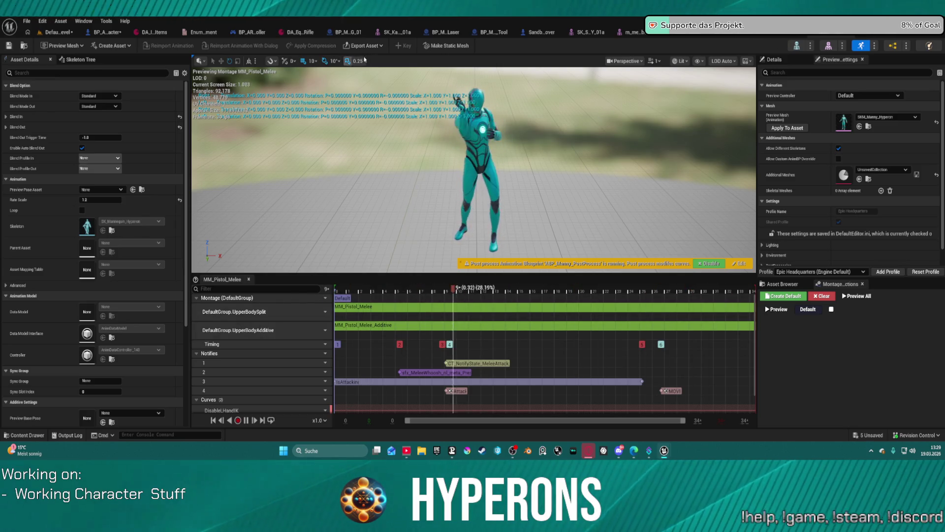
{"action": "left_click", "coordinate": [97, 33]}
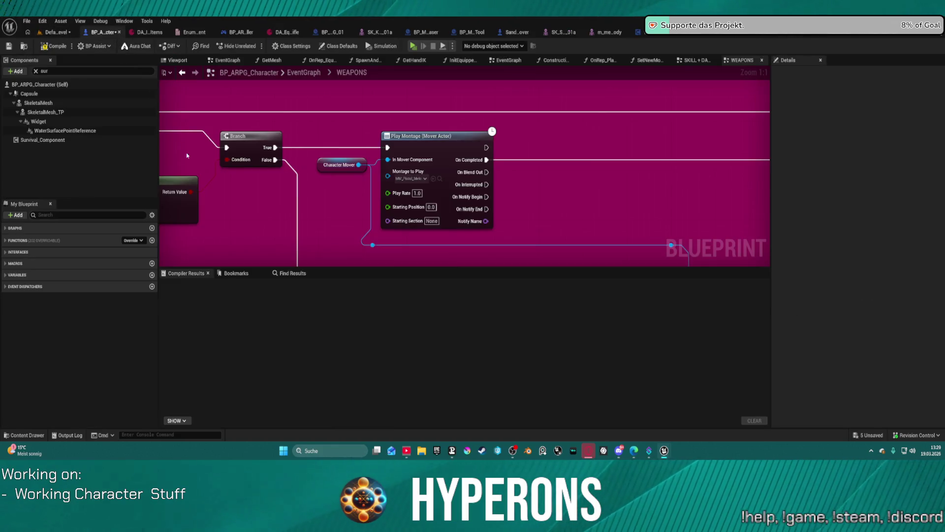
- Set the SkeletalMesh component's Anim Class to HyperCharacter_Mover_ABP1
{"action": "left_click", "coordinate": [38, 103]}
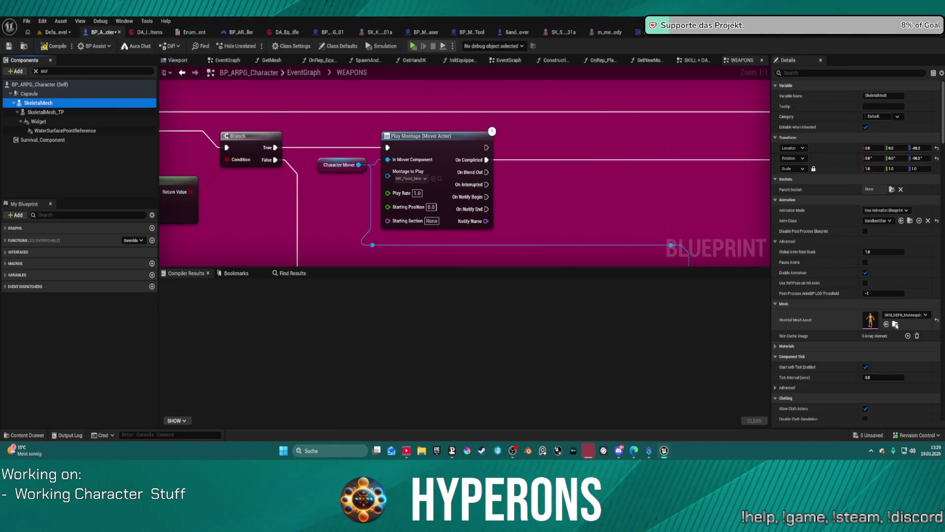
{"action": "left_click", "coordinate": [896, 326]}
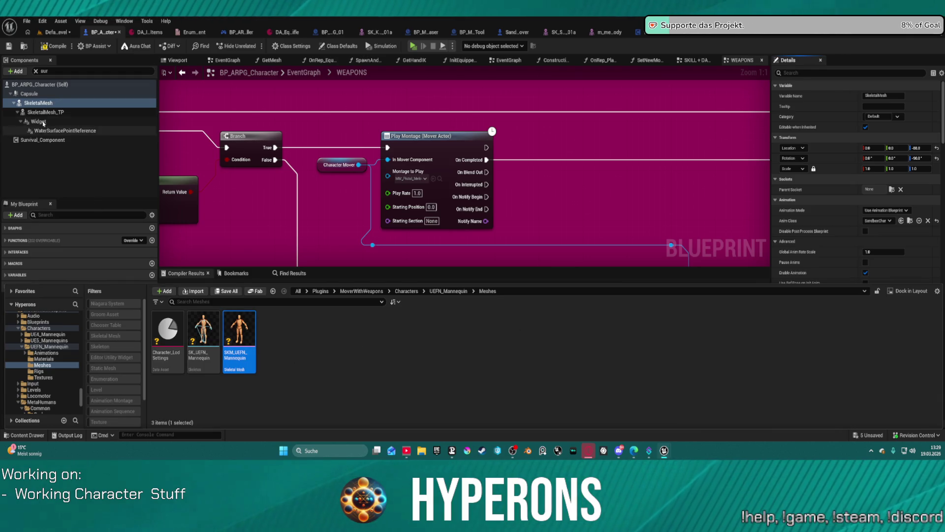
{"action": "left_click", "coordinate": [33, 103]}
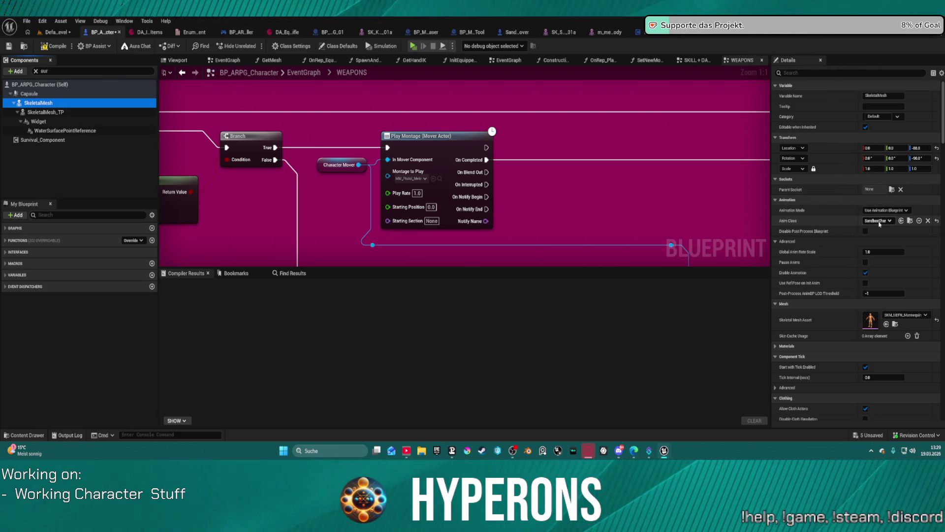
{"action": "left_click", "coordinate": [878, 221]}
{"action": "type", "text": "hy"}
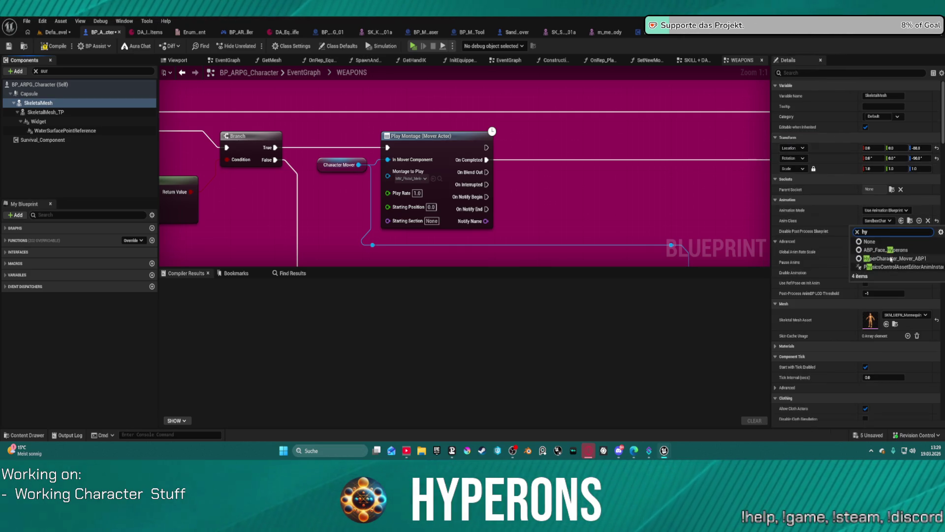
{"action": "left_click", "coordinate": [894, 258]}
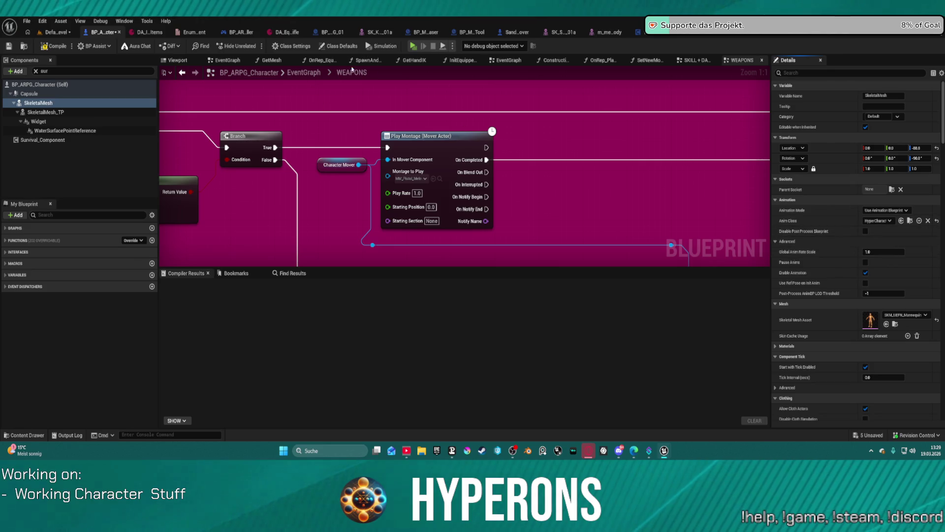
- Locate the chosen animation class in the asset browser, then dismiss the browser
{"action": "left_click", "coordinate": [910, 221]}
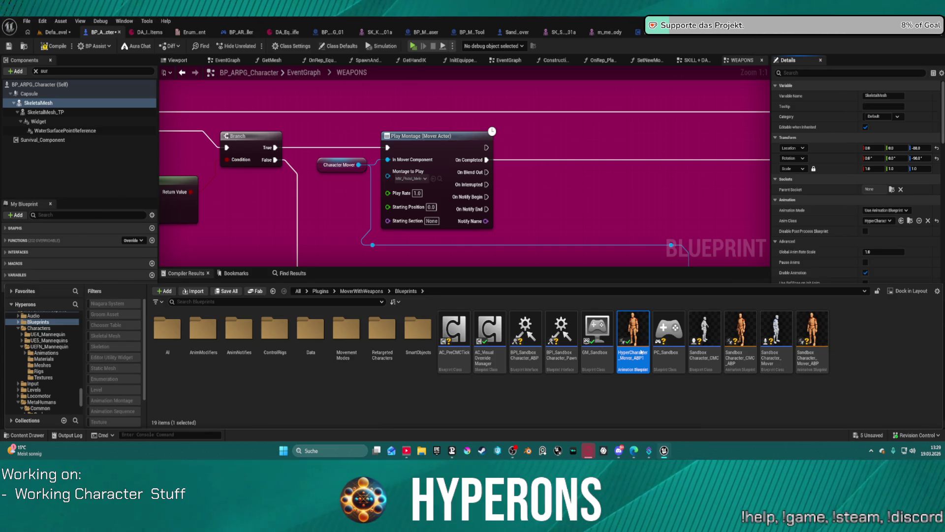
{"action": "left_click_drag", "start_coordinate": [642, 352], "coordinate": [643, 344]}
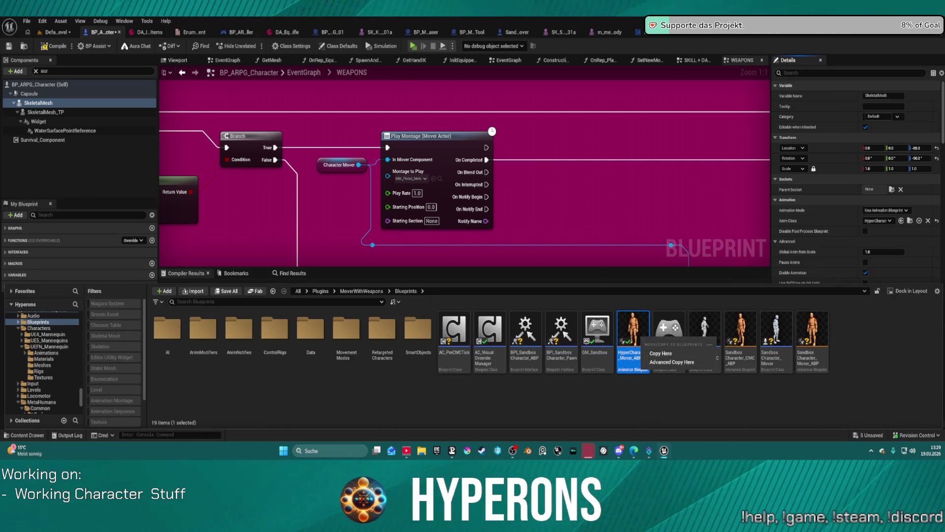
{"action": "key", "text": "Escape"}
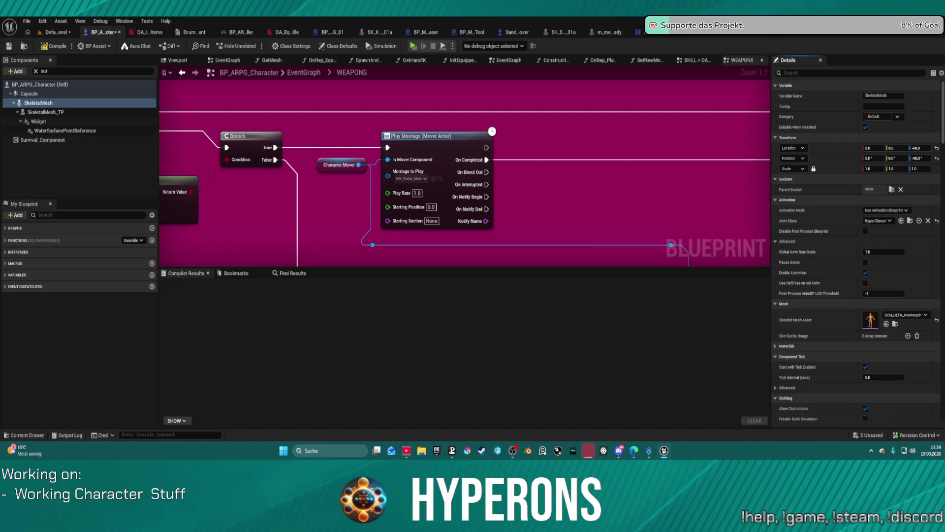
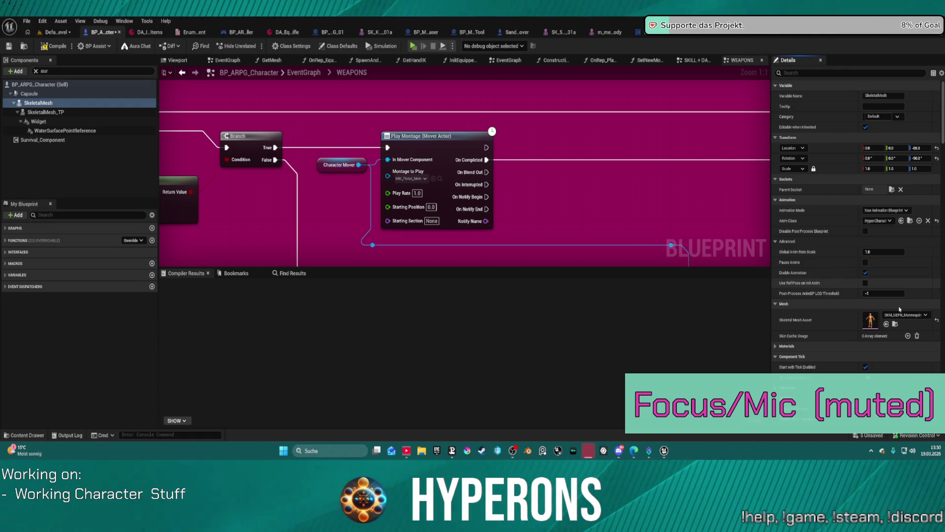
- Open the HyperCharacter_Mover_ABP animation blueprint and reach its parent AnimGraph
{"action": "left_click", "coordinate": [909, 220]}
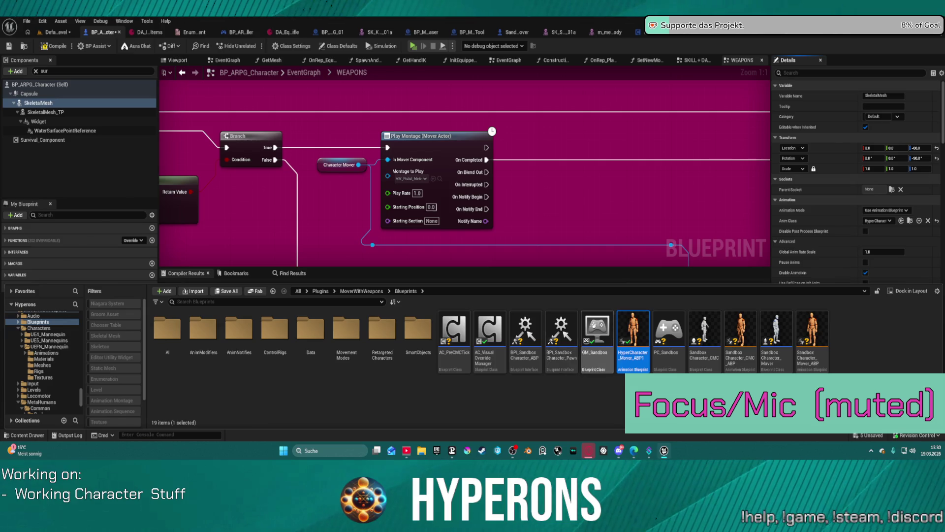
{"action": "double_click", "coordinate": [635, 333]}
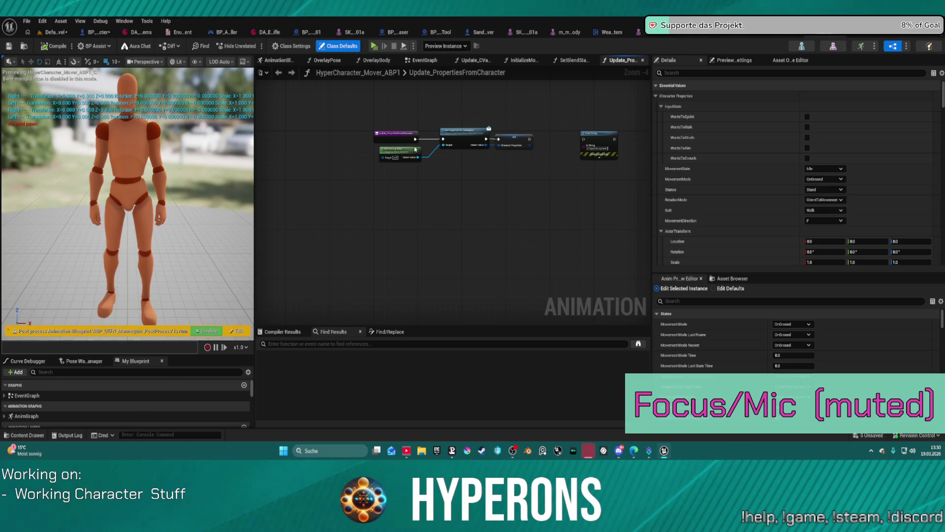
{"action": "left_click", "coordinate": [278, 60]}
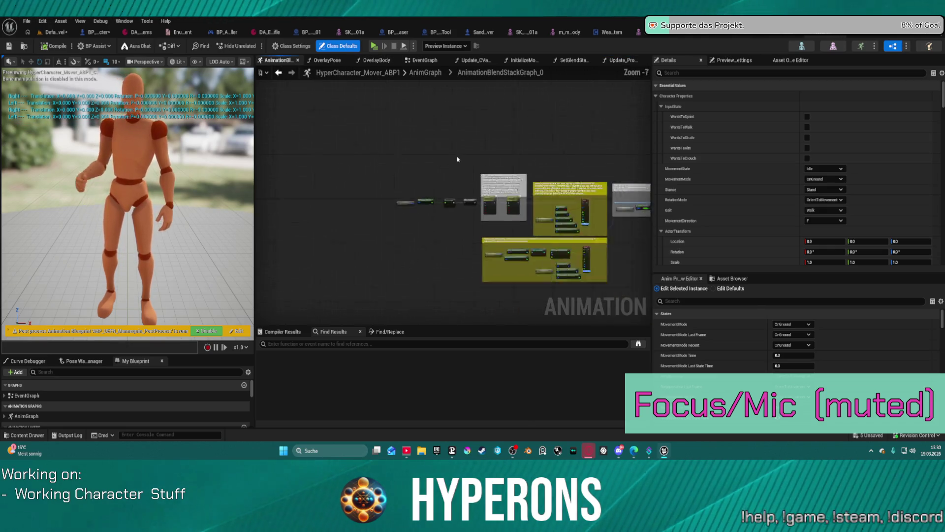
{"action": "scroll", "coordinate": [483, 154], "scroll_direction": "up", "scroll_amount": 5}
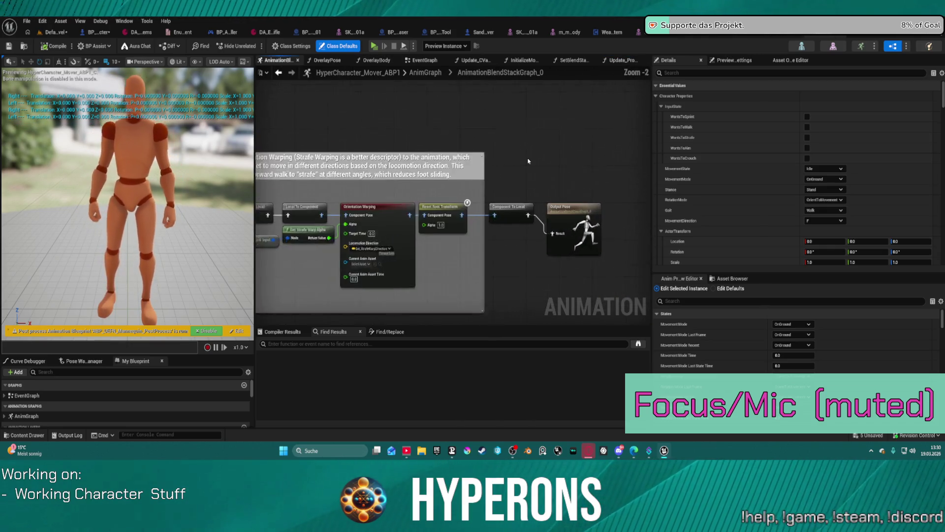
{"action": "scroll", "coordinate": [529, 161], "scroll_direction": "up", "scroll_amount": 2}
{"action": "left_click_drag", "start_coordinate": [485, 192], "coordinate": [638, 181]}
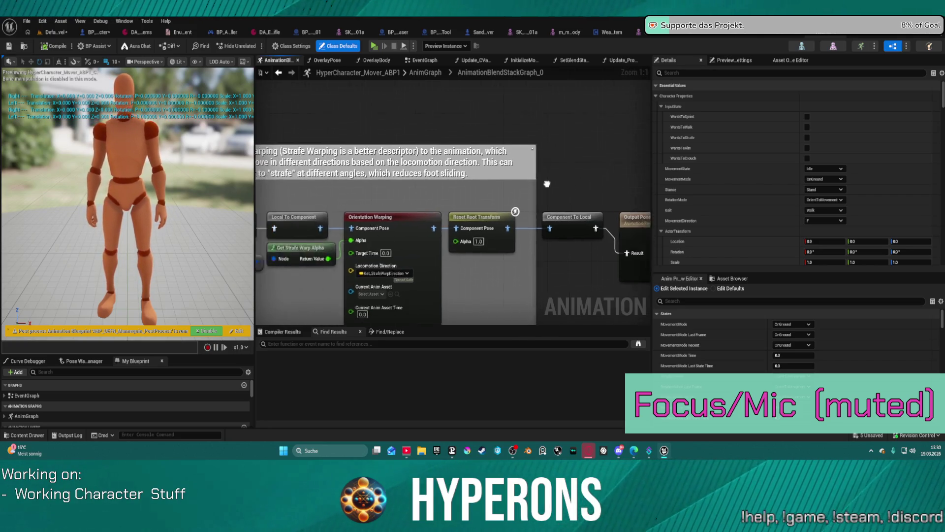
{"action": "scroll", "coordinate": [474, 234], "scroll_direction": "down", "scroll_amount": 2}
{"action": "scroll", "coordinate": [532, 185], "scroll_direction": "down", "scroll_amount": 1}
{"action": "scroll", "coordinate": [592, 138], "scroll_direction": "down", "scroll_amount": 1}
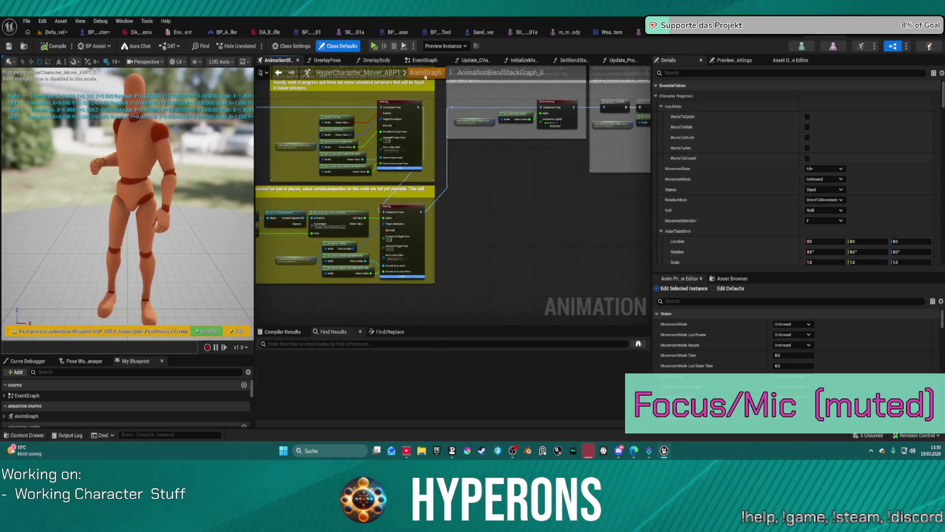
{"action": "left_click", "coordinate": [426, 73]}
{"action": "scroll", "coordinate": [468, 177], "scroll_direction": "up", "scroll_amount": 3}
{"action": "scroll", "coordinate": [414, 166], "scroll_direction": "up", "scroll_amount": 3}
{"action": "scroll", "coordinate": [384, 178], "scroll_direction": "up", "scroll_amount": 2}
{"action": "scroll", "coordinate": [353, 192], "scroll_direction": "up", "scroll_amount": 1}
- Locate the ABP_LayerBlending node in the AnimGraph and open its linked anim graph
{"action": "left_click_drag", "start_coordinate": [353, 191], "coordinate": [642, 175]}
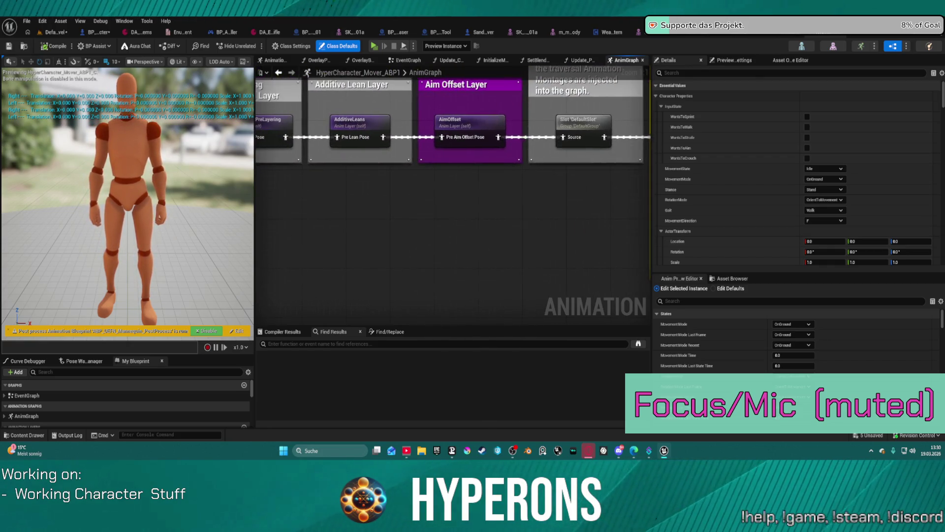
{"action": "left_click_drag", "start_coordinate": [569, 154], "coordinate": [399, 215]}
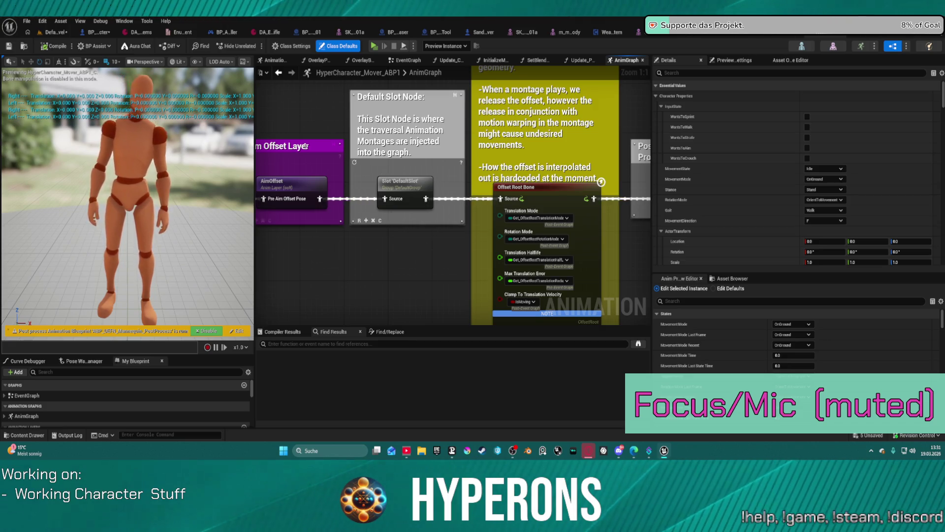
{"action": "left_click_drag", "start_coordinate": [303, 145], "coordinate": [549, 225]}
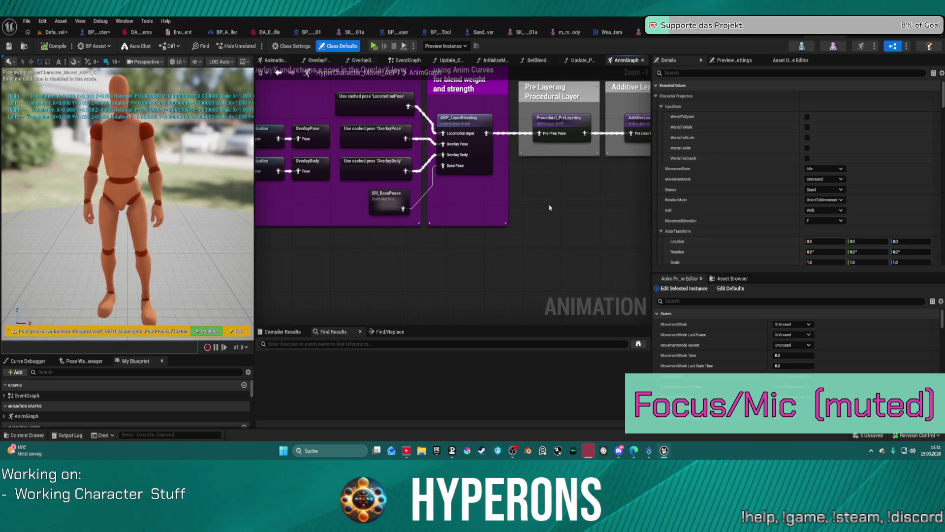
{"action": "left_click", "coordinate": [478, 166]}
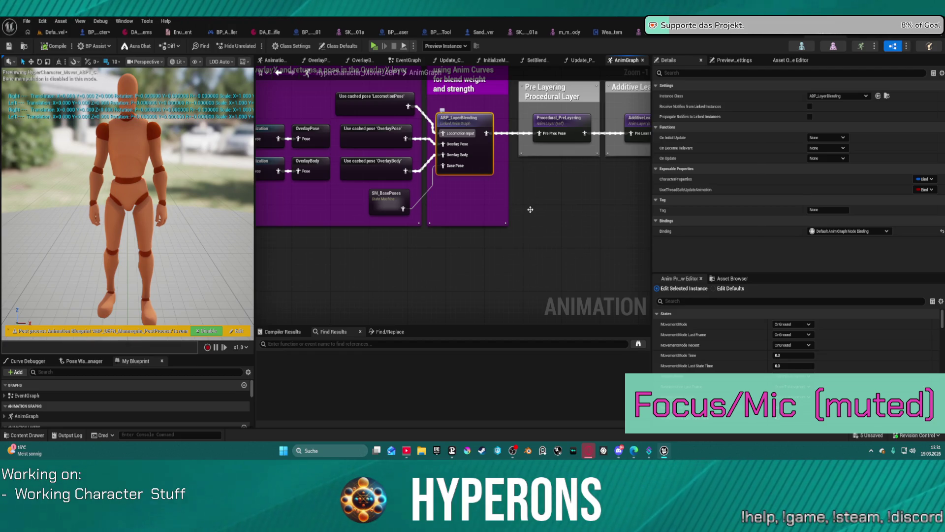
{"action": "double_click", "coordinate": [473, 159]}
- Bring the 'Blend AnimCurves' section with the Slot 'Curves' node into view, then switch to MM_Pistol_Melee
{"action": "mouse_move", "coordinate": [473, 264]}
{"action": "left_mouse_down"}
{"action": "mouse_move", "coordinate": [473, 182]}
{"action": "mouse_move", "coordinate": [440, 83]}
{"action": "left_mouse_up"}
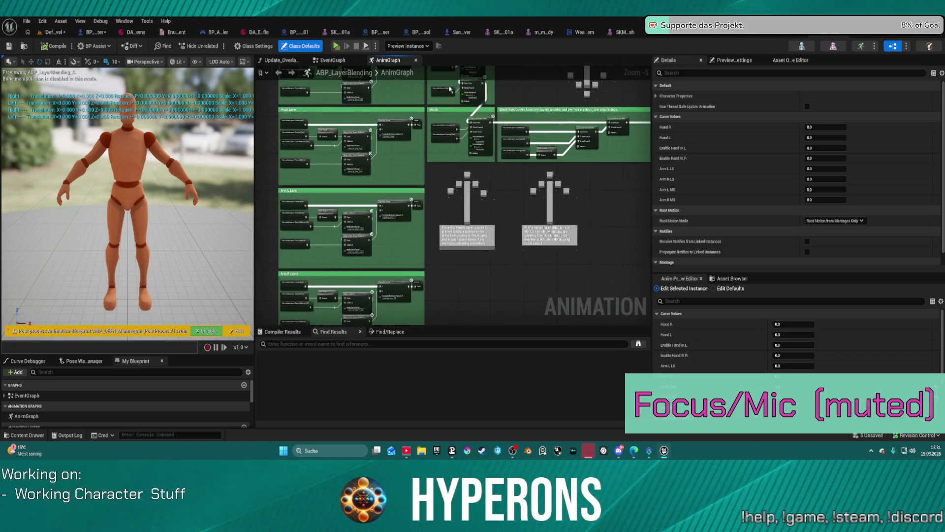
{"action": "scroll", "coordinate": [455, 161], "scroll_direction": "up", "scroll_amount": 2}
{"action": "scroll", "coordinate": [454, 162], "scroll_direction": "up", "scroll_amount": 2}
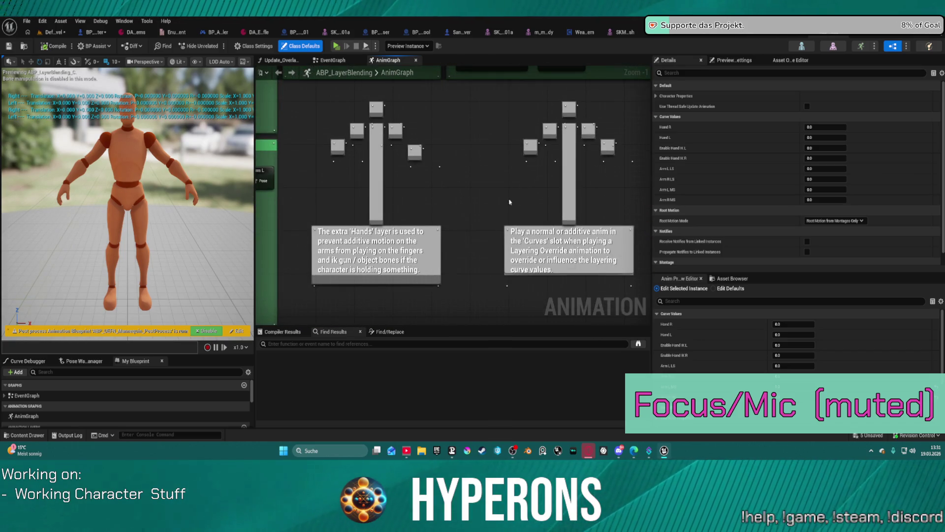
{"action": "left_click_drag", "start_coordinate": [619, 181], "coordinate": [494, 256]}
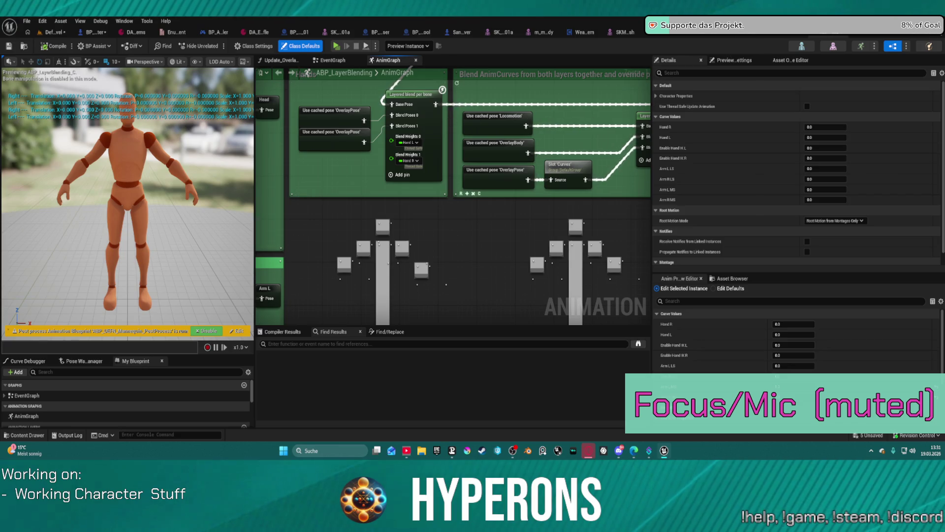
{"action": "left_click_drag", "start_coordinate": [560, 181], "coordinate": [455, 211]}
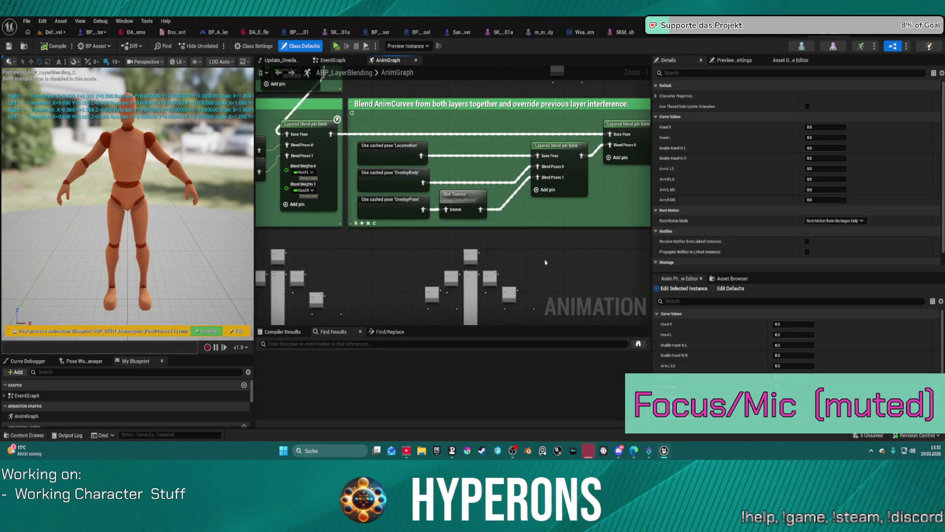
{"action": "left_click_drag", "start_coordinate": [552, 272], "coordinate": [525, 276]}
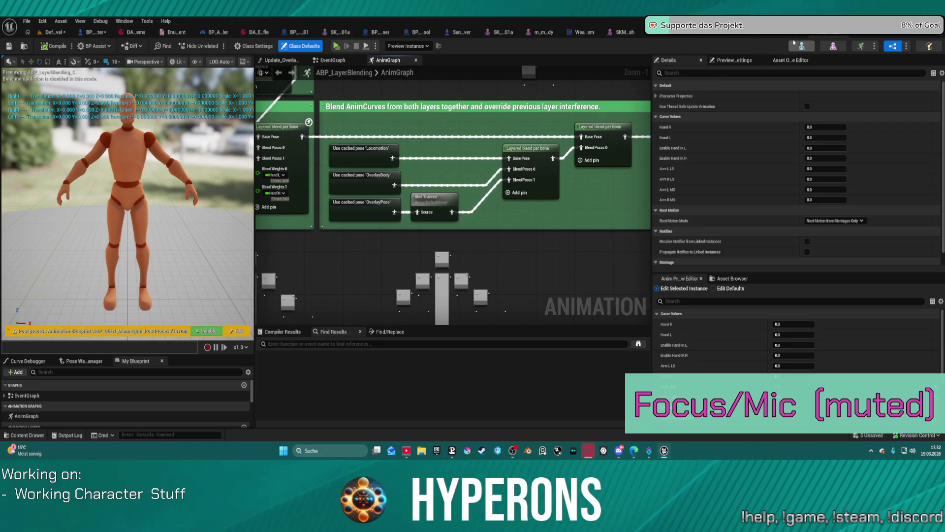
{"action": "key", "text": "ctrl+Tab"}
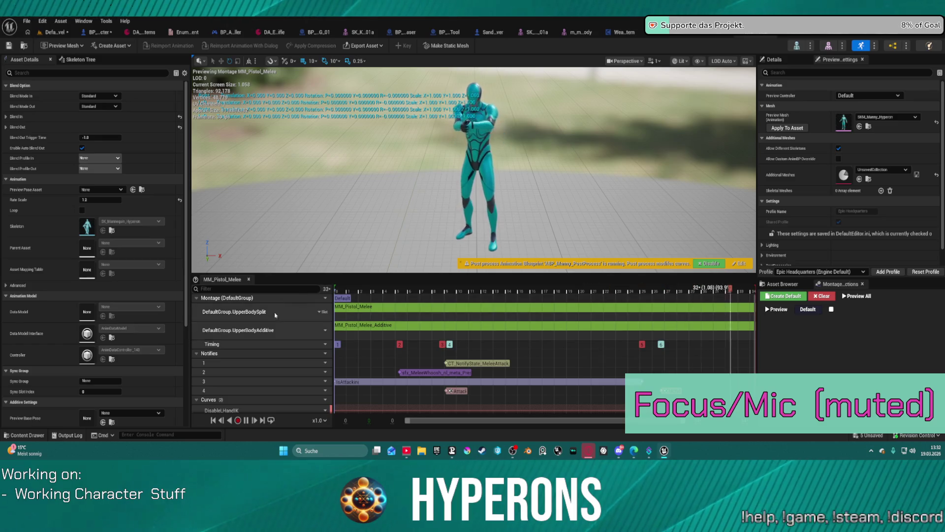
- Assign DefaultGroup.Curves to the UpperBodySplit slot track and return to the level editor
{"action": "left_click", "coordinate": [323, 313]}
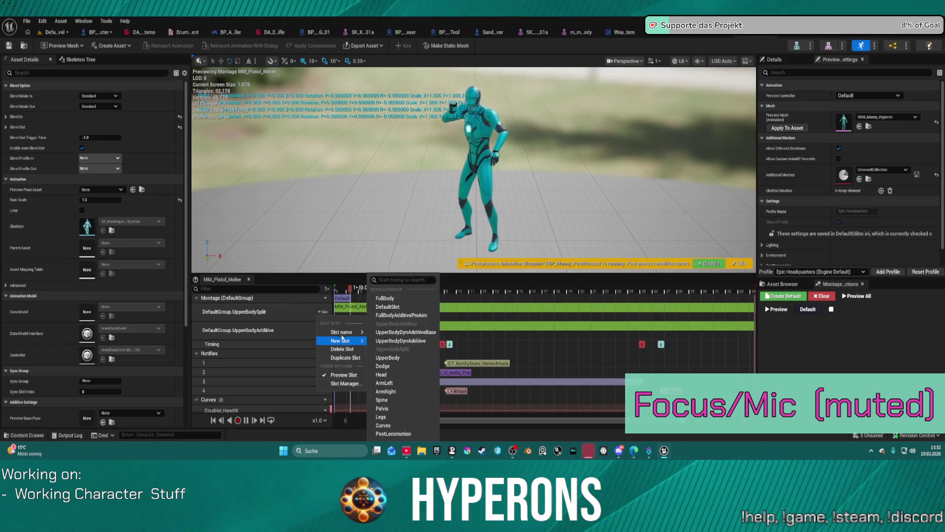
{"action": "mouse_move", "coordinate": [341, 331]}
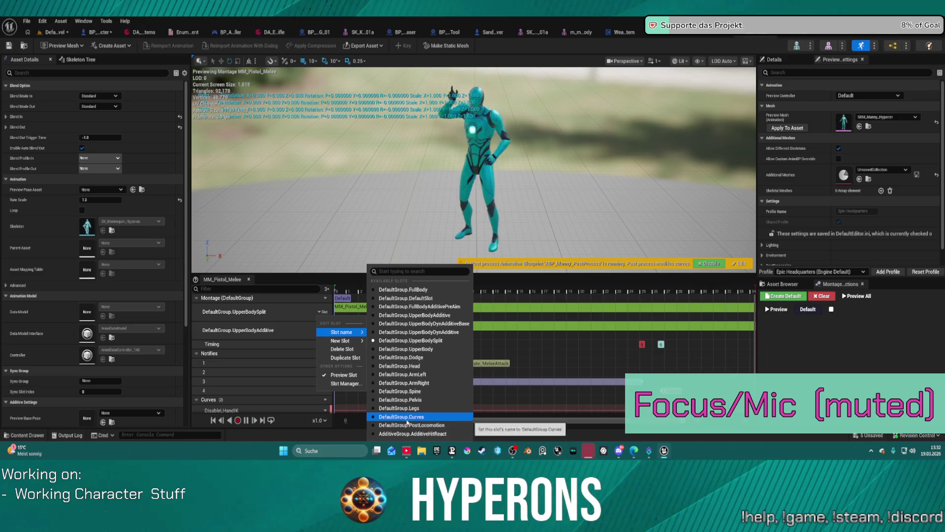
{"action": "left_click", "coordinate": [404, 417]}
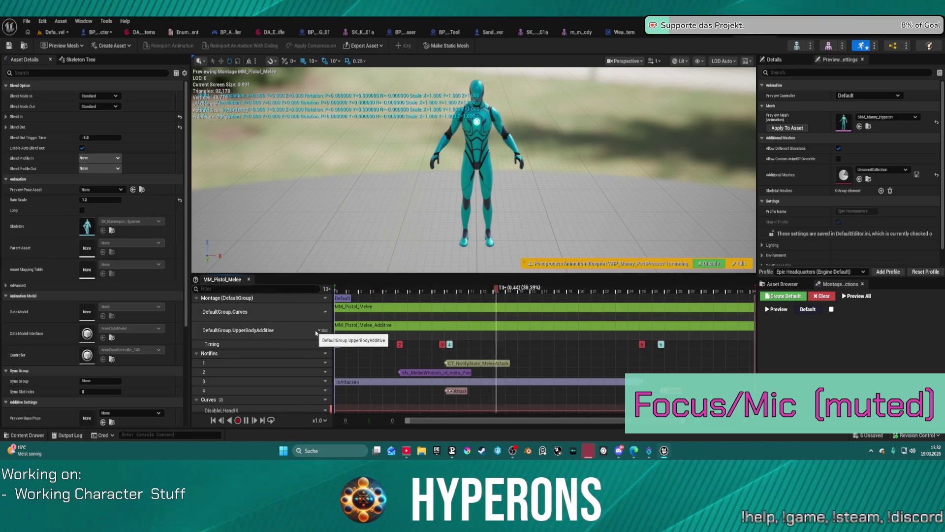
{"action": "left_click", "coordinate": [55, 32]}
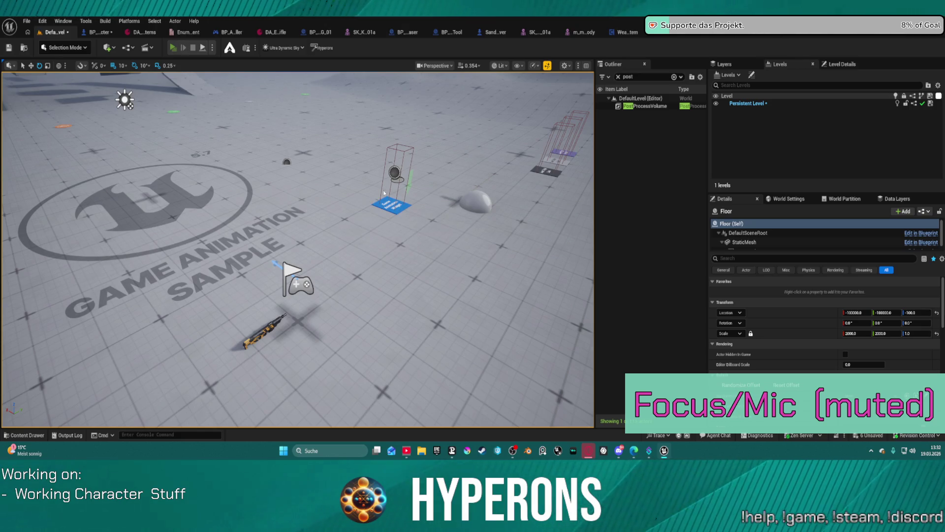
- Play in editor despite the compile errors, stop the session and reopen MM_Pistol_Melee
{"action": "key", "text": "alt+p"}
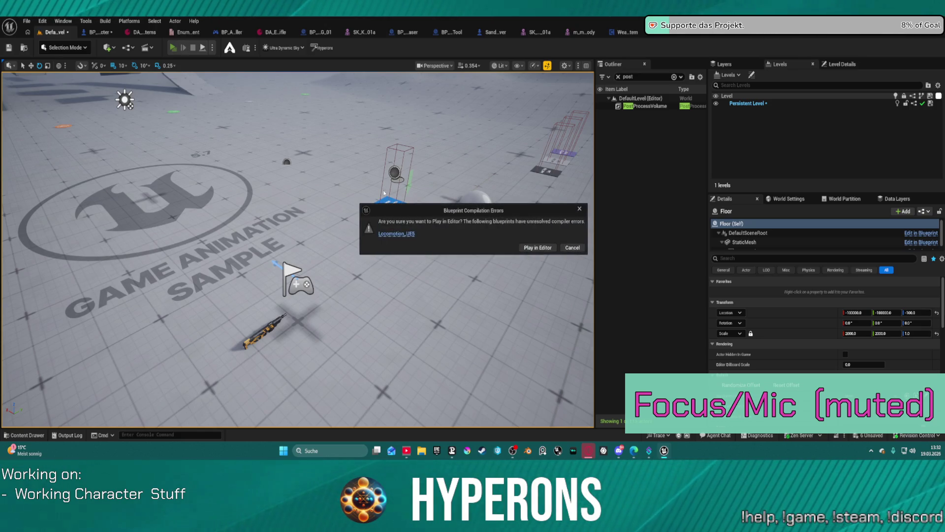
{"action": "left_click", "coordinate": [551, 251]}
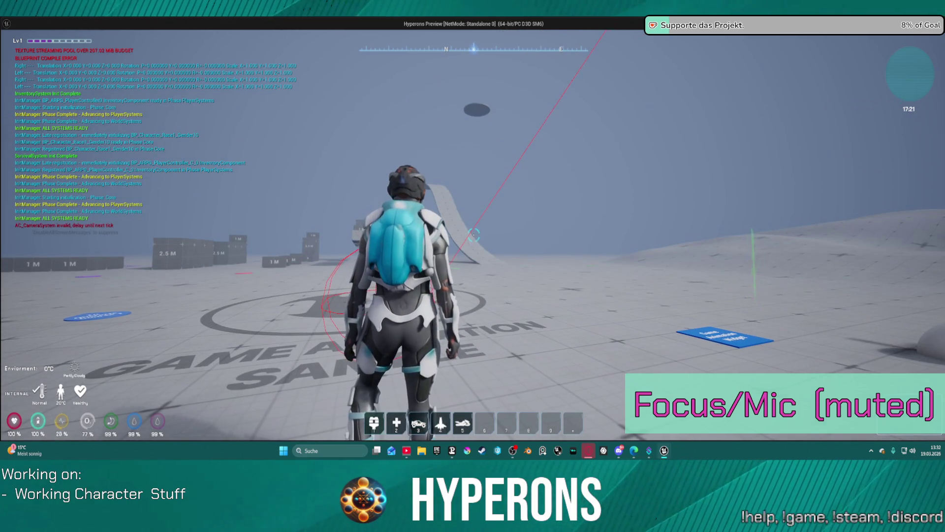
{"action": "key", "text": "Escape"}
{"action": "left_click", "coordinate": [585, 231]}
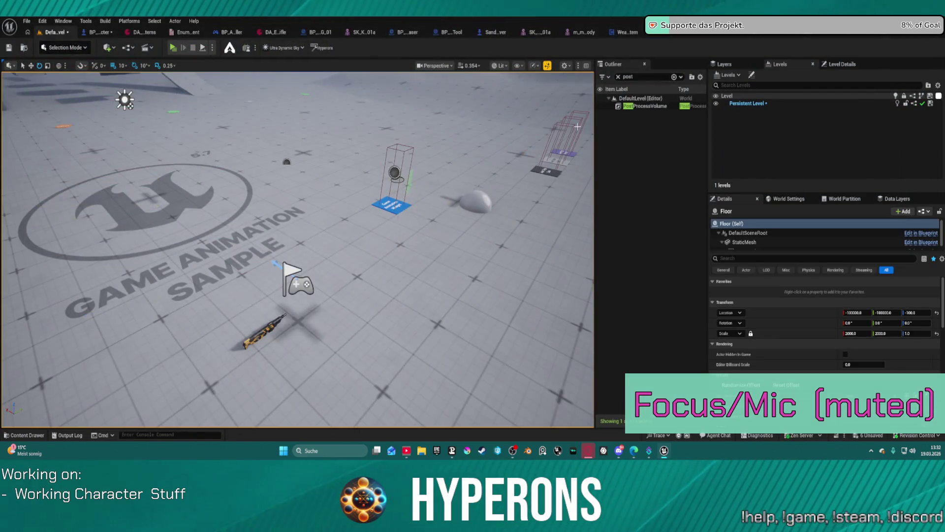
{"action": "left_click", "coordinate": [763, 33]}
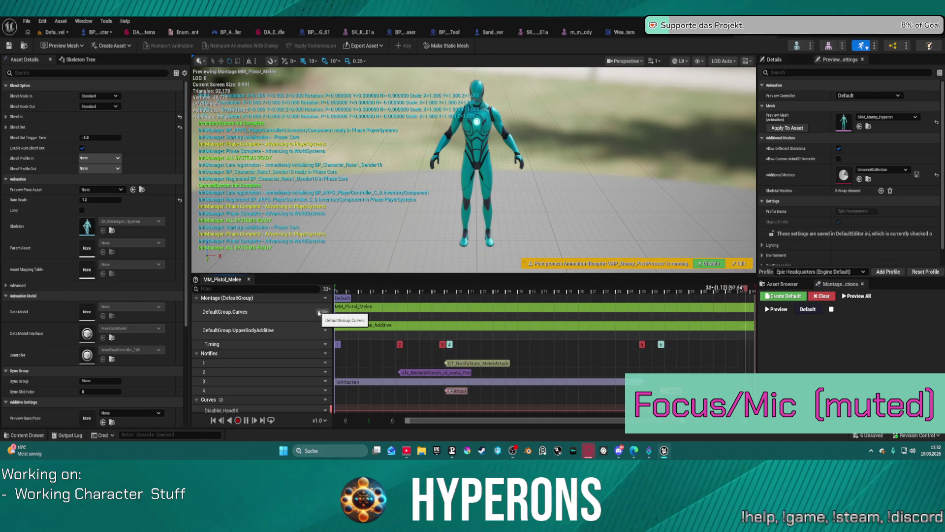
{"action": "scroll", "coordinate": [317, 348], "scroll_direction": "down", "scroll_amount": 1}
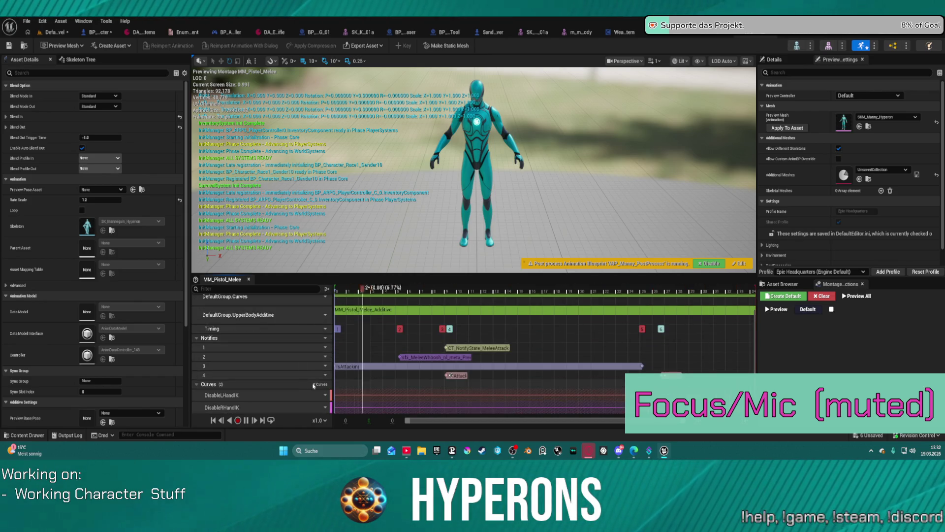
- Add a DisableHandIKRetargeting curve to the MM_Pistol_Melee montage
{"action": "left_click", "coordinate": [315, 384]}
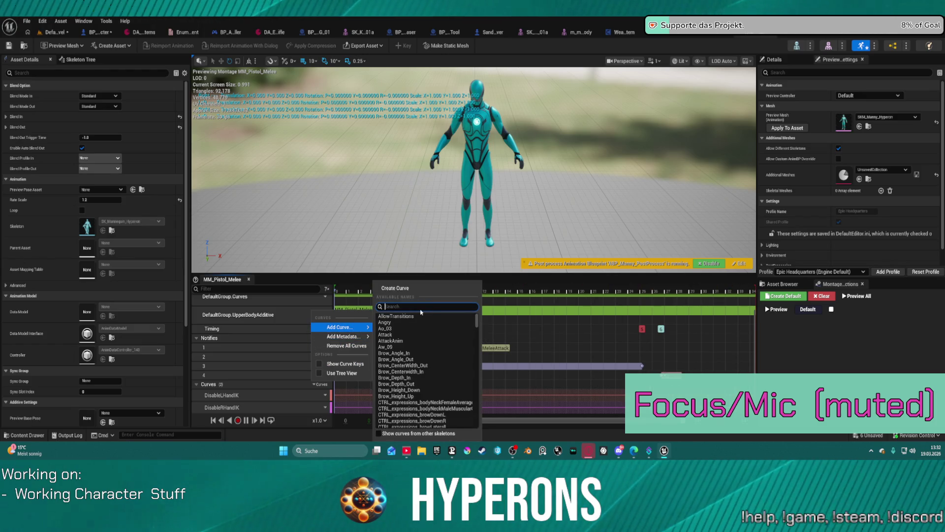
{"action": "type", "text": "eover"}
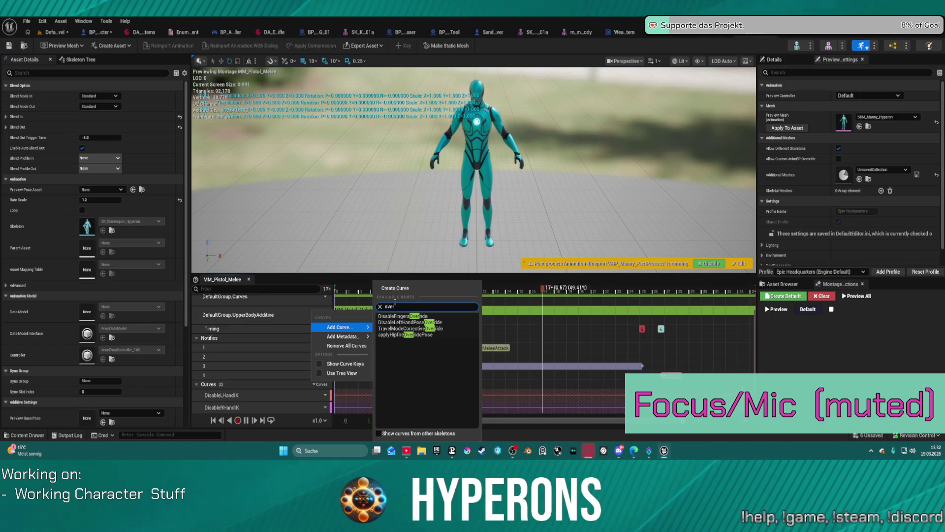
{"action": "key", "text": "BackSpace"}
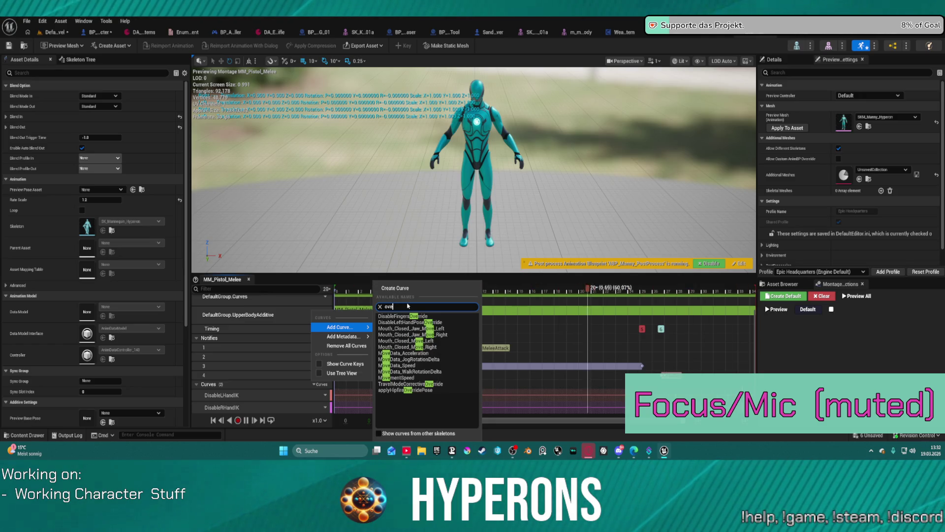
{"action": "key", "text": "BackSpace"}
{"action": "key", "text": "BackSpace"}
{"action": "key", "text": "BackSpace"}
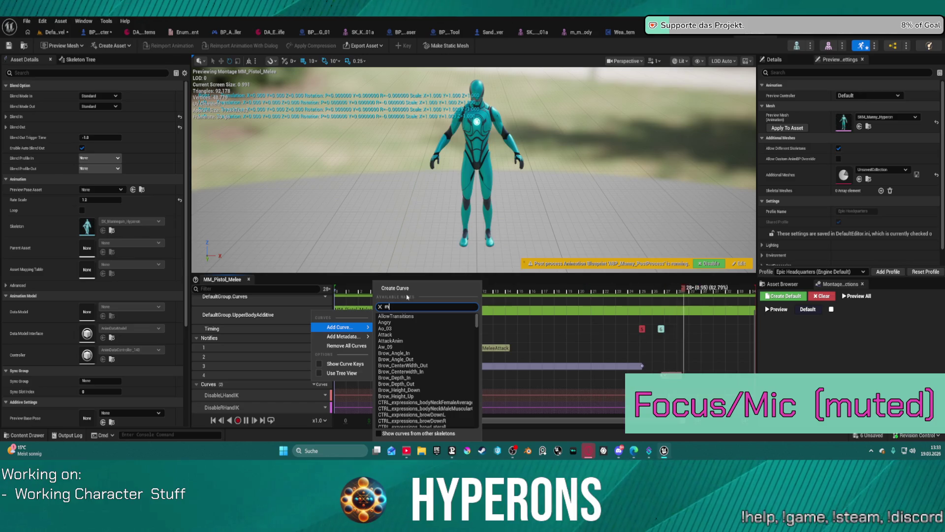
{"action": "type", "text": "mon"}
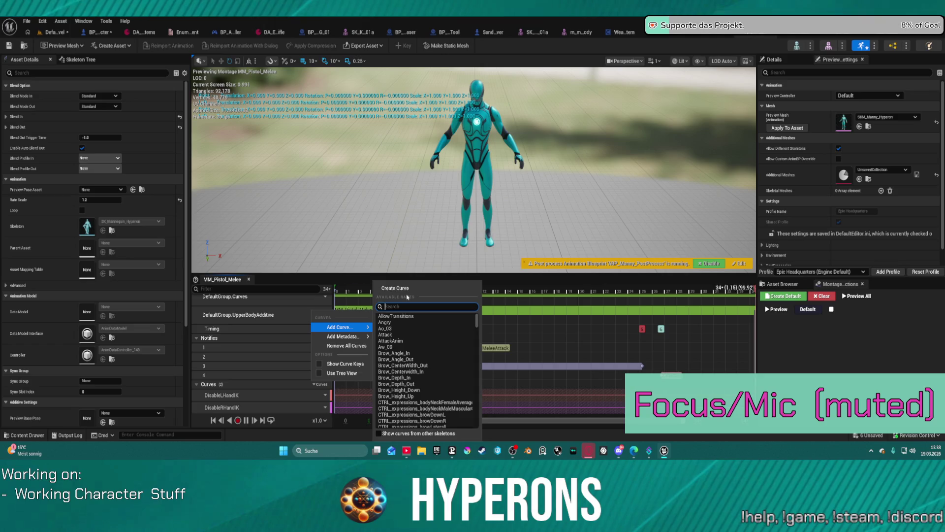
{"action": "type", "text": "disa"}
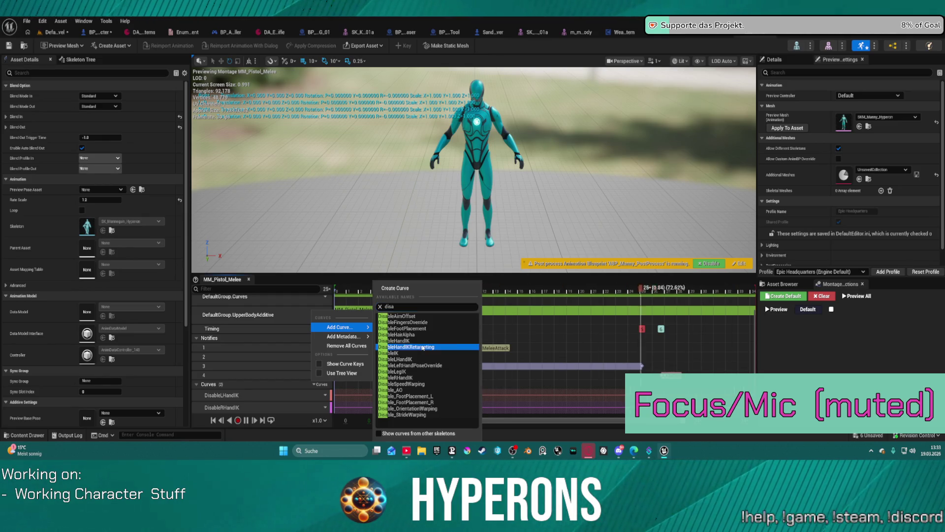
{"action": "left_click", "coordinate": [422, 347]}
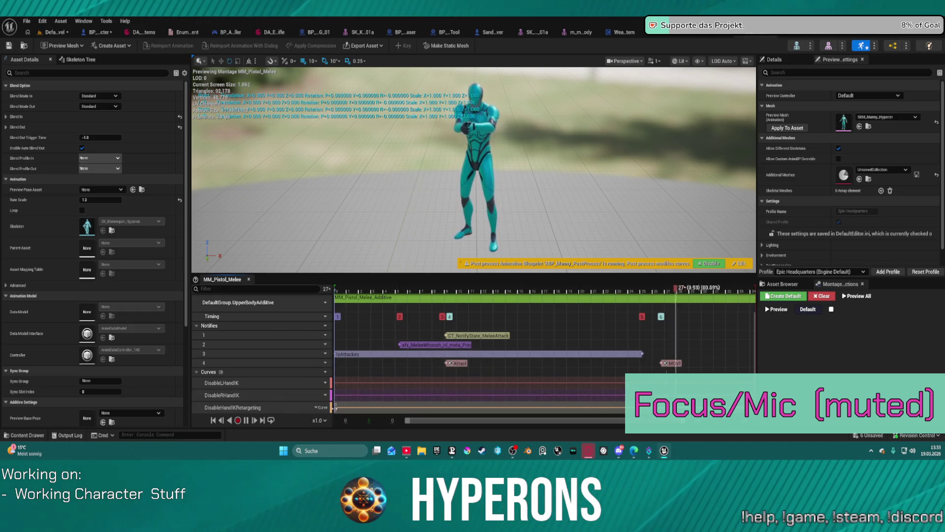
- Inspect the new curve track's options without changes and switch to the Game Animation Sample level
{"action": "left_click", "coordinate": [337, 406]}
{"action": "right_click", "coordinate": [337, 407]}
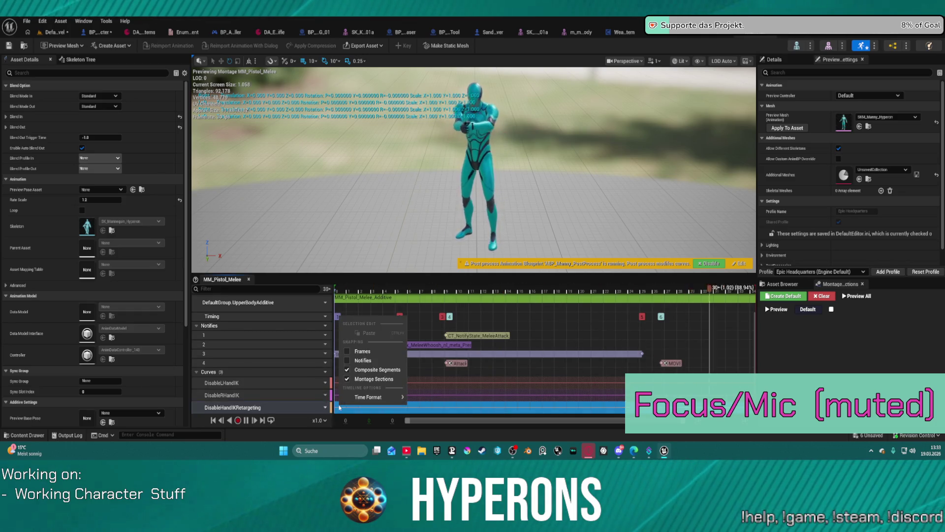
{"action": "left_click", "coordinate": [334, 407]}
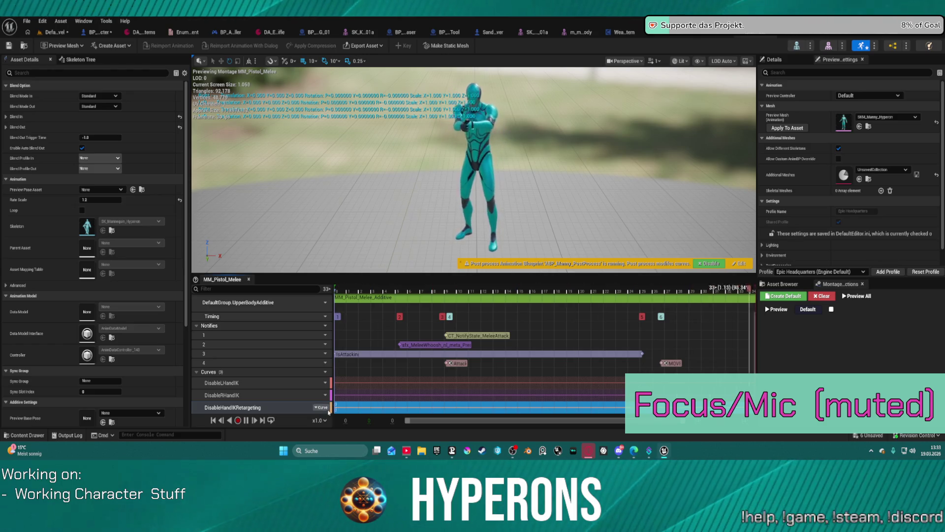
{"action": "left_click", "coordinate": [321, 407]}
{"action": "left_click", "coordinate": [345, 379]}
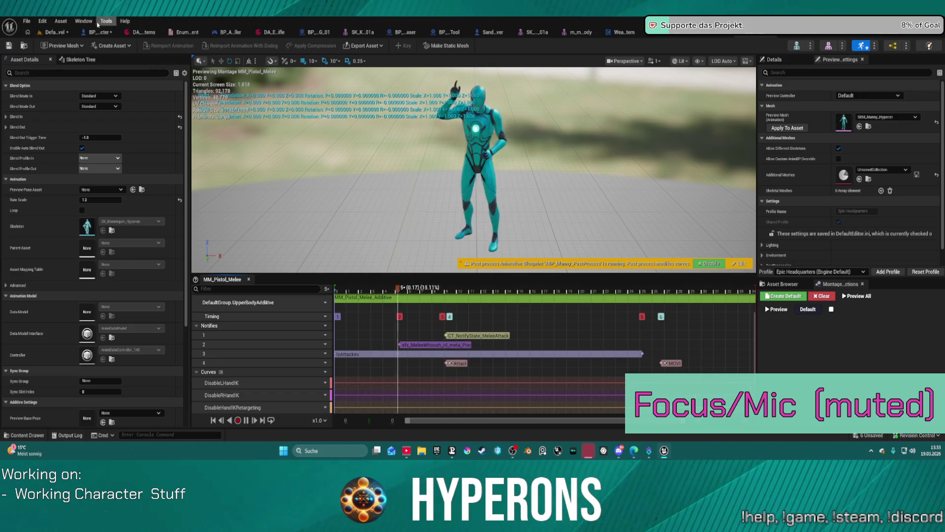
{"action": "left_click", "coordinate": [74, 33]}
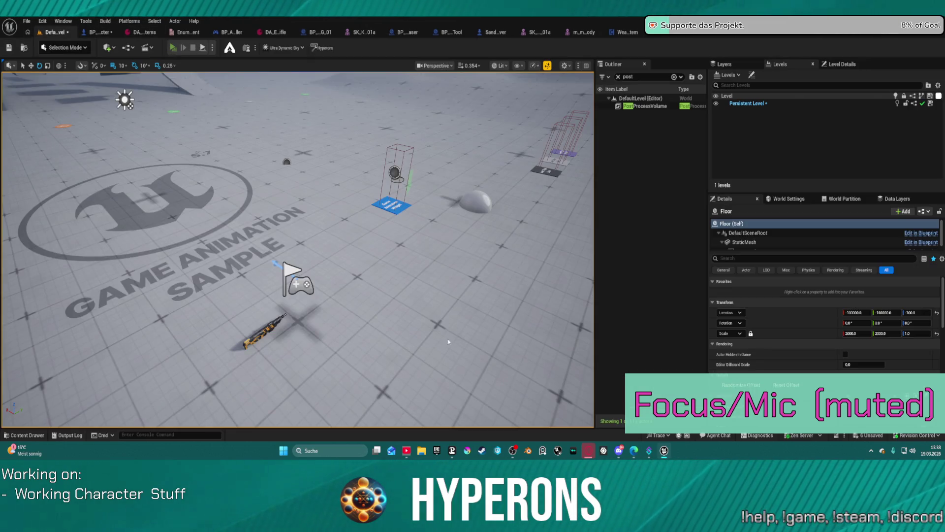
- Run a short play-in-editor session to test the character and stop it
{"action": "key", "text": "alt+p"}
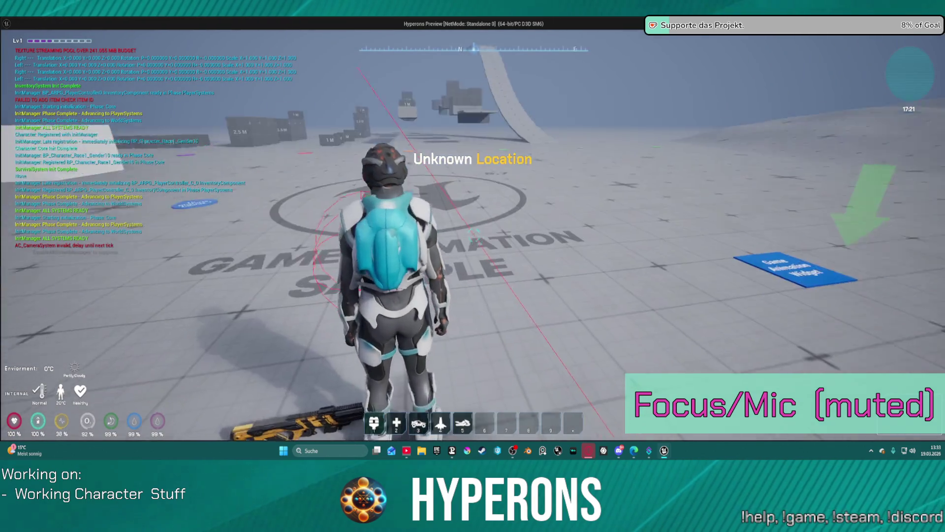
{"action": "key", "text": "Escape"}
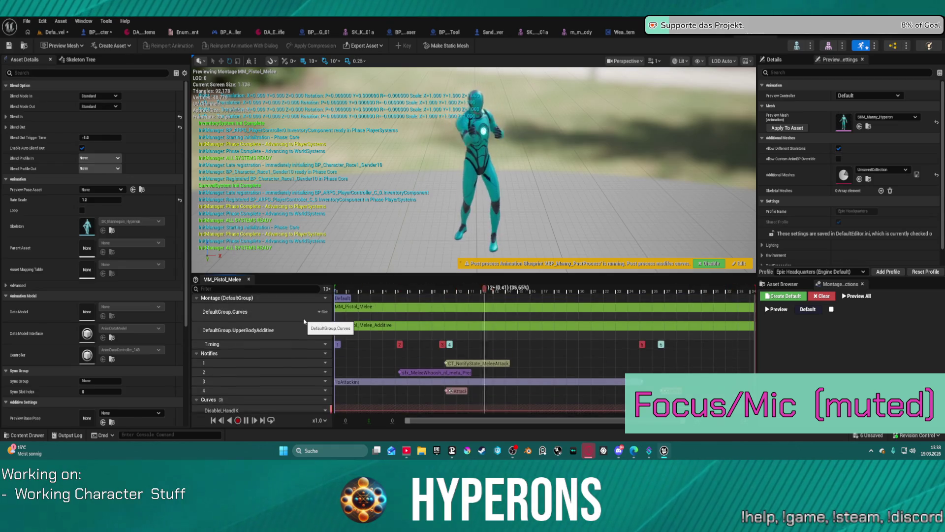
- Add an UpperBody slot track to the montage, delete it again and check the curves track's slot
{"action": "left_click", "coordinate": [324, 313]}
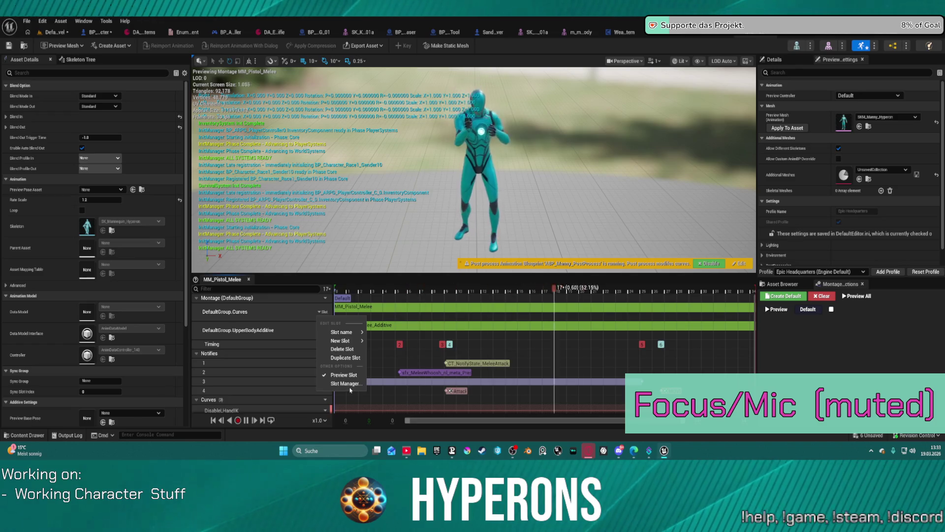
{"action": "mouse_move", "coordinate": [342, 340]}
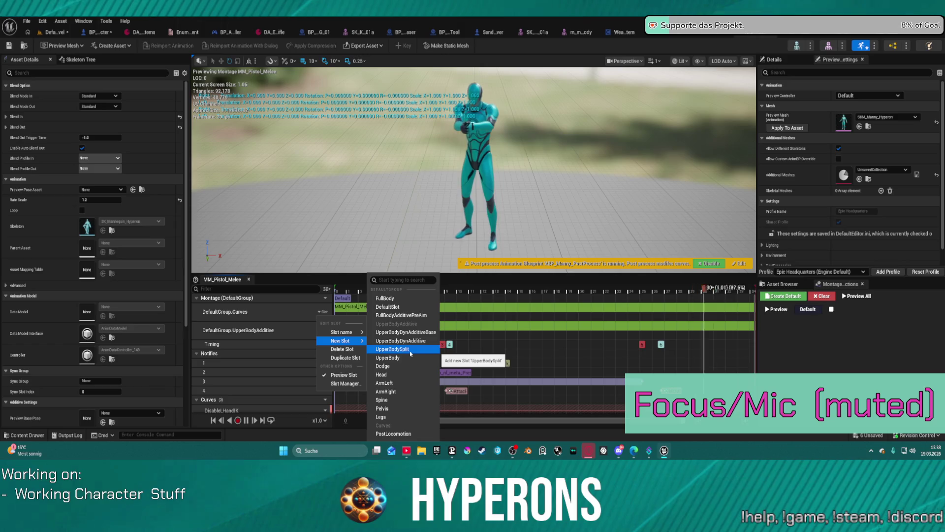
{"action": "left_click", "coordinate": [409, 358]}
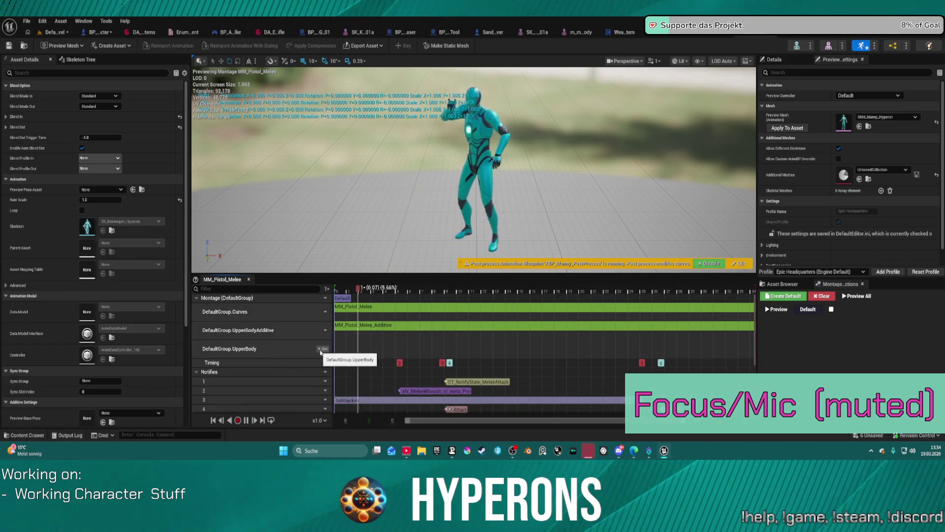
{"action": "left_click", "coordinate": [323, 349]}
{"action": "left_click", "coordinate": [336, 386]}
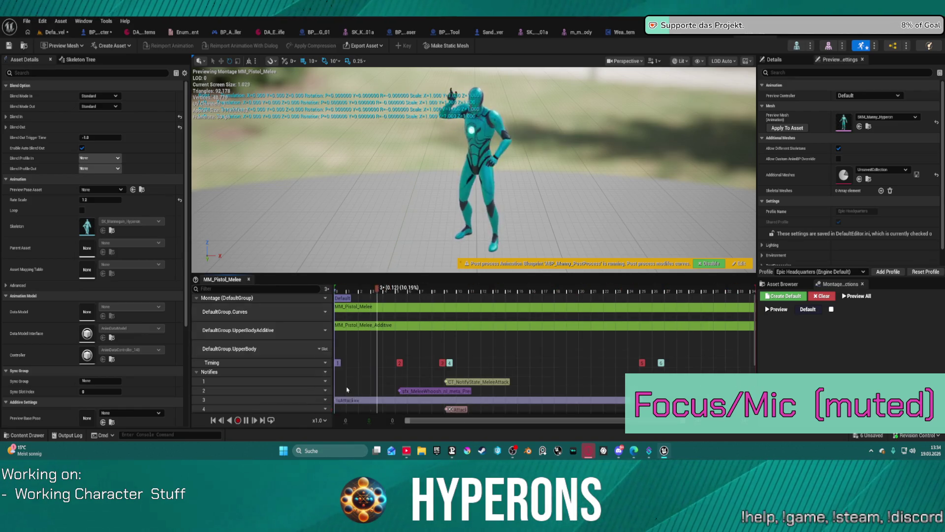
{"action": "left_click", "coordinate": [326, 313]}
{"action": "mouse_move", "coordinate": [341, 332]}
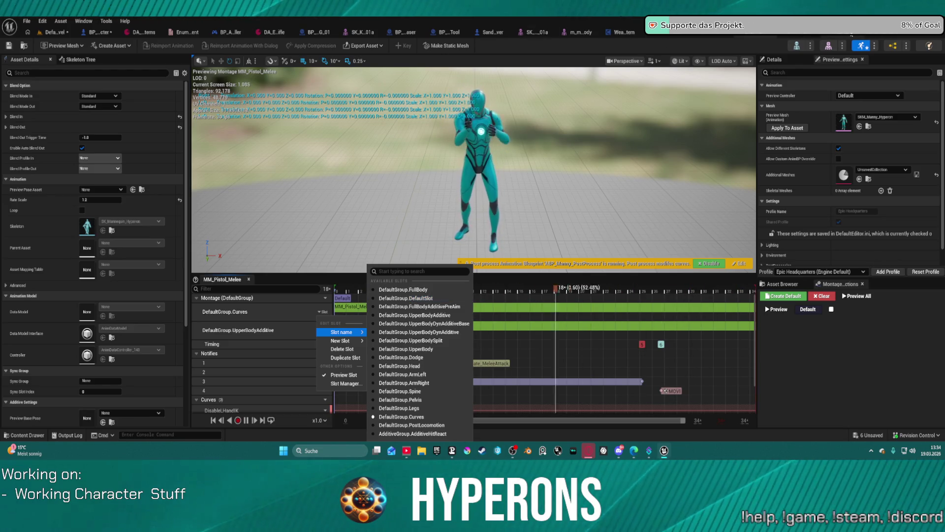
- Switch to the animation blueprint and reopen the ABP_LayerBlending linked layer graph
{"action": "key", "text": "ctrl+Tab"}
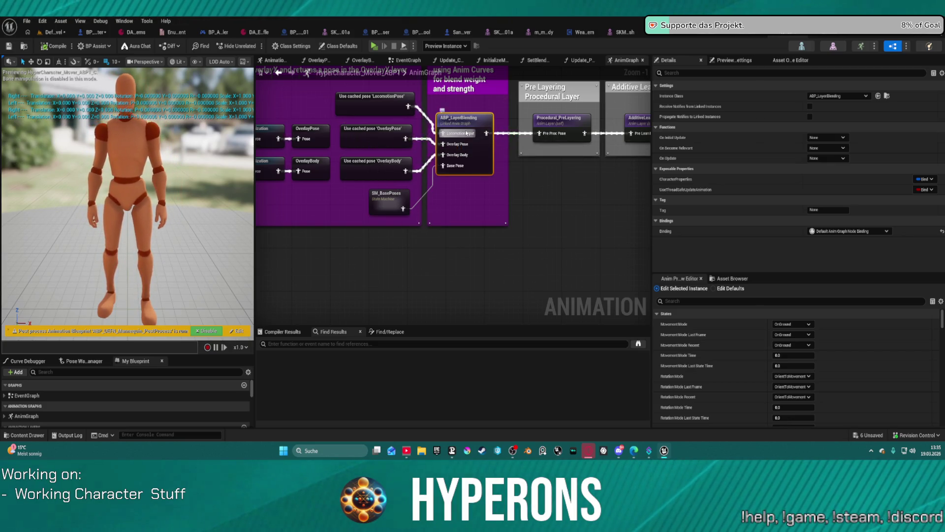
{"action": "double_click", "coordinate": [483, 132]}
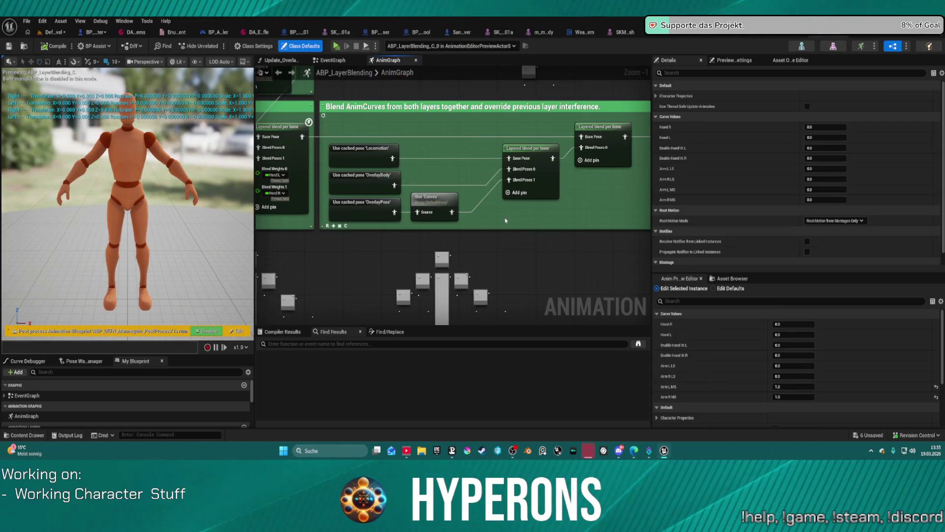
{"action": "left_click_drag", "start_coordinate": [517, 213], "coordinate": [408, 208]}
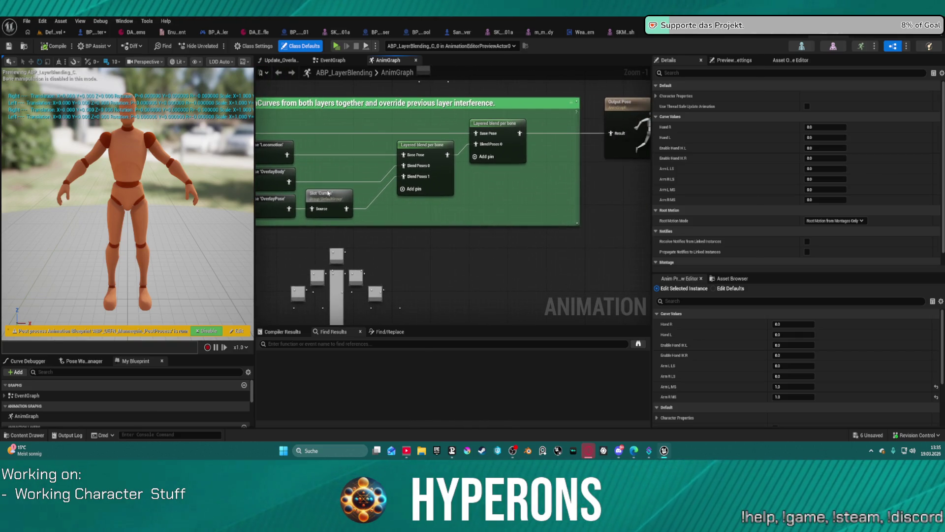
{"action": "left_click_drag", "start_coordinate": [328, 192], "coordinate": [337, 193]}
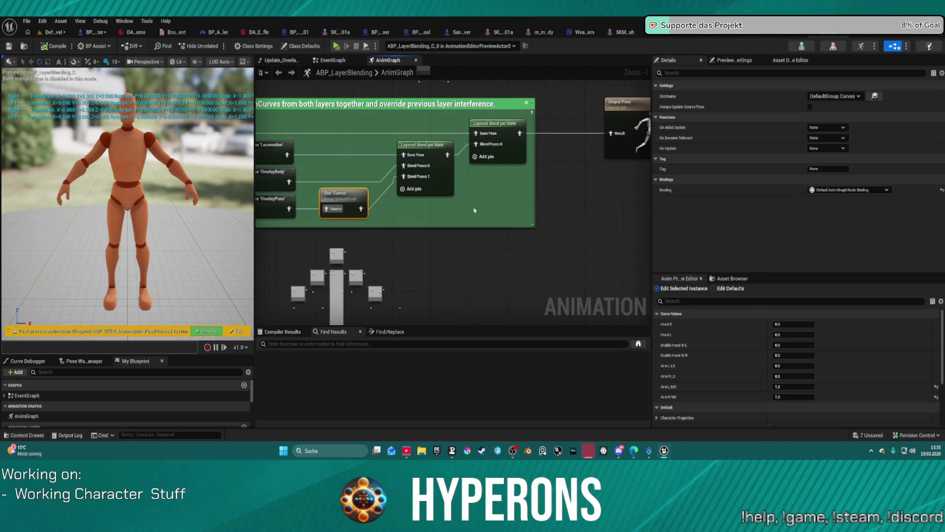
{"action": "mouse_move", "coordinate": [477, 202]}
{"action": "left_mouse_down"}
{"action": "mouse_move", "coordinate": [408, 205]}
{"action": "mouse_move", "coordinate": [399, 148]}
{"action": "left_mouse_up"}
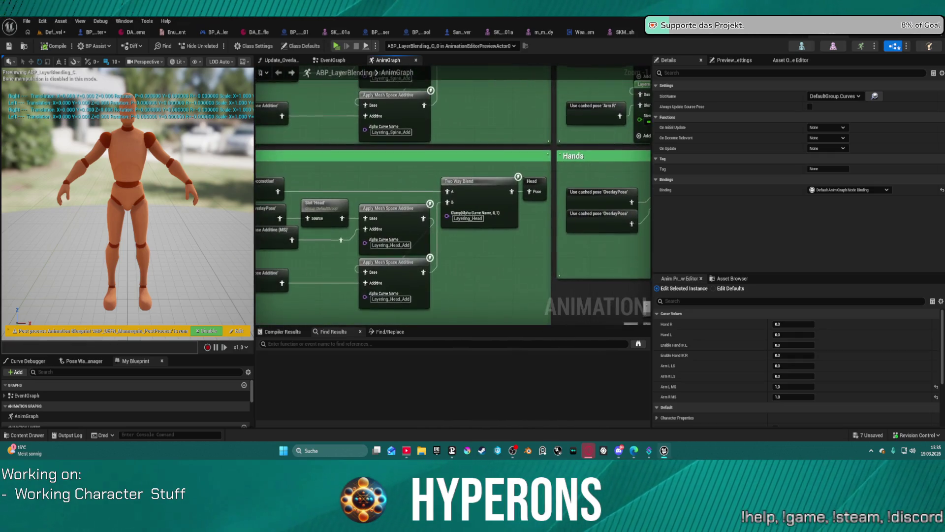
{"action": "scroll", "coordinate": [519, 126], "scroll_direction": "down", "scroll_amount": 2}
{"action": "scroll", "coordinate": [519, 126], "scroll_direction": "down", "scroll_amount": 2}
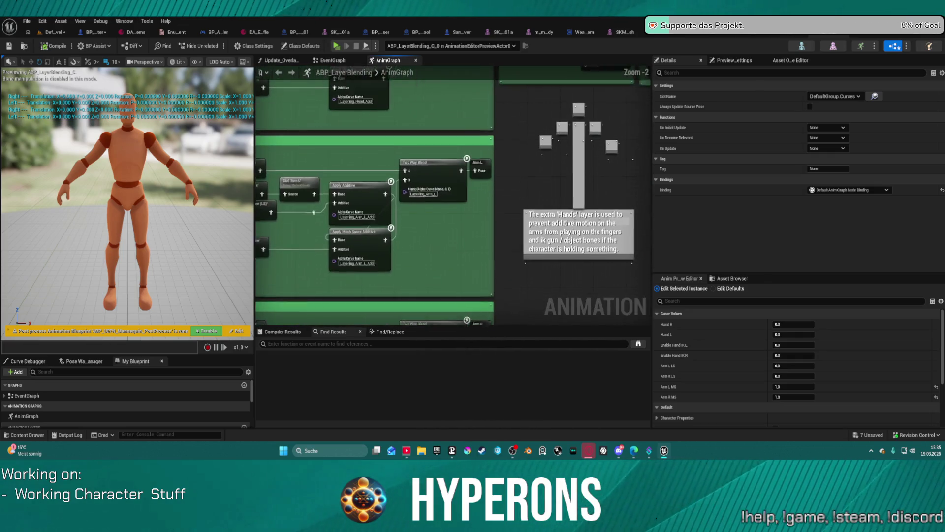
{"action": "scroll", "coordinate": [520, 126], "scroll_direction": "down", "scroll_amount": 1}
{"action": "left_click_drag", "start_coordinate": [519, 126], "coordinate": [526, 111]}
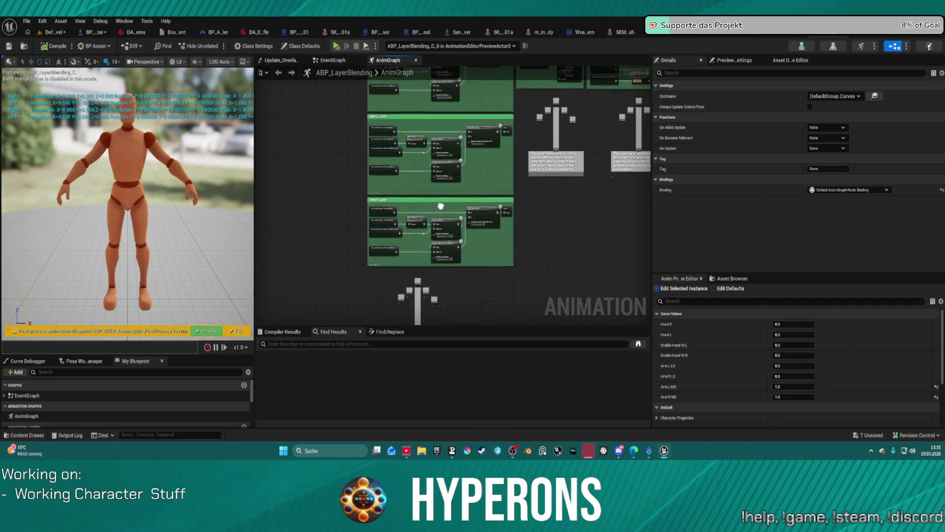
{"action": "scroll", "coordinate": [421, 186], "scroll_direction": "up", "scroll_amount": 1}
{"action": "scroll", "coordinate": [422, 185], "scroll_direction": "up", "scroll_amount": 2}
{"action": "mouse_move", "coordinate": [422, 185]}
{"action": "left_mouse_down"}
{"action": "mouse_move", "coordinate": [420, 283]}
{"action": "mouse_move", "coordinate": [407, 319]}
{"action": "left_mouse_up"}
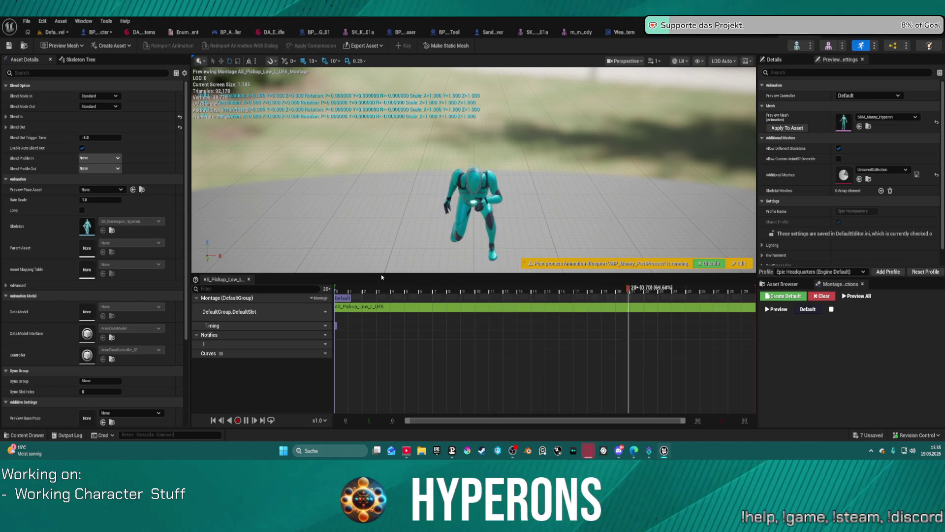
{"action": "scroll", "coordinate": [216, 376], "scroll_direction": "down", "scroll_amount": 1}
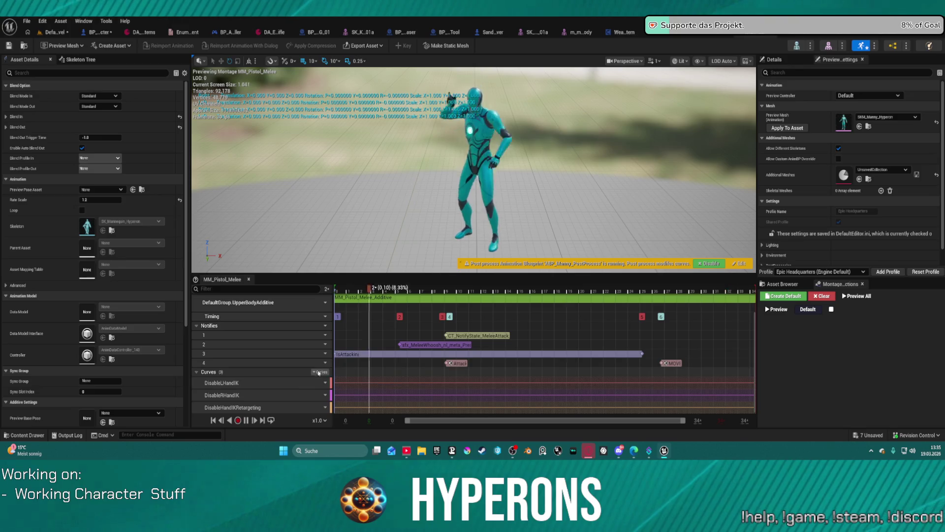
{"action": "left_click", "coordinate": [319, 371]}
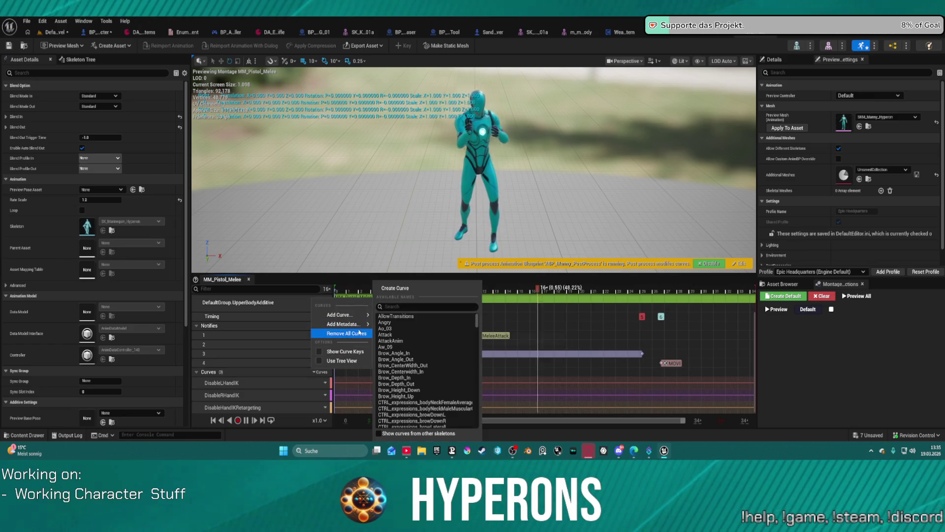
{"action": "mouse_move", "coordinate": [343, 324]}
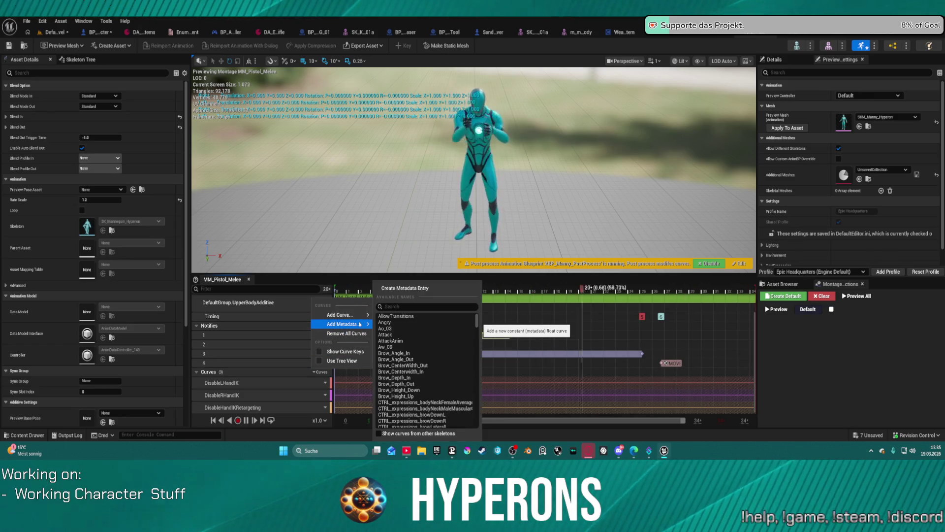
{"action": "scroll", "coordinate": [422, 355], "scroll_direction": "down", "scroll_amount": 2}
{"action": "left_click", "coordinate": [417, 306]}
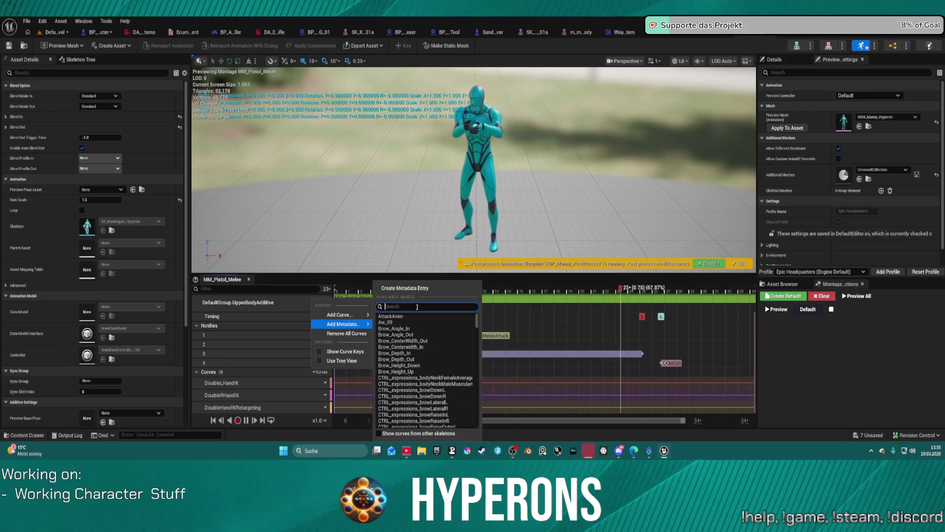
{"action": "type", "text": "ar"}
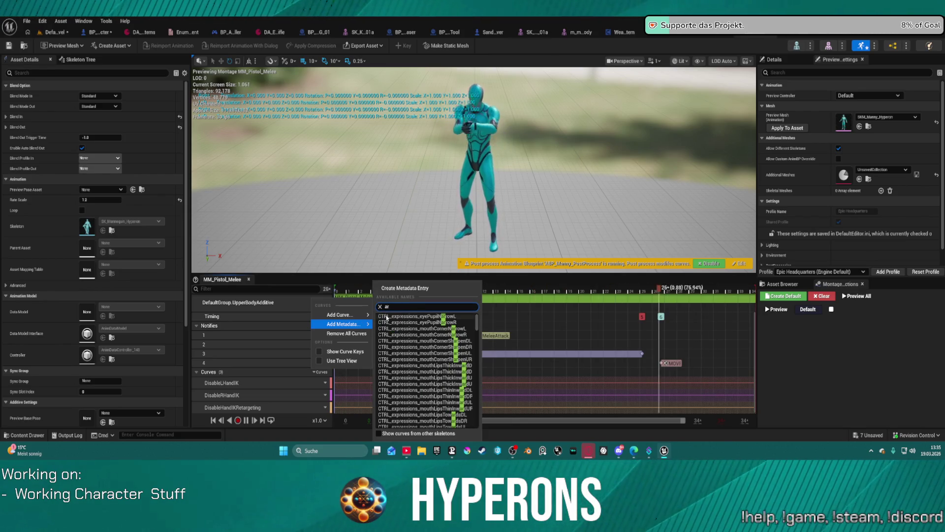
{"action": "type", "text": "m"}
{"action": "scroll", "coordinate": [437, 369], "scroll_direction": "down", "scroll_amount": 5}
{"action": "scroll", "coordinate": [436, 369], "scroll_direction": "up", "scroll_amount": 5}
{"action": "scroll", "coordinate": [447, 377], "scroll_direction": "up", "scroll_amount": 3}
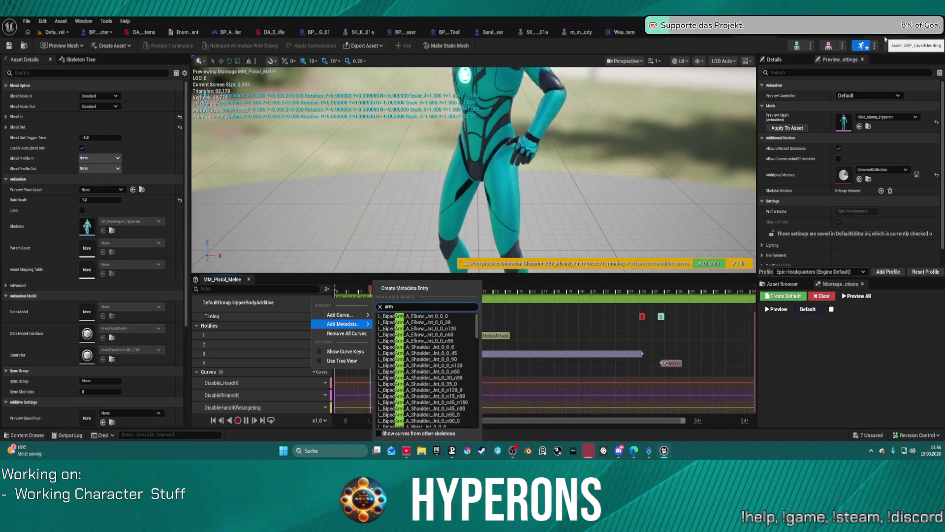
{"action": "left_click", "coordinate": [885, 43]}
{"action": "mouse_move", "coordinate": [408, 163]}
{"action": "left_mouse_down"}
{"action": "mouse_move", "coordinate": [549, 234]}
{"action": "mouse_move", "coordinate": [554, 74]}
{"action": "left_mouse_up"}
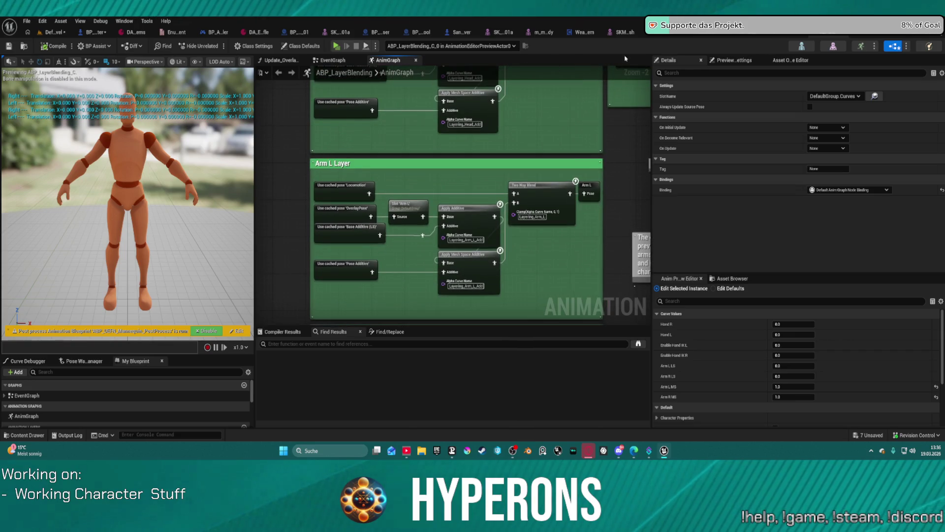
- Step through the HyperCharacter_Mover_ABP and AS_Pickup tabs to MM_Pistol_Melee and show its curve options
{"action": "left_click", "coordinate": [842, 31]}
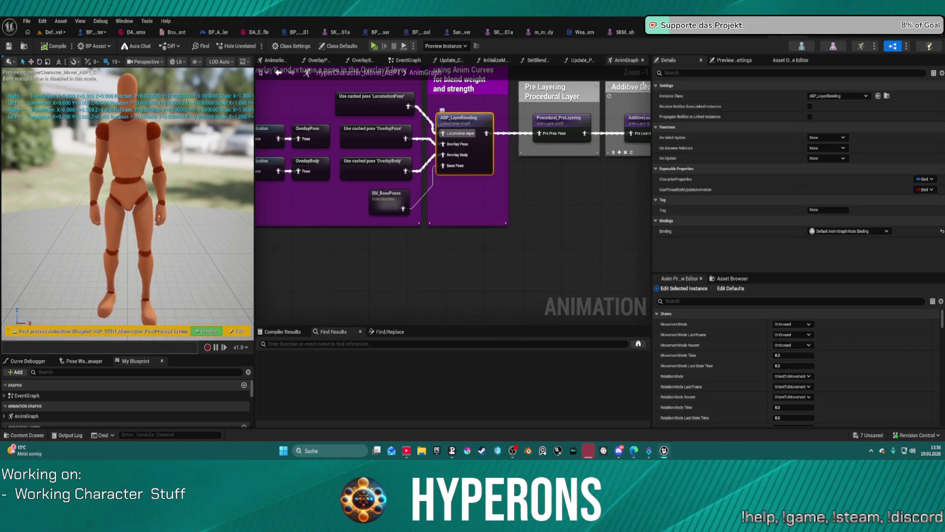
{"action": "left_click", "coordinate": [791, 38]}
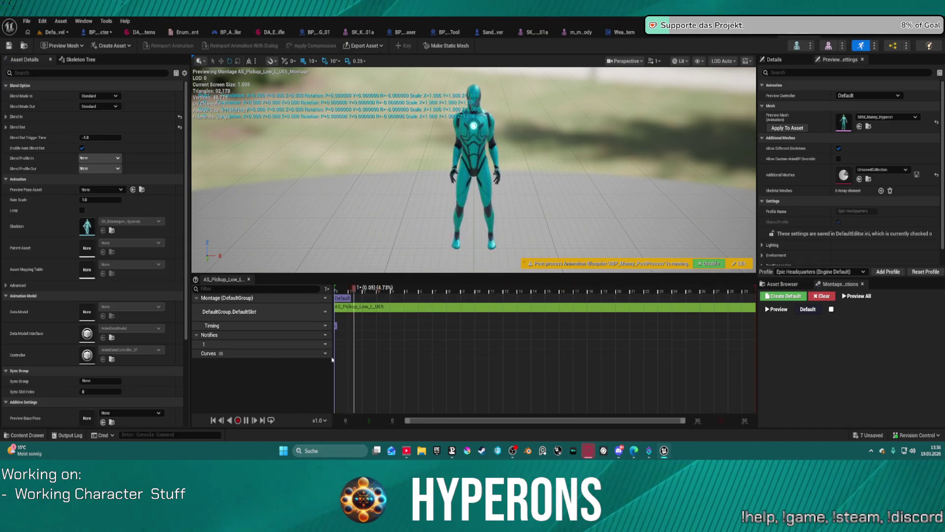
{"action": "left_click", "coordinate": [753, 34]}
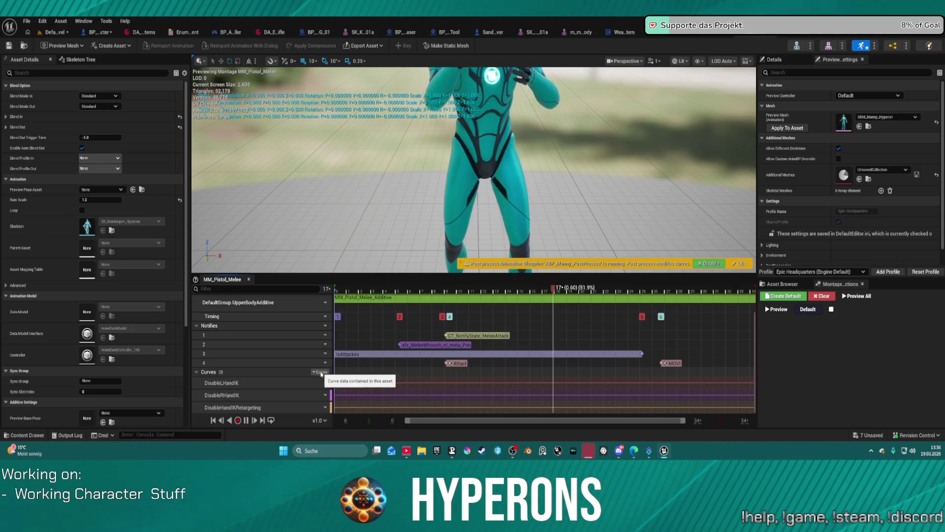
{"action": "left_click", "coordinate": [321, 372]}
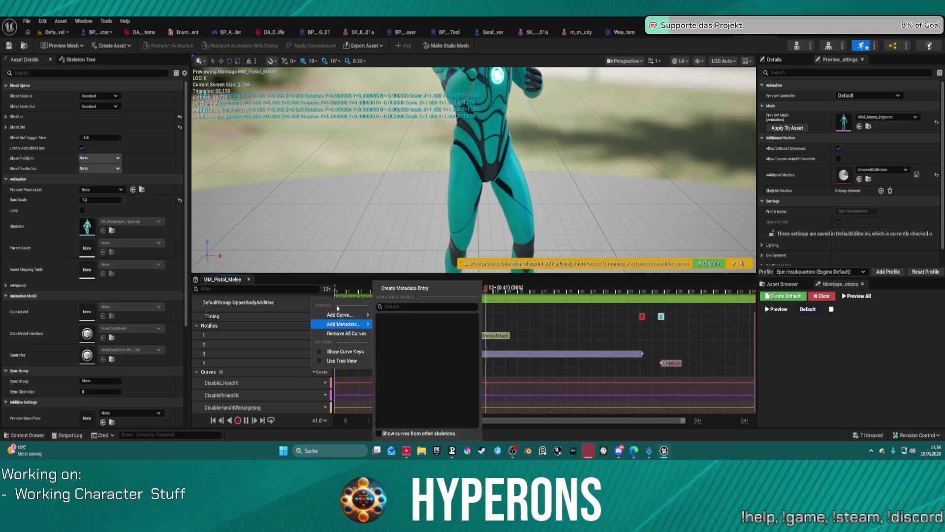
{"action": "mouse_move", "coordinate": [340, 315]}
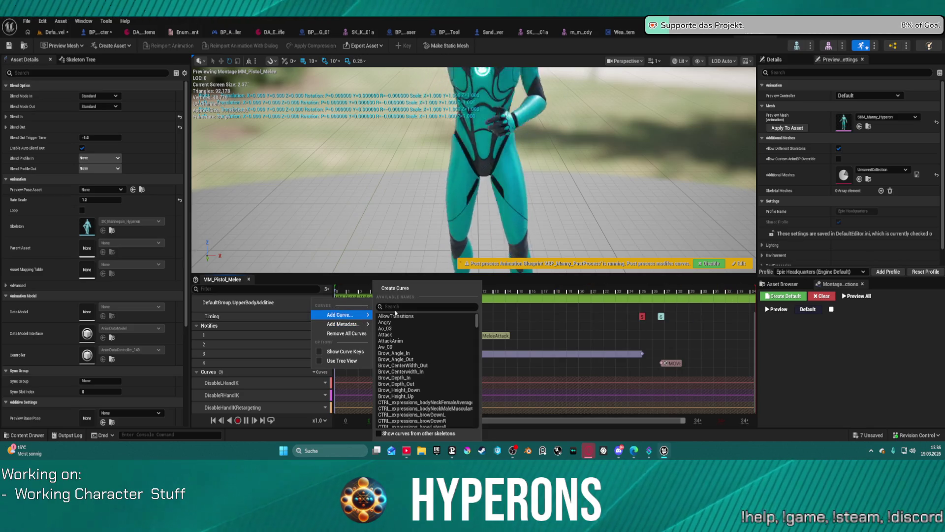
{"action": "type", "text": "ar"}
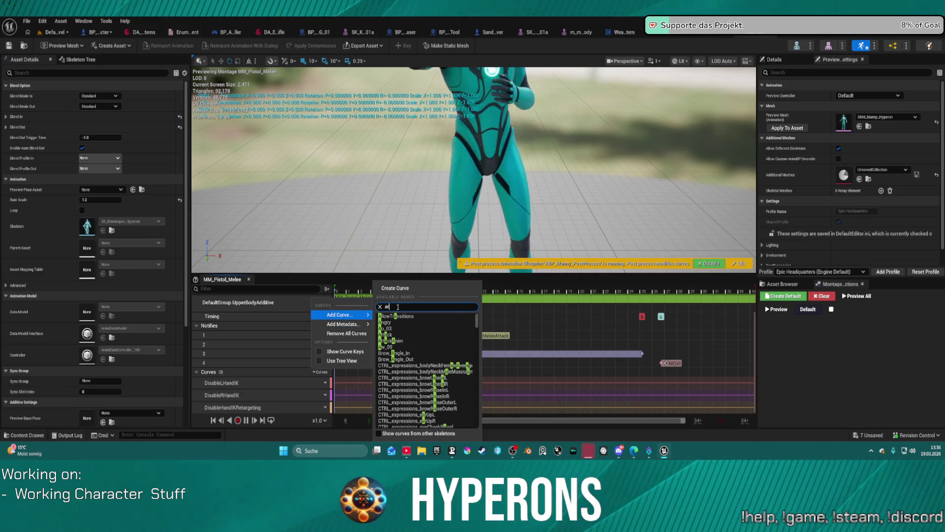
{"action": "type", "text": "m"}
{"action": "scroll", "coordinate": [432, 351], "scroll_direction": "down", "scroll_amount": 3}
{"action": "scroll", "coordinate": [434, 353], "scroll_direction": "down", "scroll_amount": 4}
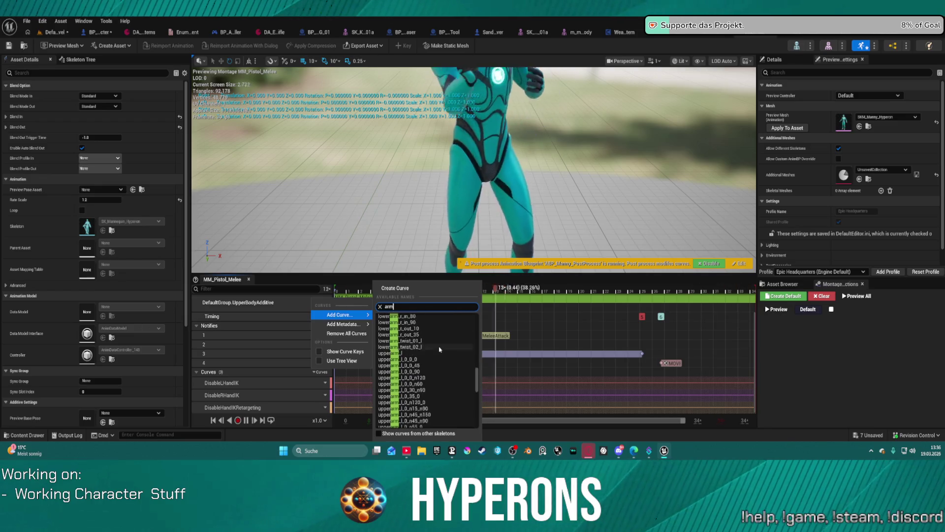
{"action": "scroll", "coordinate": [436, 354], "scroll_direction": "down", "scroll_amount": 4}
{"action": "scroll", "coordinate": [439, 354], "scroll_direction": "down", "scroll_amount": 2}
{"action": "scroll", "coordinate": [439, 352], "scroll_direction": "up", "scroll_amount": 3}
{"action": "scroll", "coordinate": [441, 350], "scroll_direction": "up", "scroll_amount": 3}
{"action": "scroll", "coordinate": [442, 348], "scroll_direction": "up", "scroll_amount": 3}
{"action": "scroll", "coordinate": [442, 345], "scroll_direction": "up", "scroll_amount": 3}
{"action": "scroll", "coordinate": [441, 346], "scroll_direction": "up", "scroll_amount": 1}
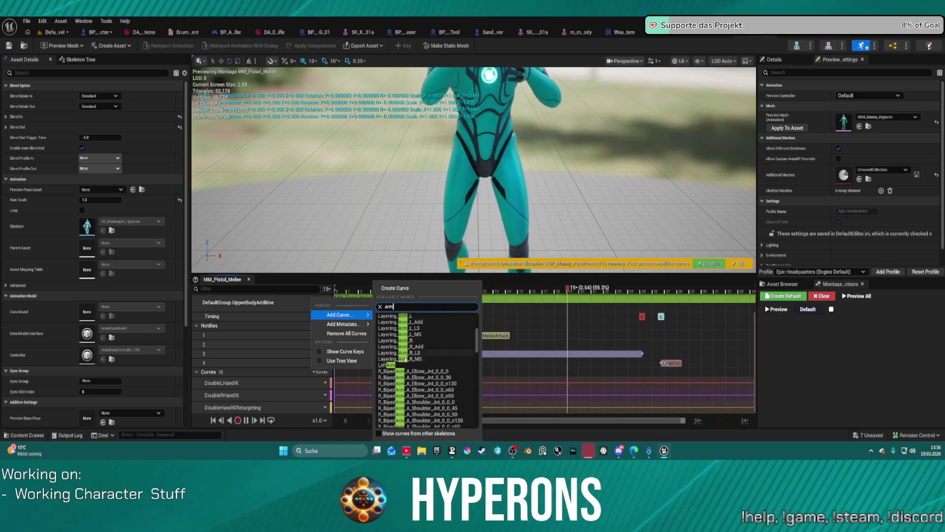
{"action": "scroll", "coordinate": [440, 336], "scroll_direction": "up", "scroll_amount": 5}
{"action": "scroll", "coordinate": [434, 317], "scroll_direction": "up", "scroll_amount": 5}
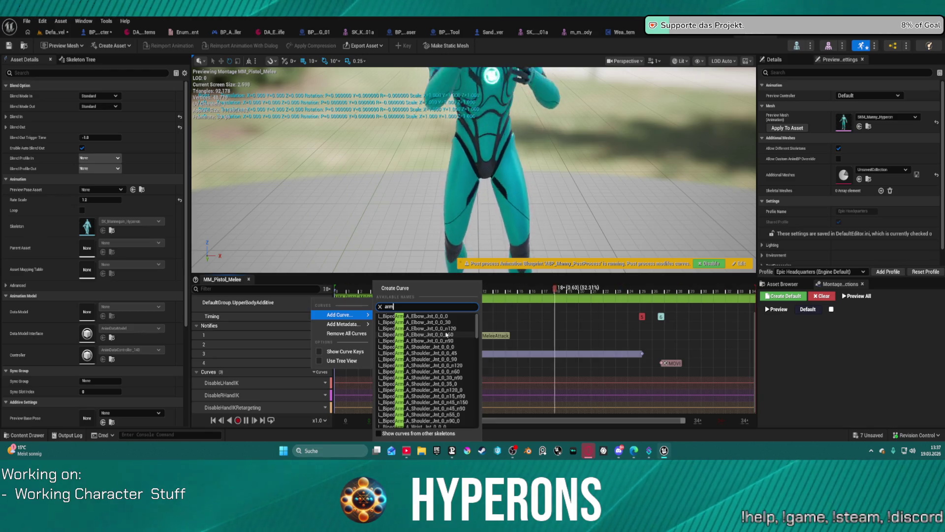
{"action": "left_click", "coordinate": [366, 214]}
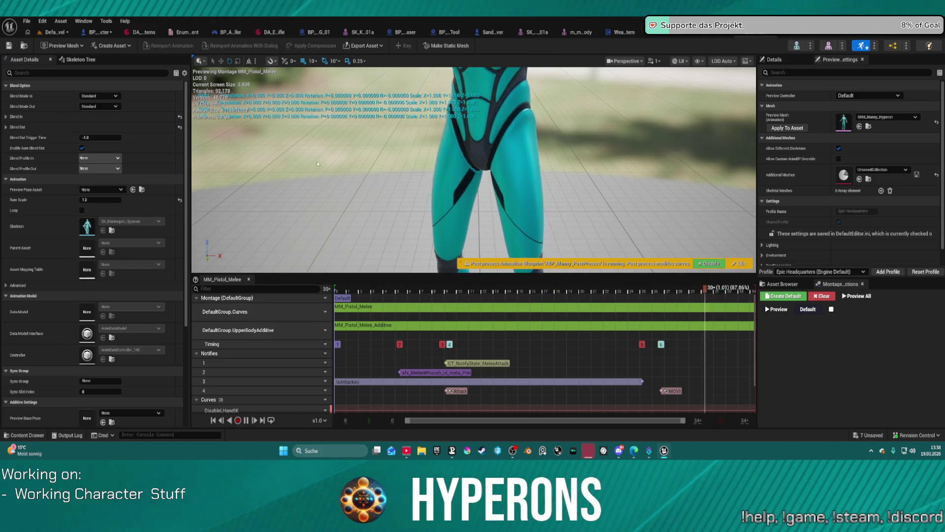
- Filter MoverWithWeapons content to Animation Montages and open AM_M_Neutral_Traversal_Catch_Vault_med
{"action": "key", "text": "ctrl+space"}
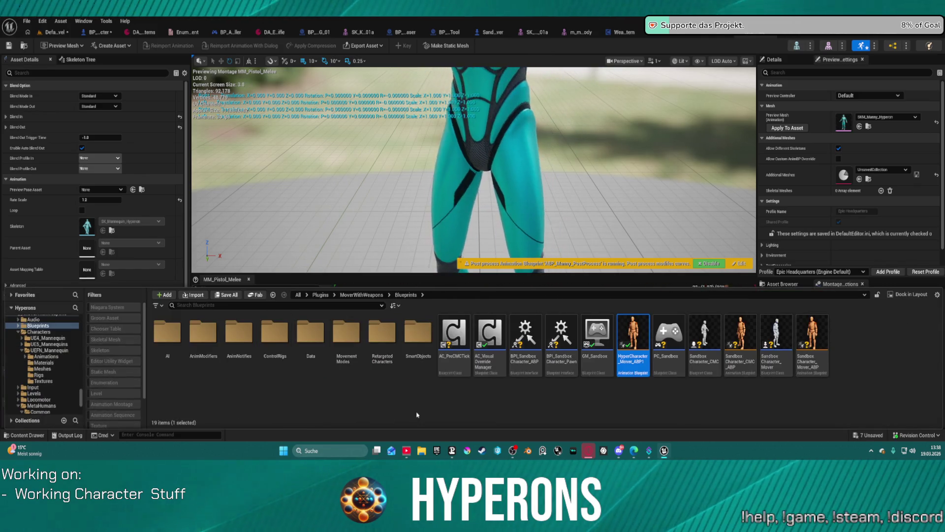
{"action": "scroll", "coordinate": [48, 369], "scroll_direction": "down", "scroll_amount": 5}
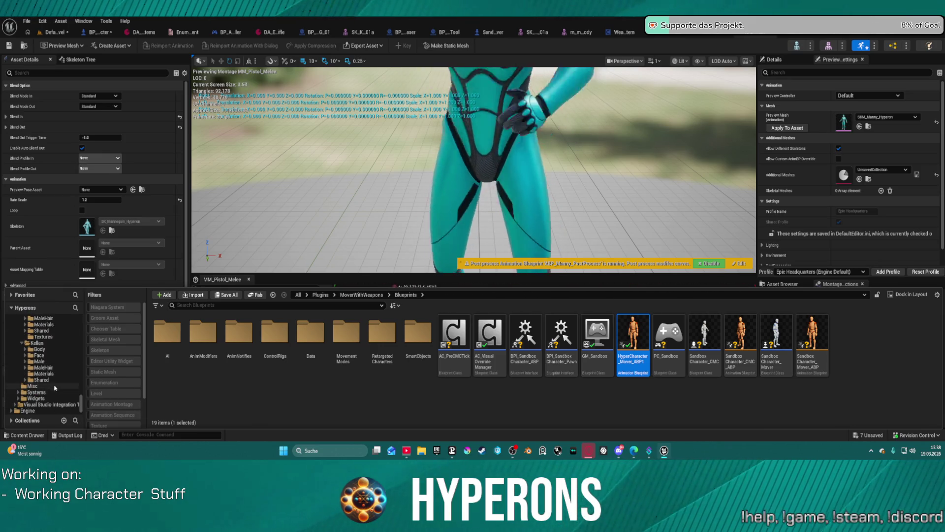
{"action": "scroll", "coordinate": [56, 377], "scroll_direction": "up", "scroll_amount": 4}
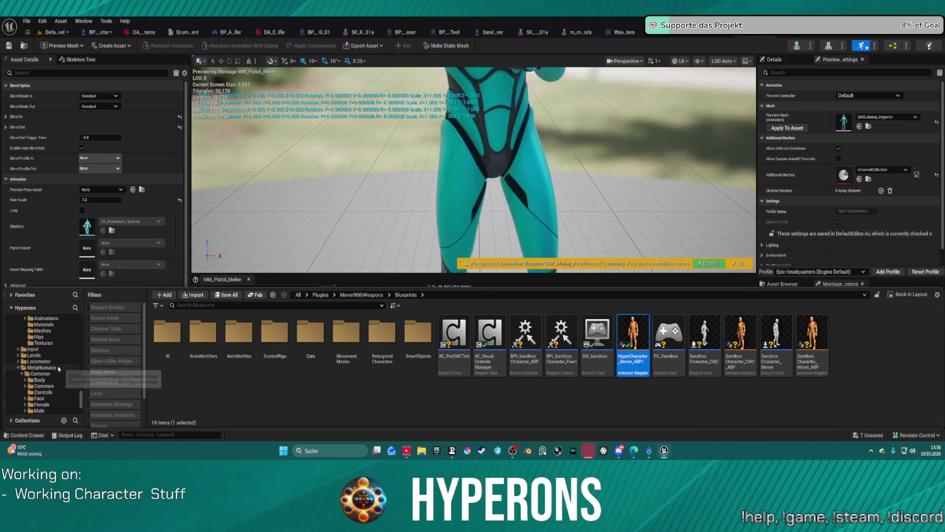
{"action": "scroll", "coordinate": [59, 368], "scroll_direction": "down", "scroll_amount": 5}
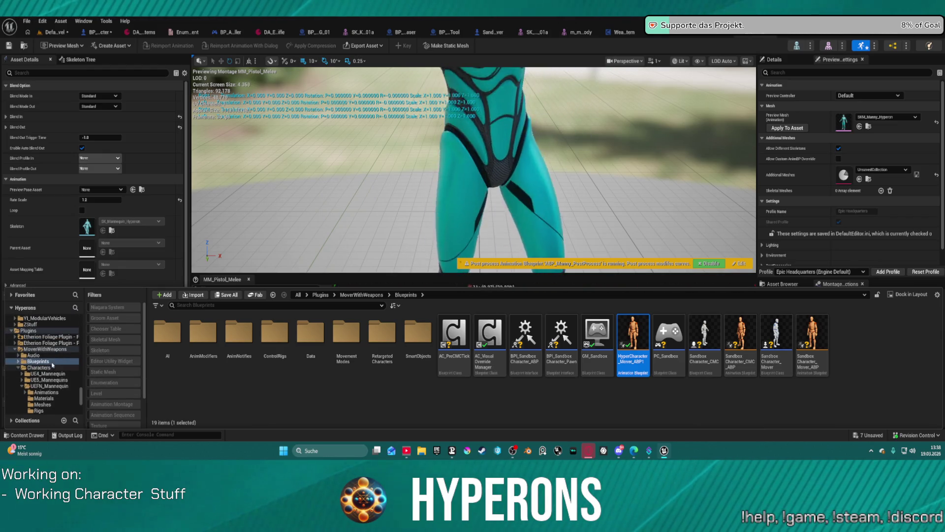
{"action": "left_click", "coordinate": [45, 349]}
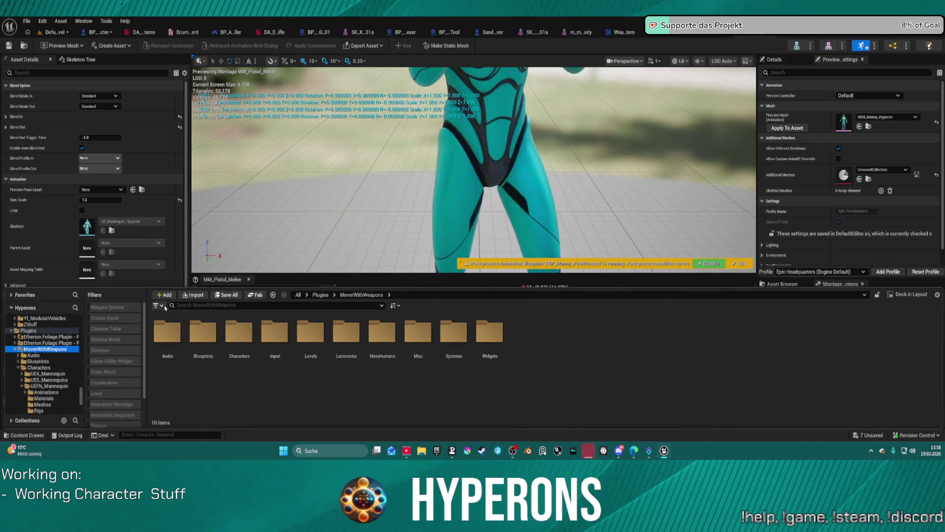
{"action": "left_click", "coordinate": [157, 305]}
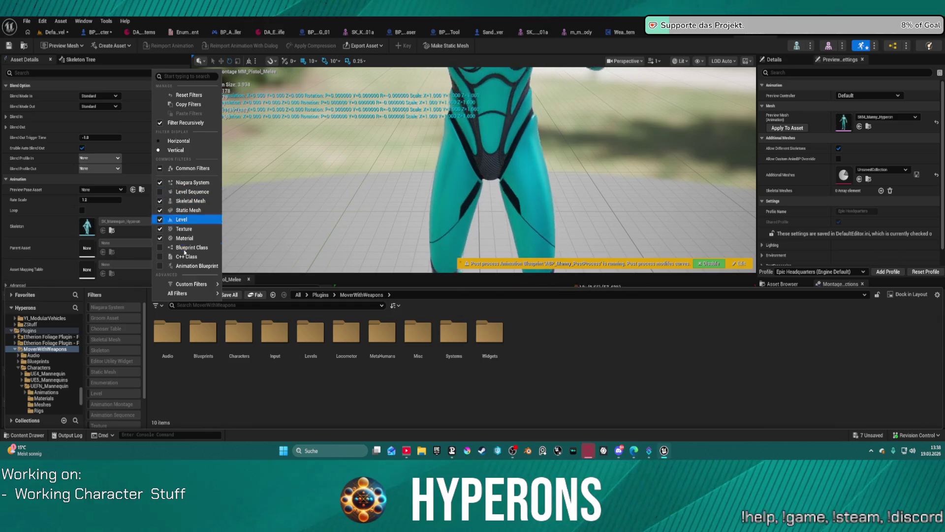
{"action": "mouse_move", "coordinate": [249, 267]}
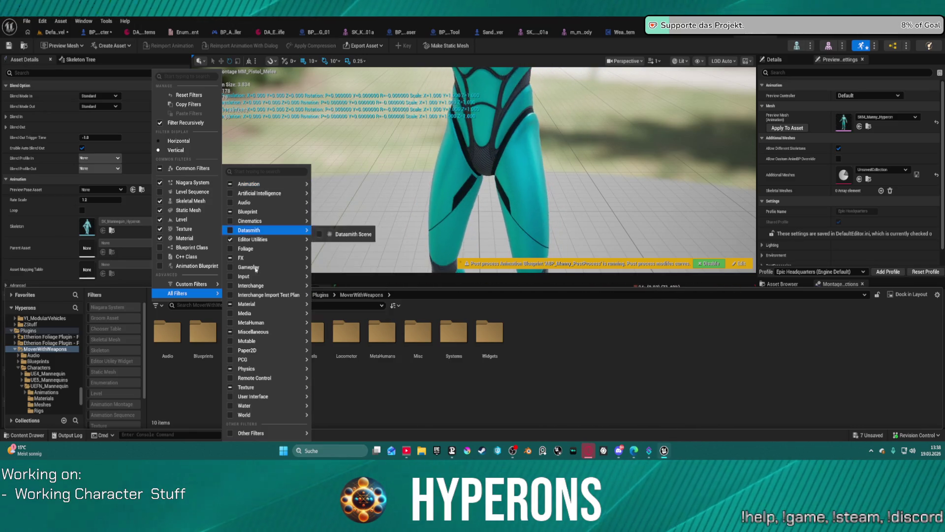
{"action": "left_click", "coordinate": [112, 405]}
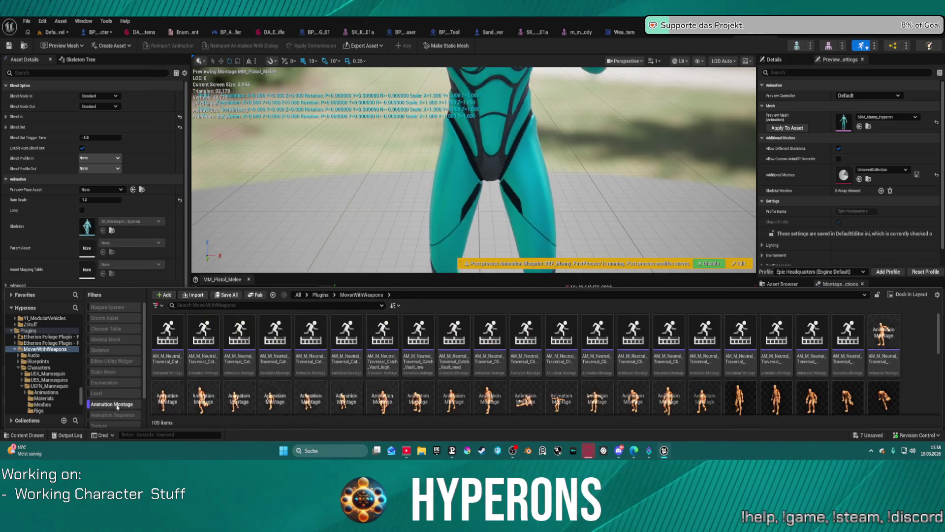
{"action": "left_click", "coordinate": [237, 330]}
{"action": "left_click", "coordinate": [456, 330]}
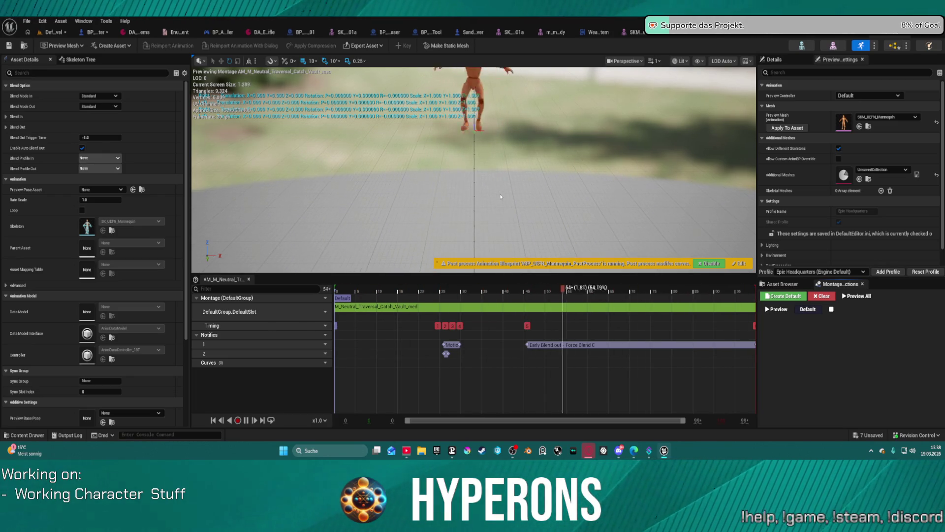
- Open the M_Neutral_GetUp_Front montage from the Content Drawer and return to its curve timeline
{"action": "key", "text": "ctrl+space"}
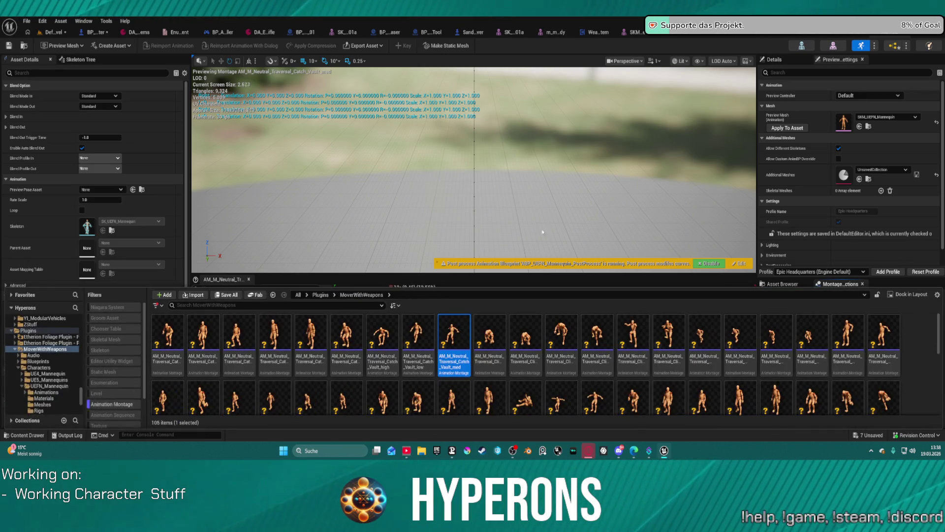
{"action": "scroll", "coordinate": [600, 413], "scroll_direction": "down", "scroll_amount": 3}
{"action": "scroll", "coordinate": [621, 385], "scroll_direction": "down", "scroll_amount": 3}
{"action": "scroll", "coordinate": [561, 380], "scroll_direction": "down", "scroll_amount": 2}
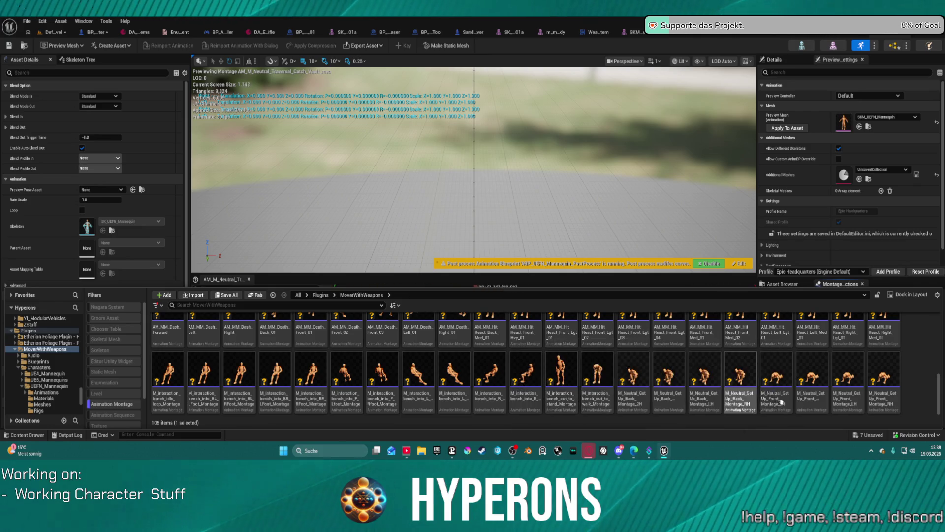
{"action": "left_click", "coordinate": [816, 384]}
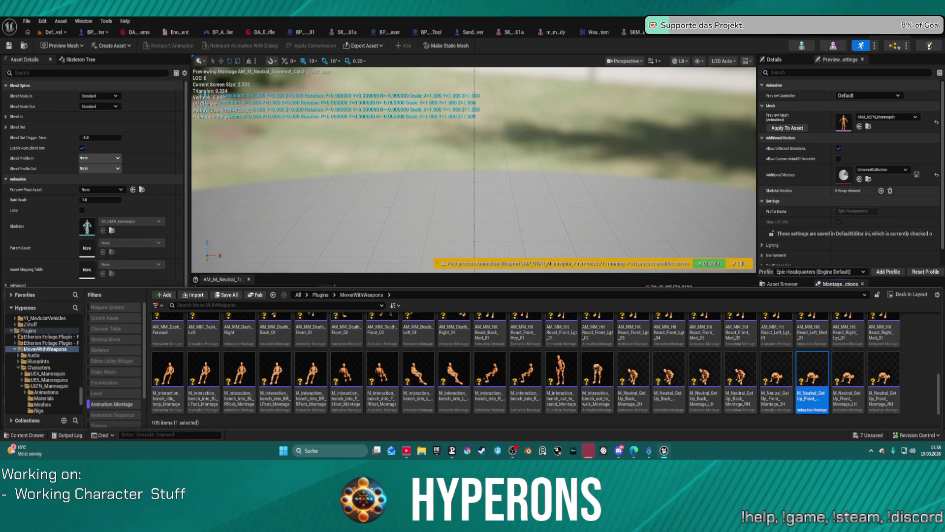
{"action": "key", "text": "ctrl+space"}
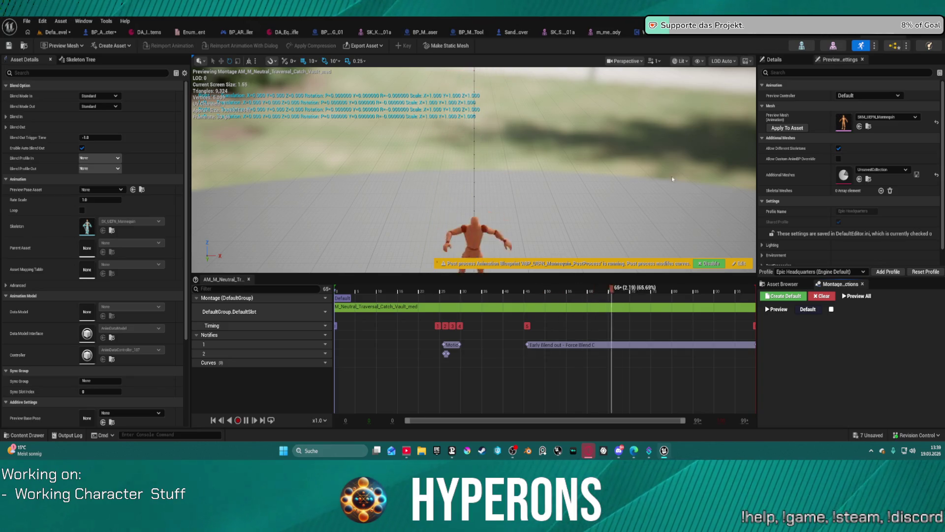
{"action": "key", "text": "ctrl+space"}
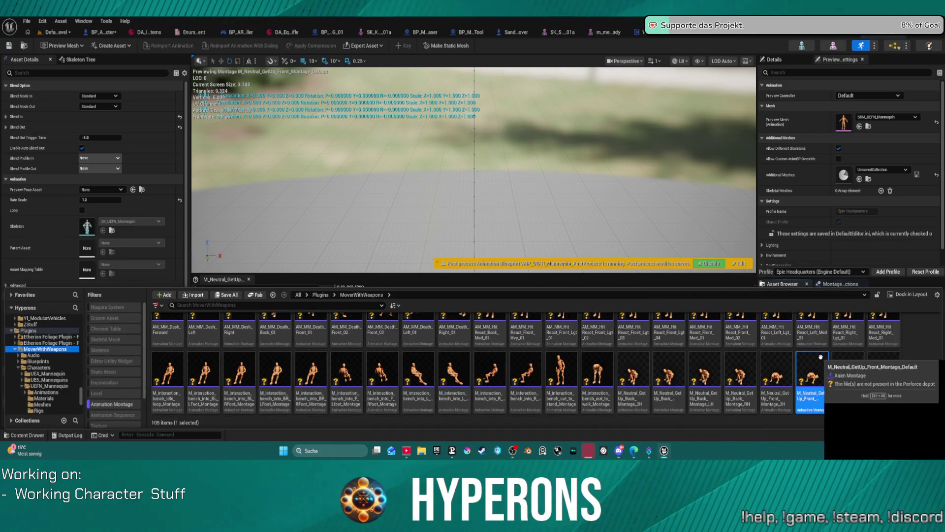
{"action": "double_click", "coordinate": [822, 360]}
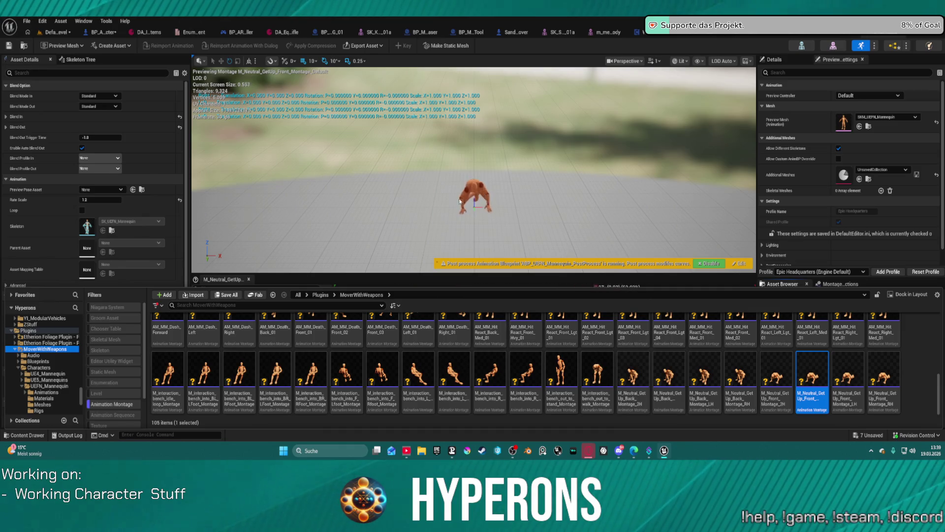
{"action": "left_click", "coordinate": [385, 277]}
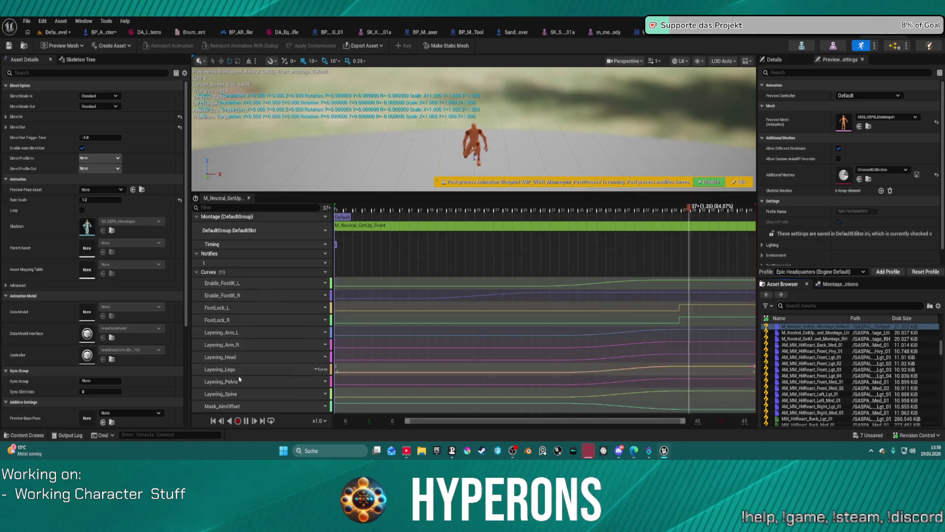
- Select the get-up montage's curve rows from Enable_FootIK_L to Mask_AimOffset and bring up the WeaponSystem graph
{"action": "left_click", "coordinate": [261, 408]}
{"action": "left_click", "coordinate": [245, 284], "text": "shift"}
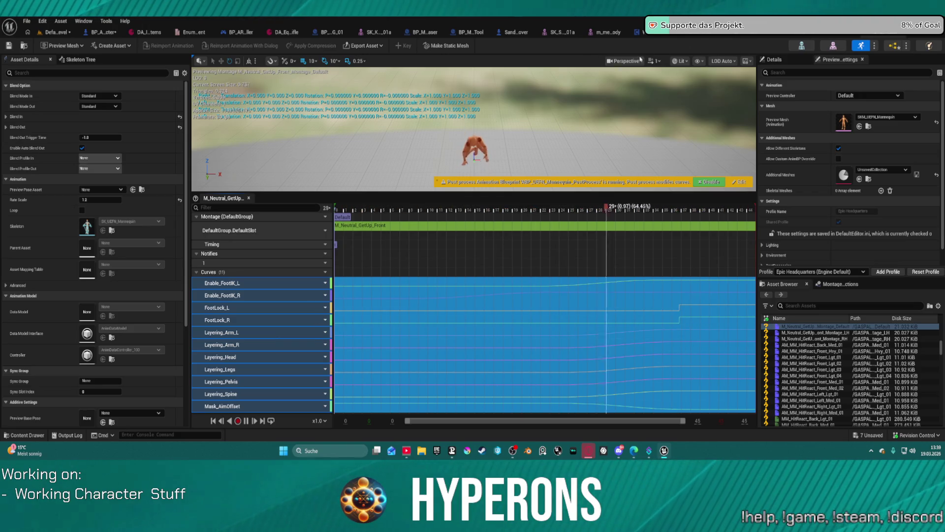
{"action": "left_click", "coordinate": [607, 32]}
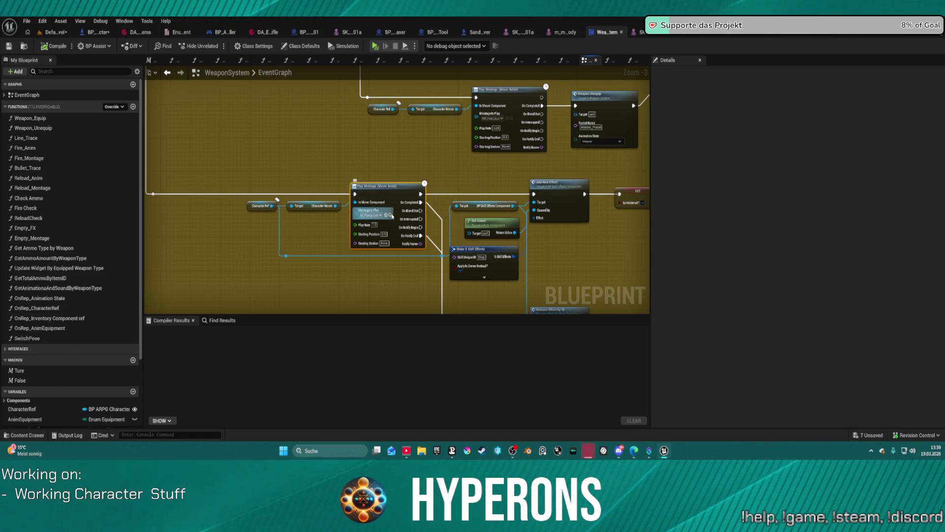
- Browse from the WeaponSystem Play Montage node to the AS_Pickup_Low_L_UE5_Montage asset
{"action": "left_click", "coordinate": [390, 215]}
{"action": "double_click", "coordinate": [811, 330]}
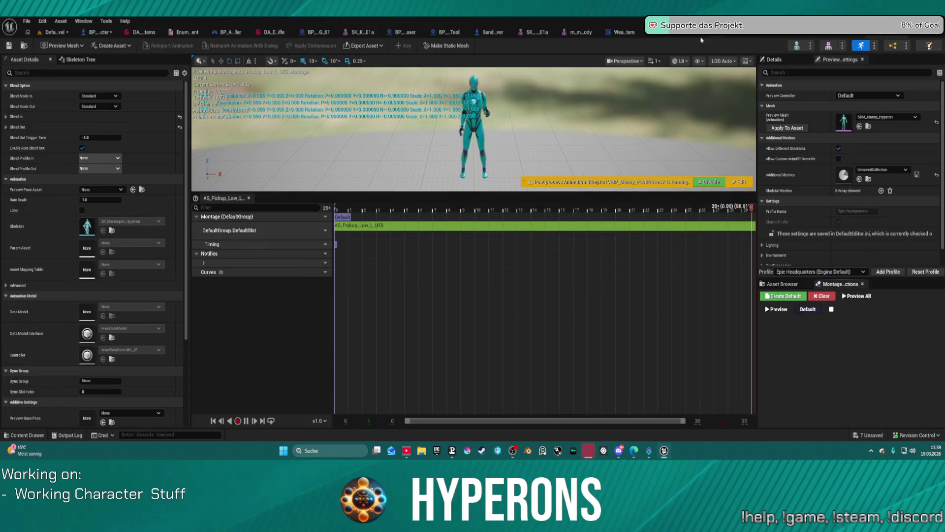
{"action": "left_click", "coordinate": [627, 33]}
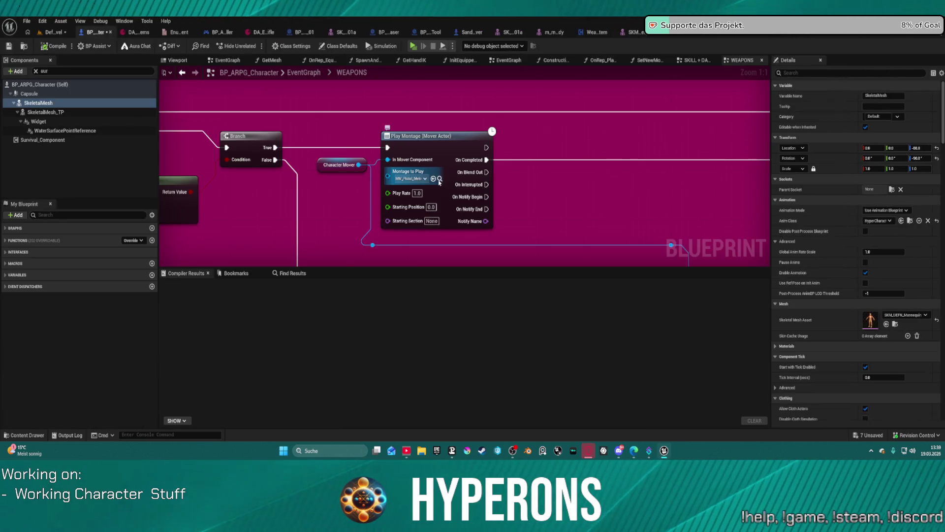
- Browse from the character's Play Montage node into MM_Pistol_Melee and its curve options
{"action": "left_click", "coordinate": [439, 181]}
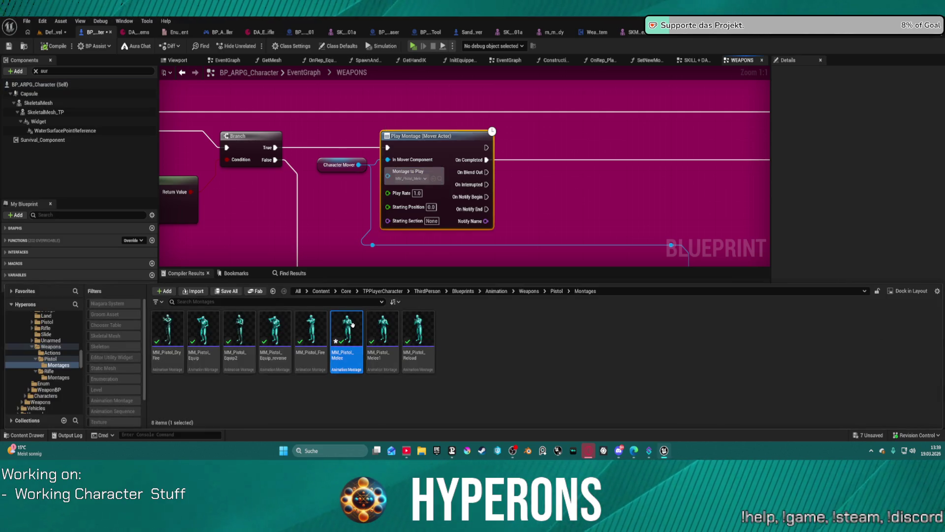
{"action": "double_click", "coordinate": [347, 342]}
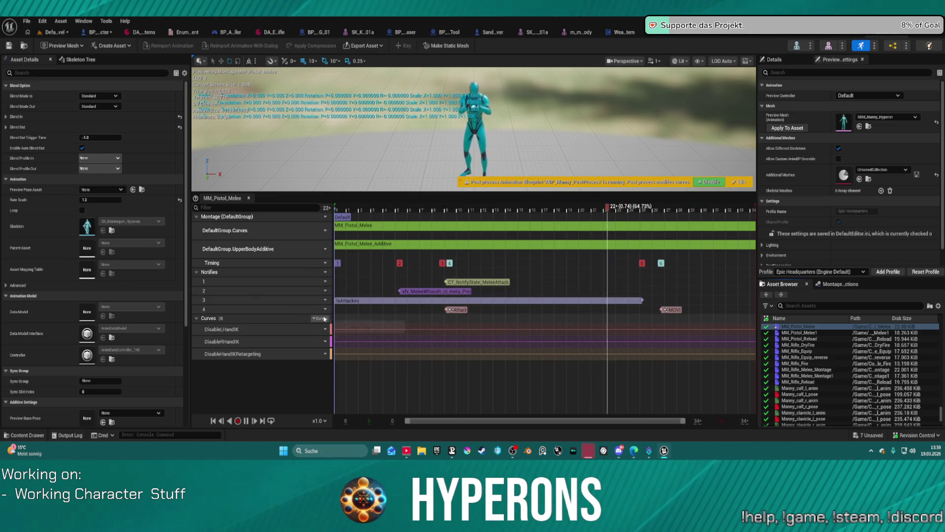
{"action": "left_click", "coordinate": [321, 318]}
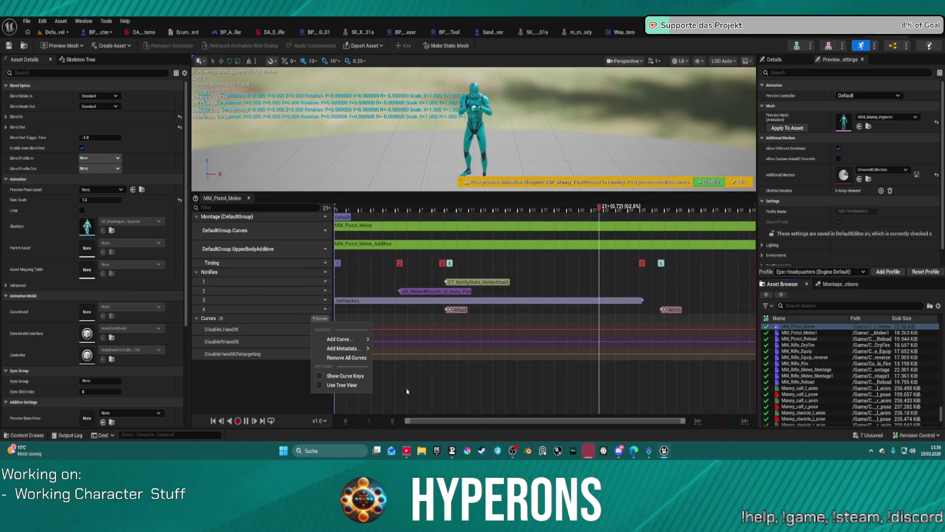
- Leave the pasted curves in MM_Pistol_Melee and walk the character around in a play session
{"action": "left_click", "coordinate": [271, 369]}
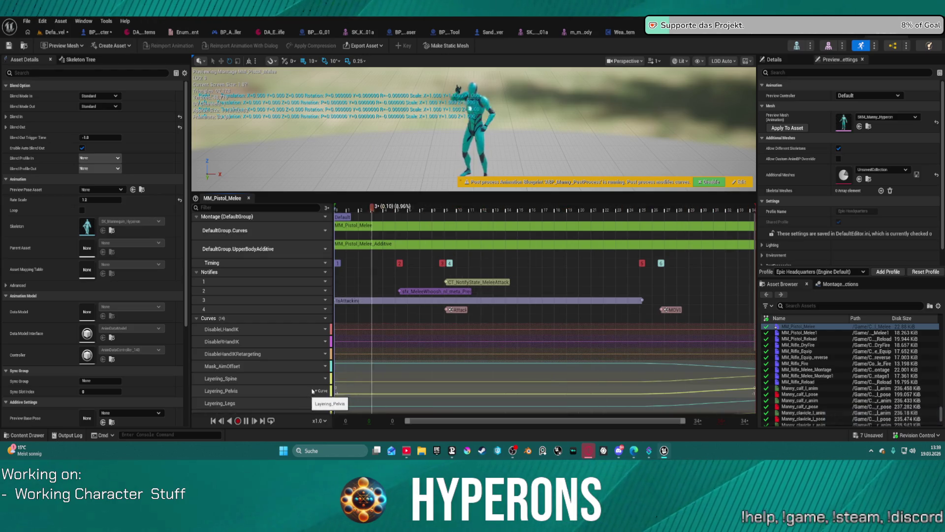
{"action": "left_click", "coordinate": [55, 32]}
{"action": "key", "text": "alt+p"}
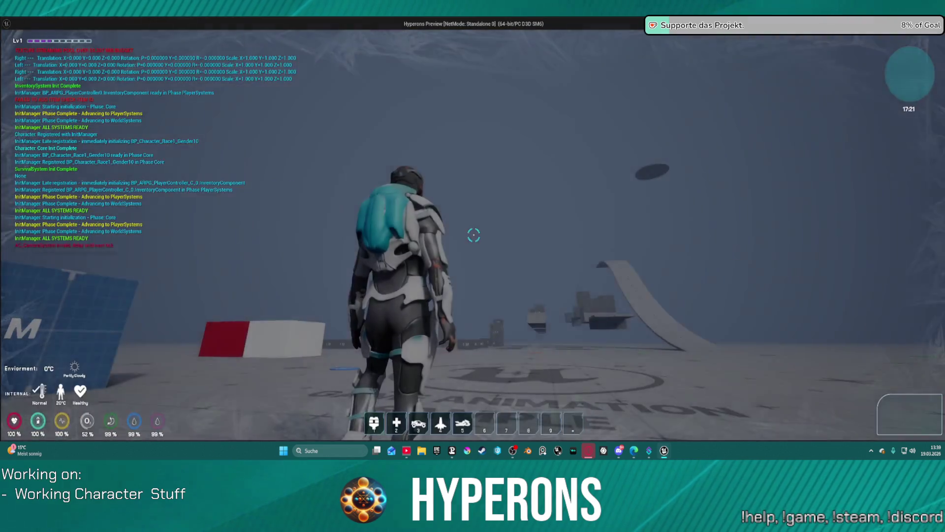
{"action": "key", "text": "s"}
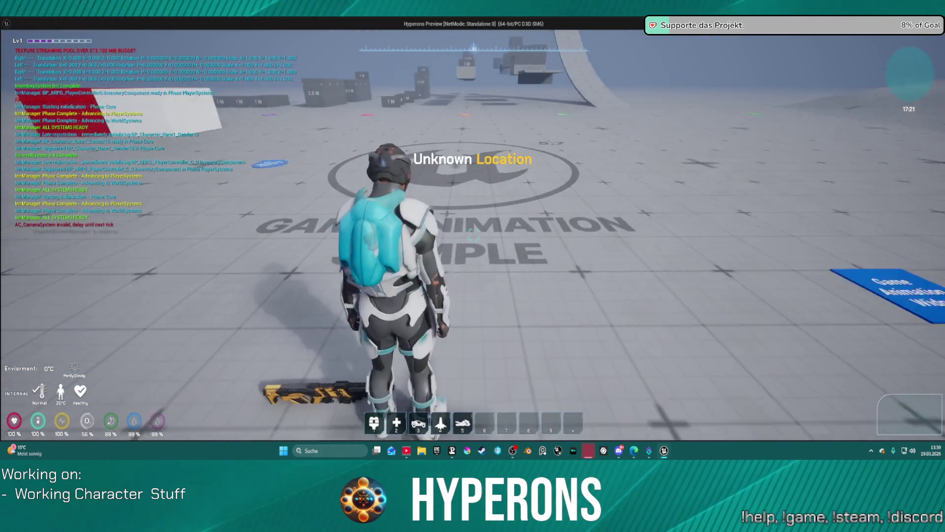
{"action": "key", "text": "w"}
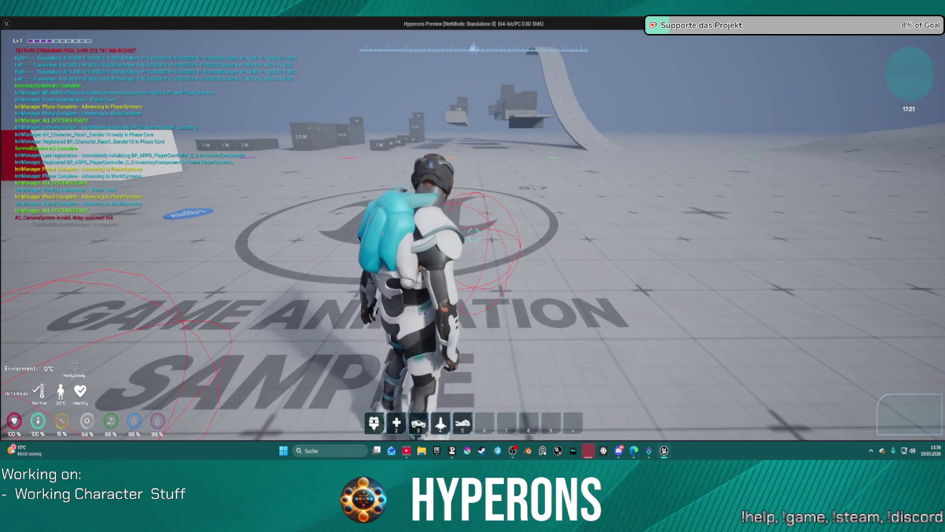
{"action": "key", "text": "Escape"}
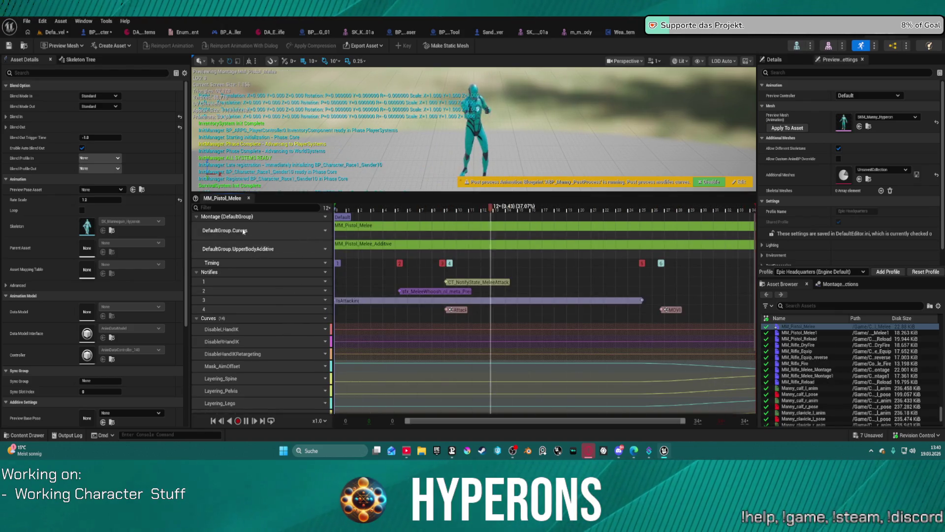
- Set the montage's Curves slot track to DefaultGroup.DefaultSlot
{"action": "left_click", "coordinate": [326, 231]}
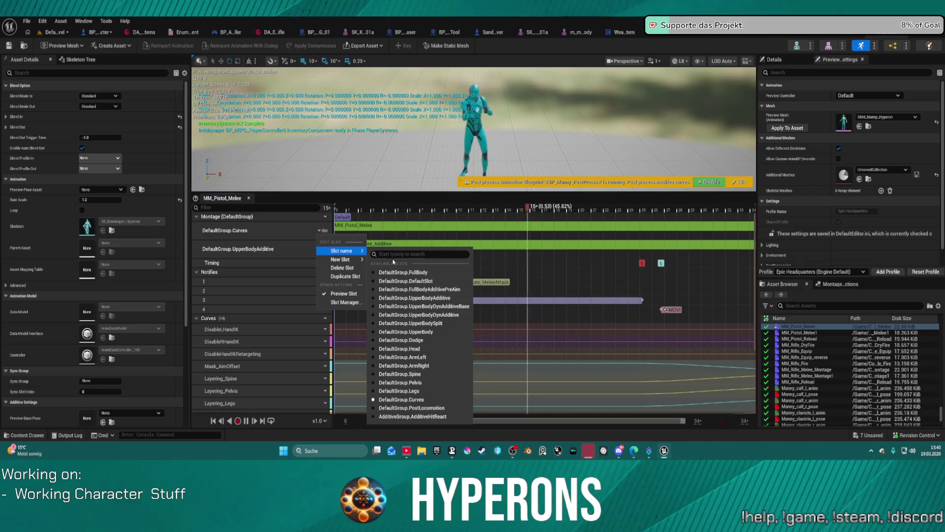
{"action": "left_click", "coordinate": [405, 281]}
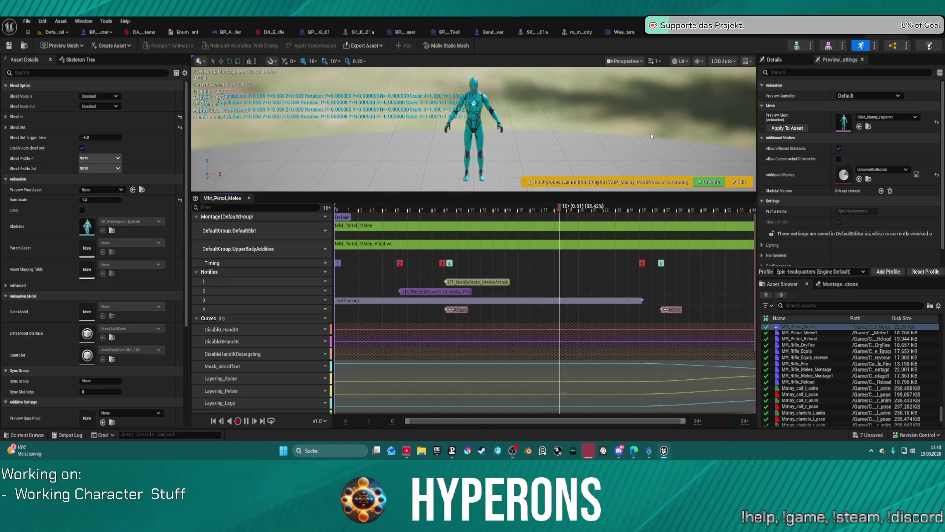
- Play-test walking forward, stop, and alt-tab to the M_Neutral_GetUp montage editor
{"action": "left_click", "coordinate": [72, 33]}
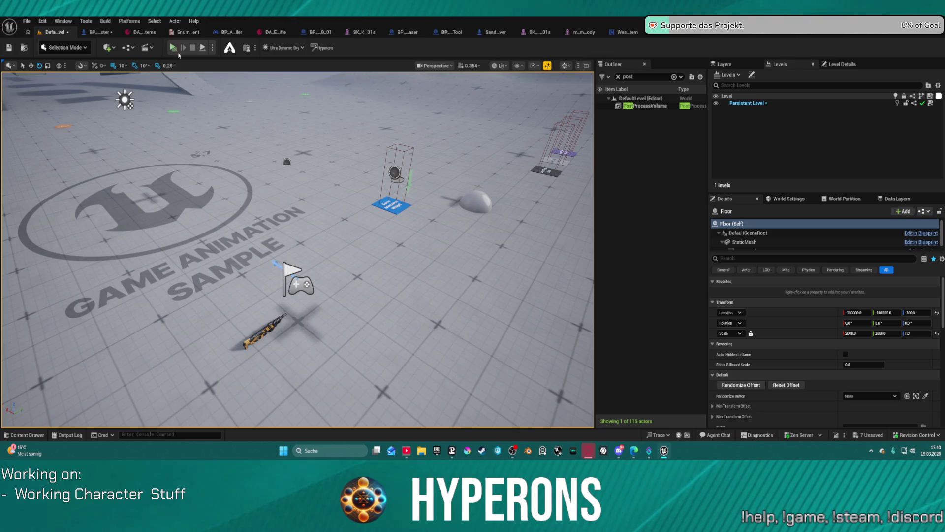
{"action": "key", "text": "alt+p"}
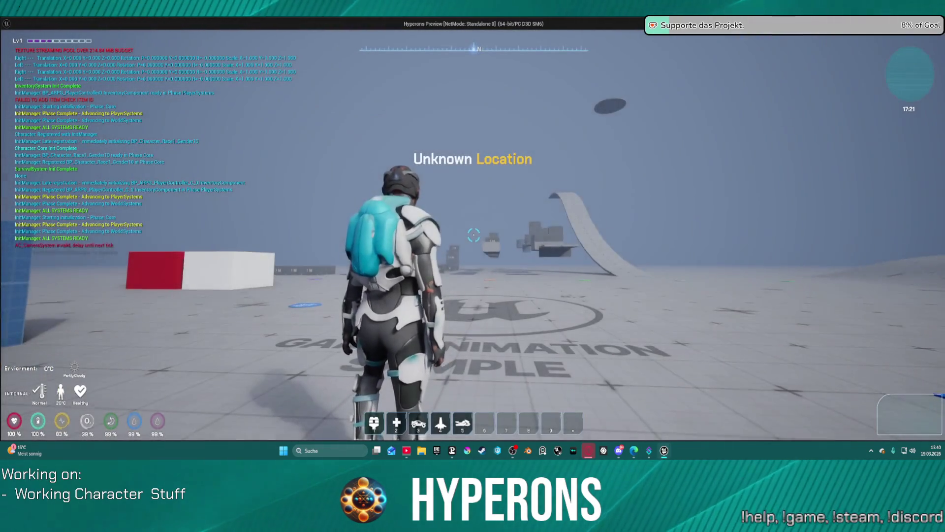
{"action": "key", "text": "w"}
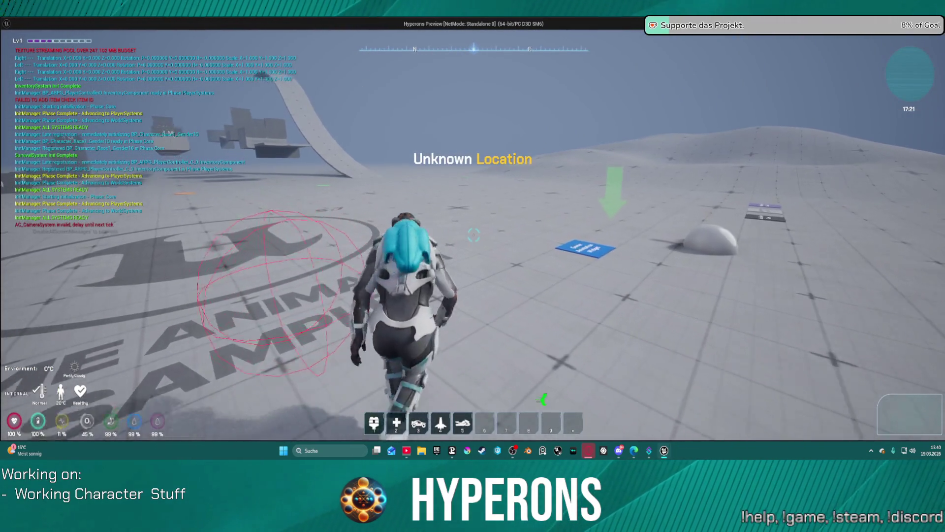
{"action": "key", "text": "w"}
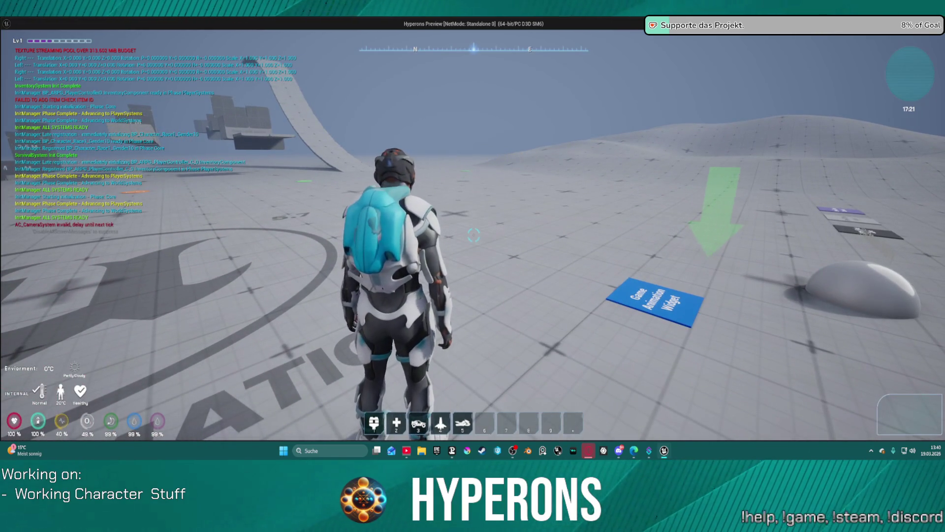
{"action": "key", "text": "Escape"}
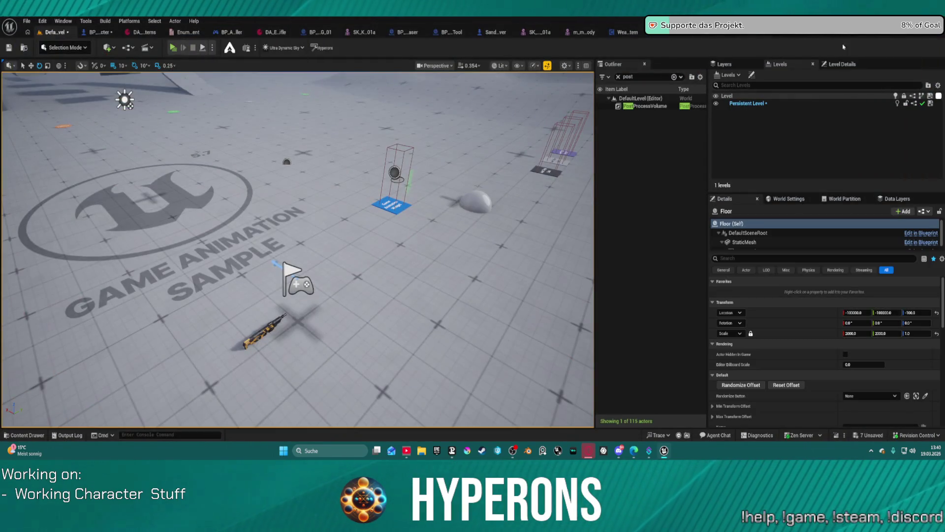
{"action": "key", "text": "alt+Tab"}
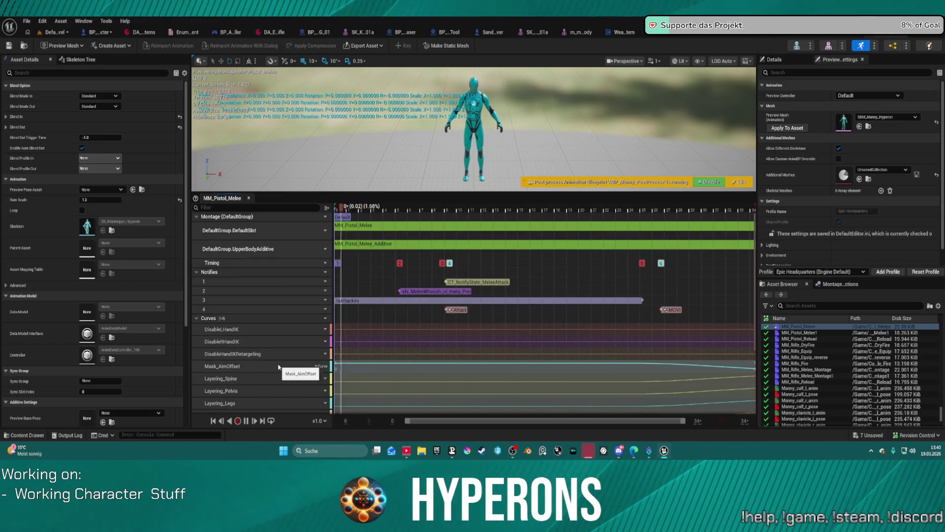
{"action": "scroll", "coordinate": [275, 355], "scroll_direction": "down", "scroll_amount": 3}
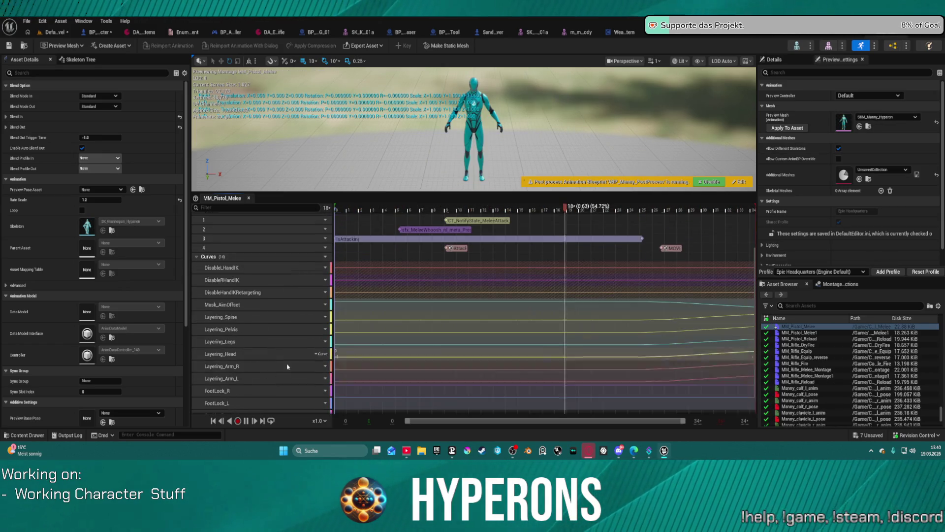
- Delete the Layering_Legs, FootLock_R and FootLock_L curves from MM_Pistol_Melee
{"action": "left_click", "coordinate": [258, 319]}
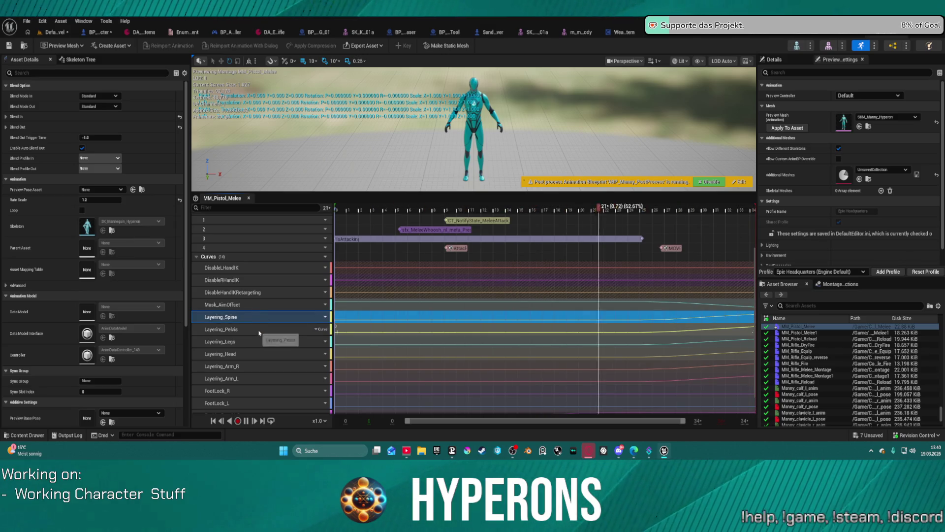
{"action": "left_click", "coordinate": [260, 330]}
{"action": "key", "text": "Delete"}
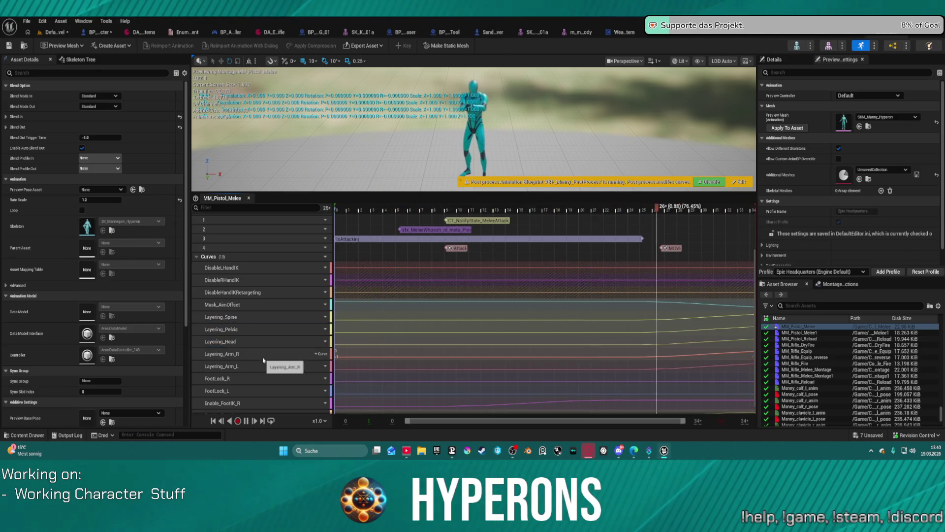
{"action": "left_click", "coordinate": [259, 378]}
{"action": "key", "text": "Delete"}
{"action": "left_click", "coordinate": [256, 383]}
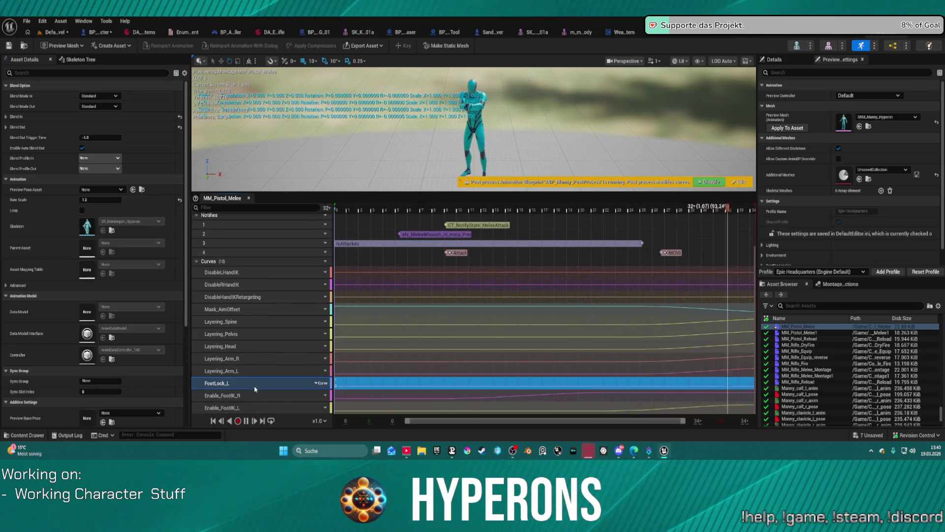
{"action": "key", "text": "Delete"}
- Delete the Enable_FootIK_L and Enable_FootIK_R curves, leaving the hand-IK curves selected
{"action": "left_click", "coordinate": [260, 406]}
{"action": "key", "text": "Delete"}
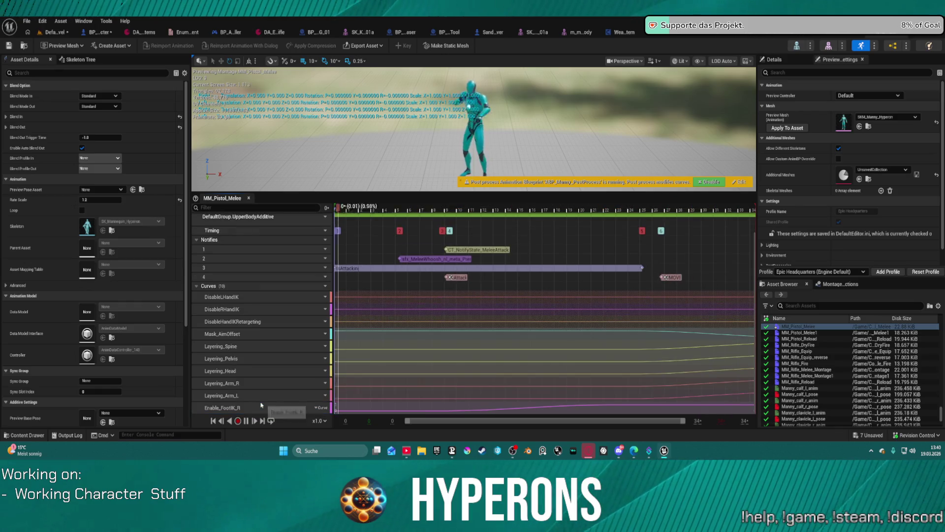
{"action": "left_click", "coordinate": [257, 409]}
{"action": "key", "text": "Delete"}
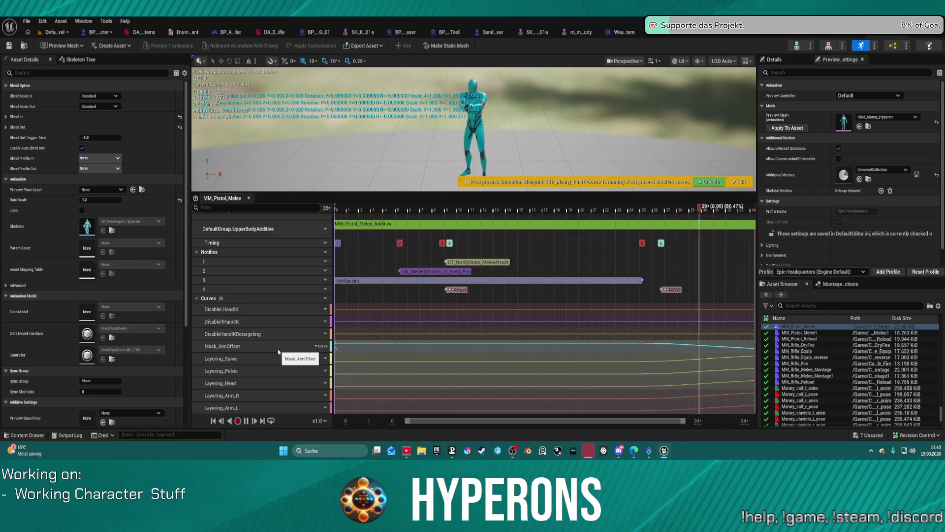
{"action": "left_click", "coordinate": [284, 323]}
{"action": "scroll", "coordinate": [284, 323], "scroll_direction": "up", "scroll_amount": 1}
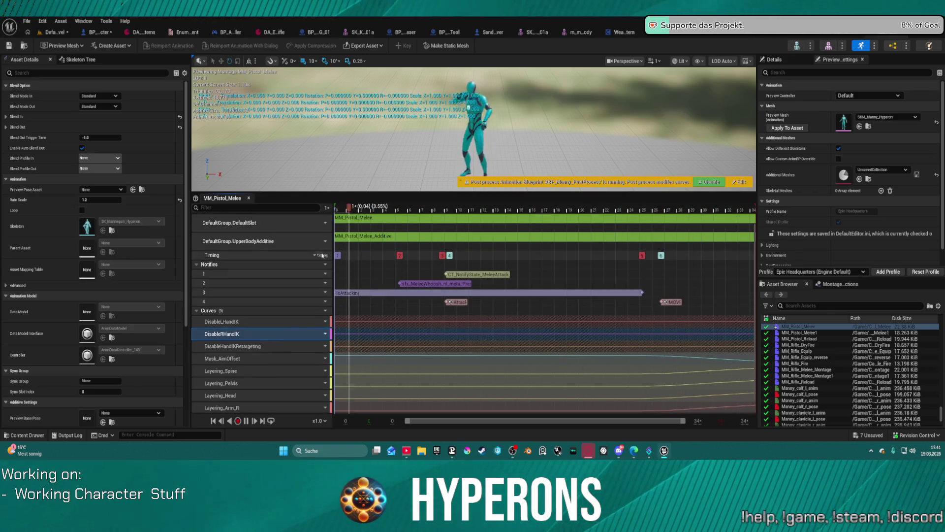
{"action": "scroll", "coordinate": [284, 322], "scroll_direction": "up", "scroll_amount": 1}
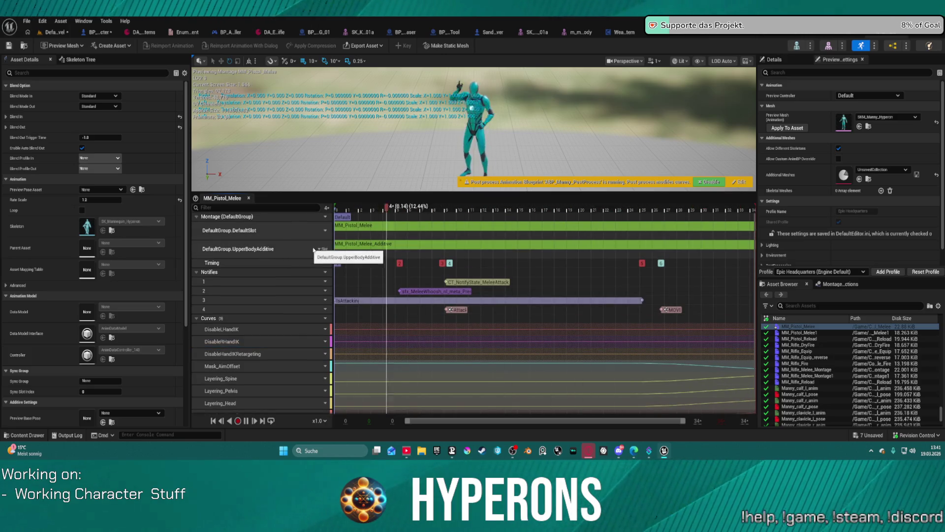
- Delete the DefaultGroup.UpperBodyAdditive slot track and return to the level editor
{"action": "right_click", "coordinate": [318, 253]}
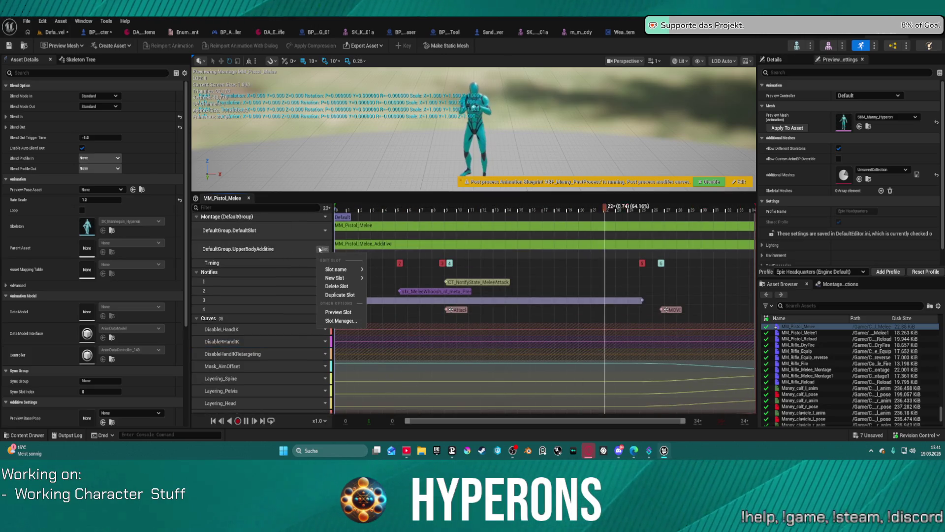
{"action": "left_click", "coordinate": [351, 288]}
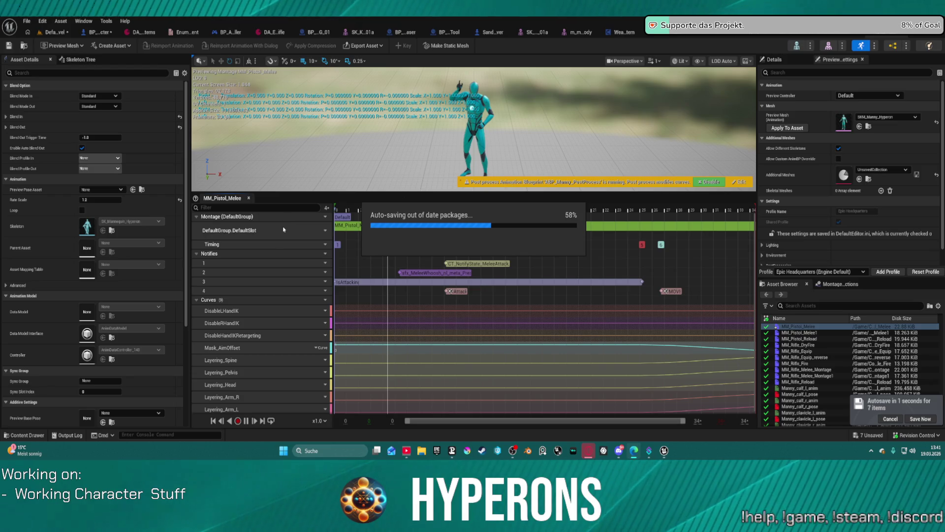
{"action": "left_click", "coordinate": [55, 32]}
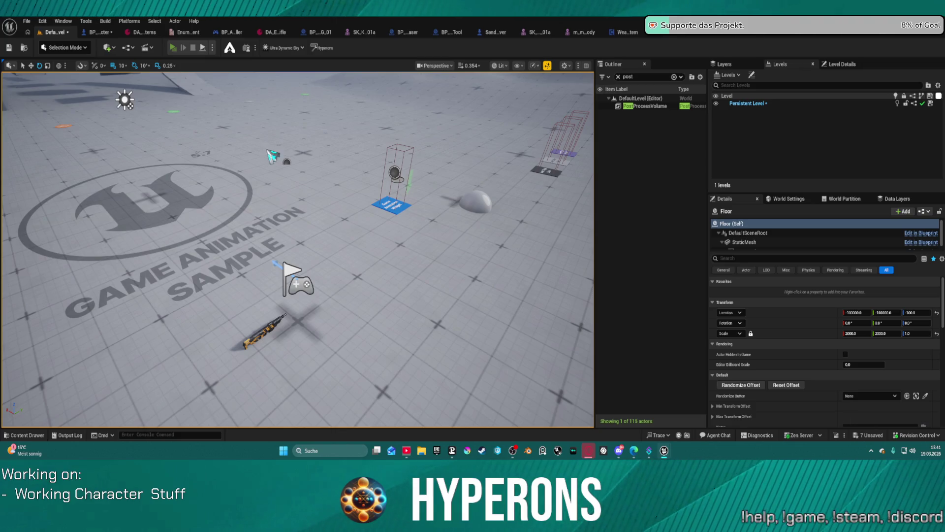
{"action": "key", "text": "w"}
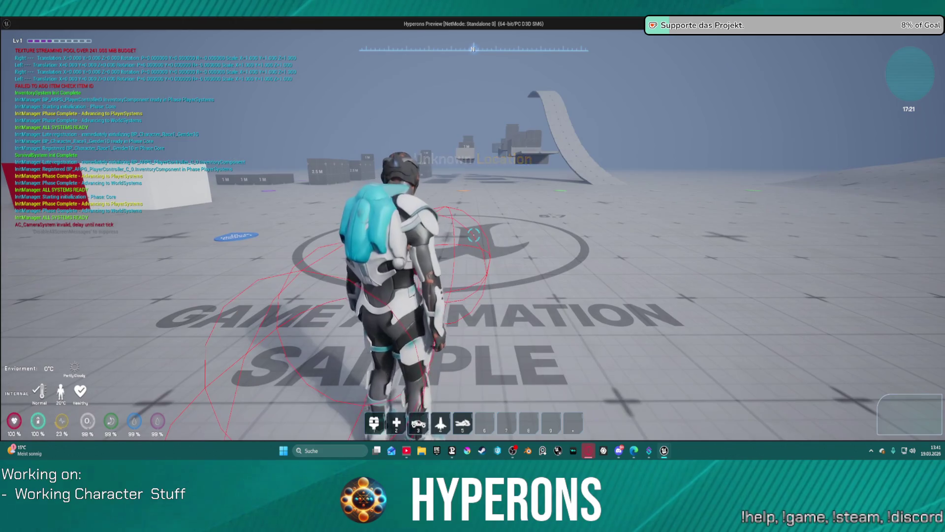
{"action": "key", "text": "Escape"}
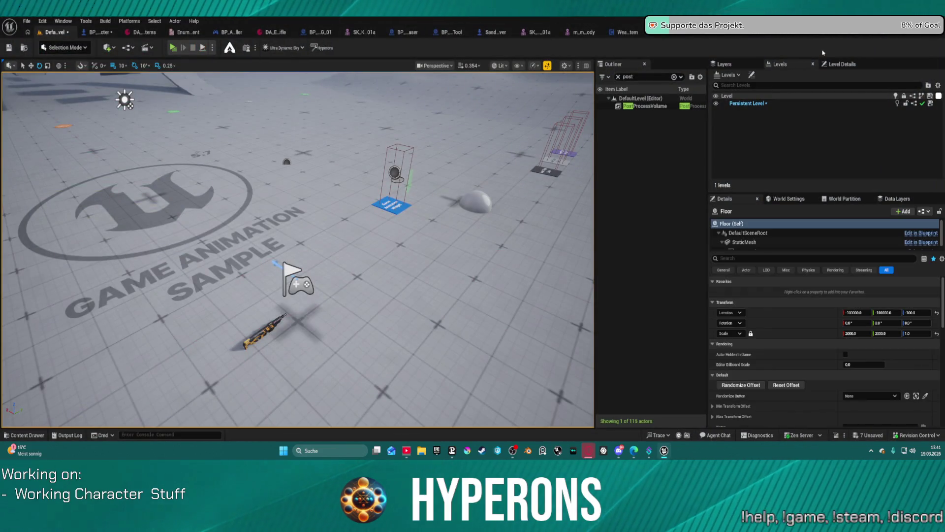
{"action": "key", "text": "alt+Tab"}
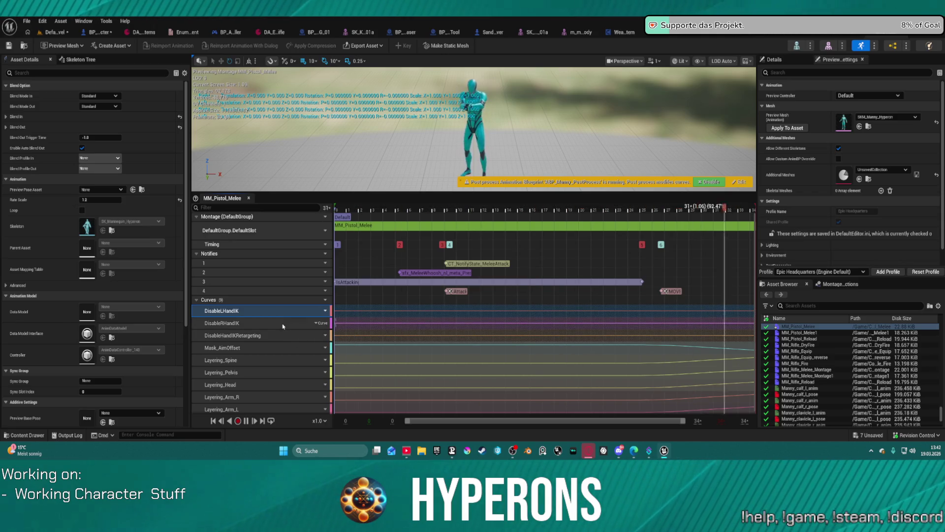
- Undo the UpperBodyAdditive slot removal, curve deletions and the DefaultGroup.Curves slot rename
{"action": "left_click", "coordinate": [269, 349]}
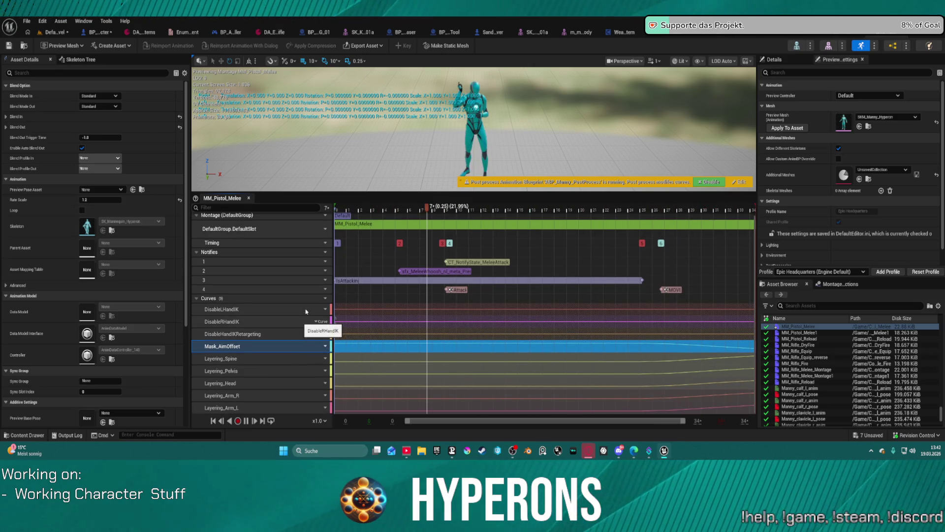
{"action": "key", "text": "ctrl+z"}
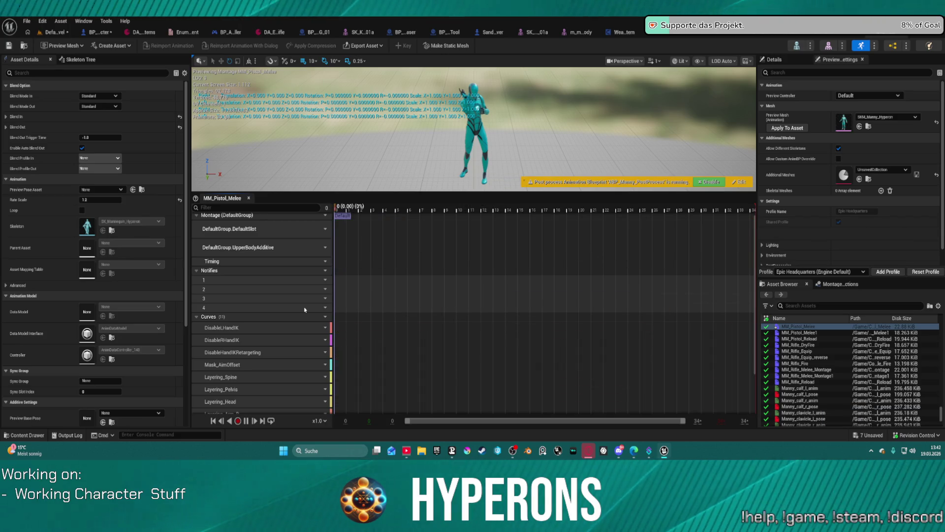
{"action": "key", "text": "ctrl+z"}
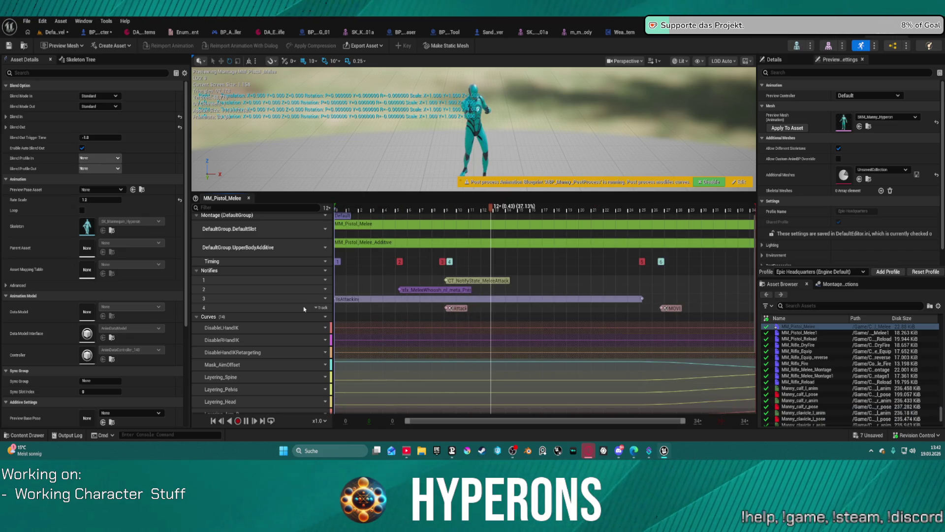
{"action": "key", "text": "ctrl+z"}
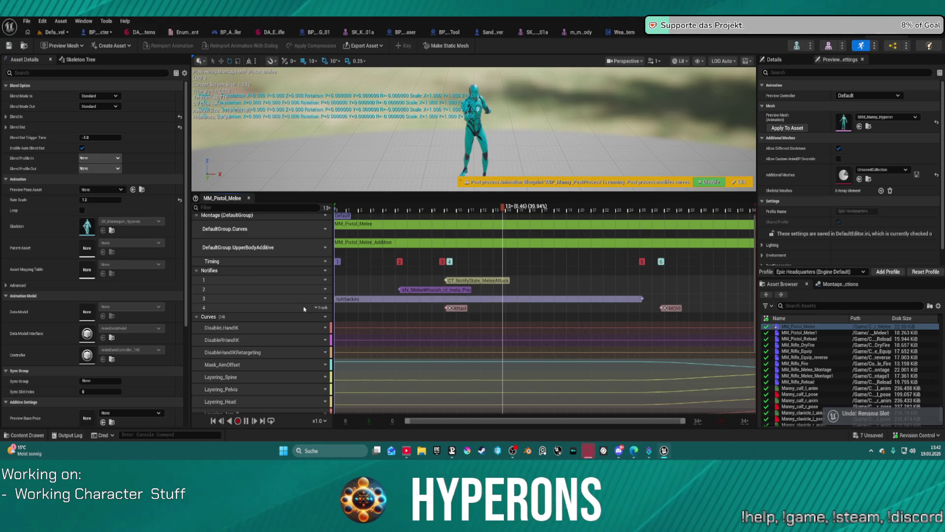
{"action": "key", "text": "ctrl+z"}
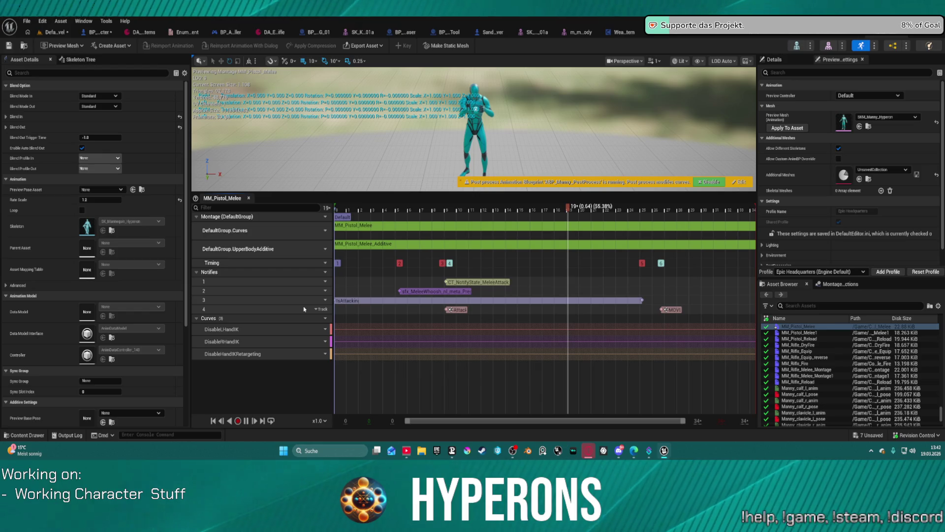
{"action": "key", "text": "ctrl+z"}
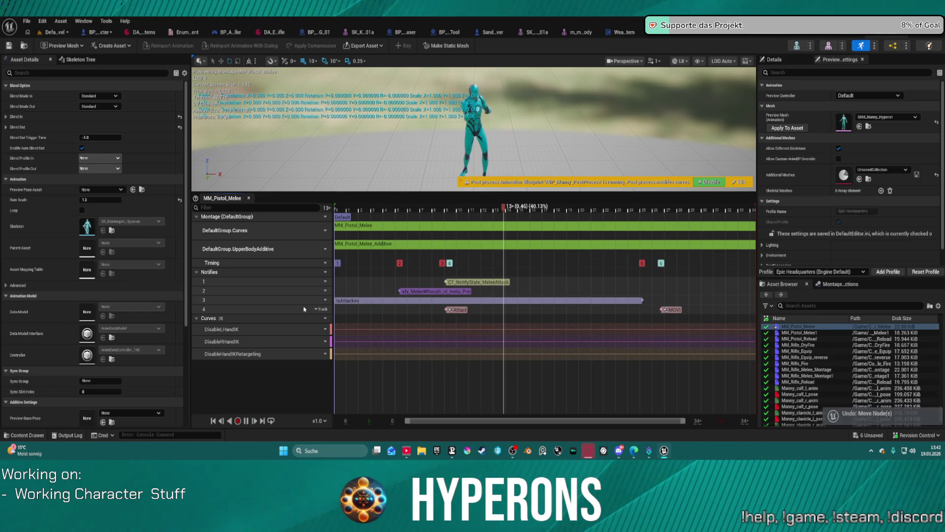
- Undo further until the slot is back to DefaultGroup.UpperBodySplit and earlier edits are reverted
{"action": "key", "text": "ctrl+z"}
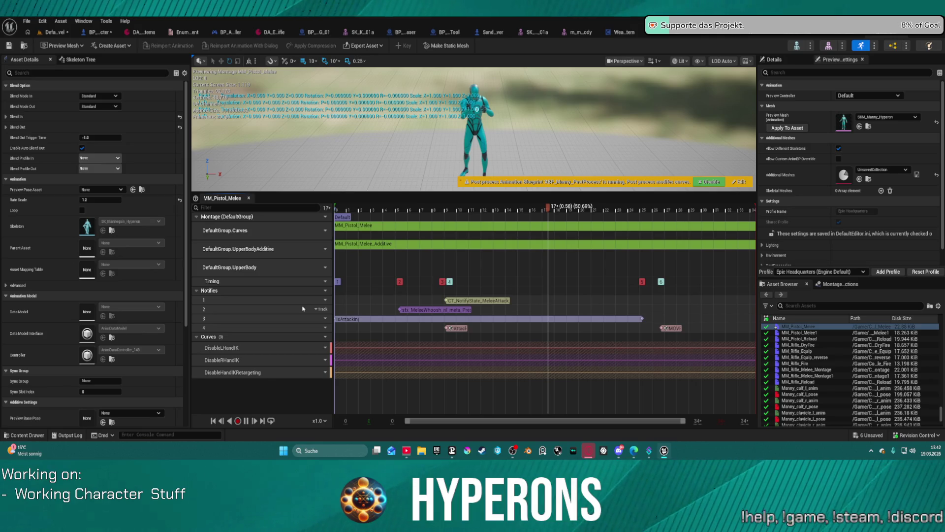
{"action": "key", "text": "ctrl+z"}
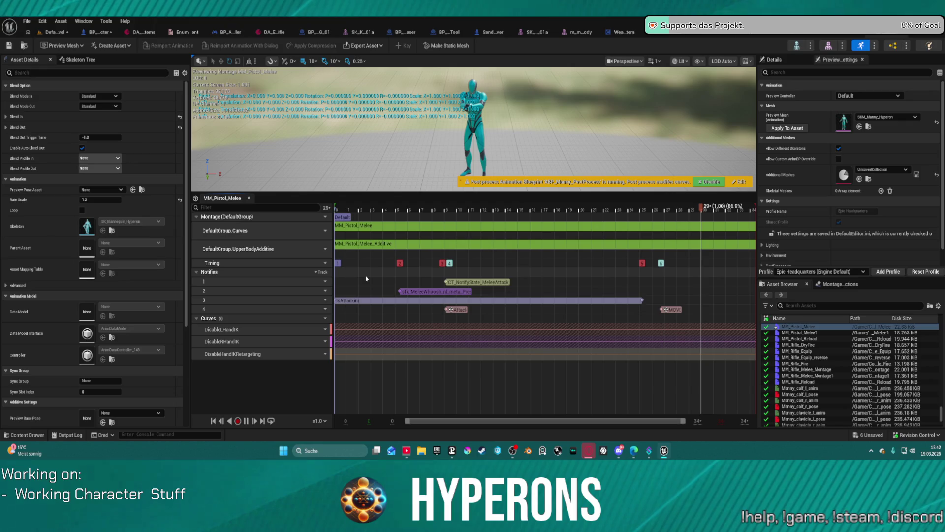
{"action": "key", "text": "ctrl+z"}
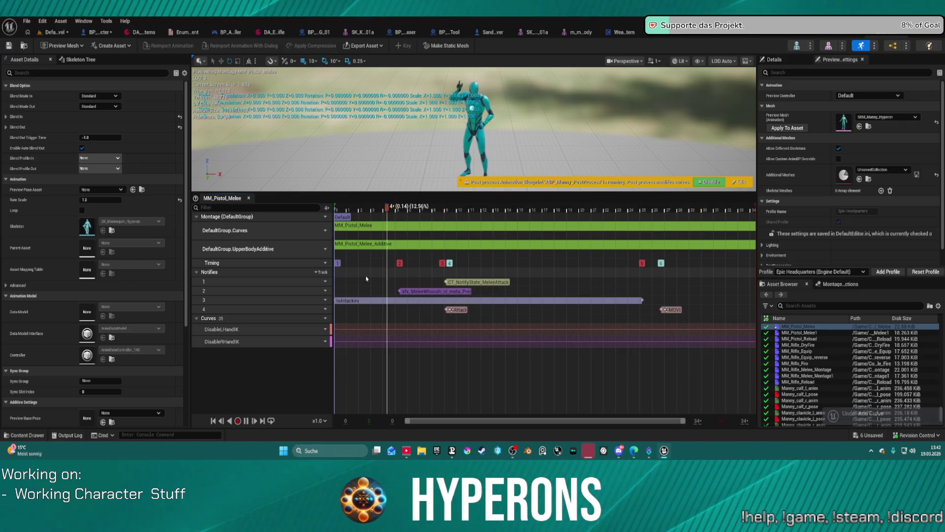
{"action": "key", "text": "ctrl+z"}
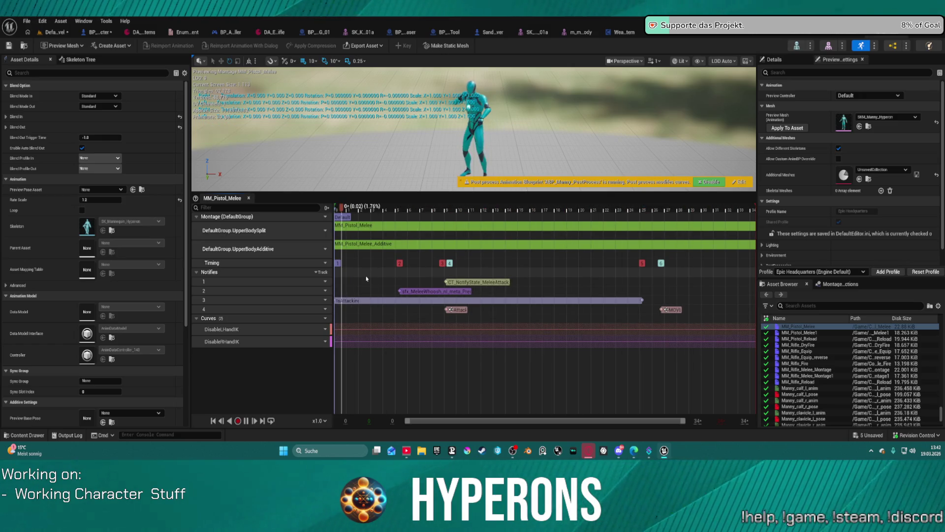
{"action": "key", "text": "ctrl+z"}
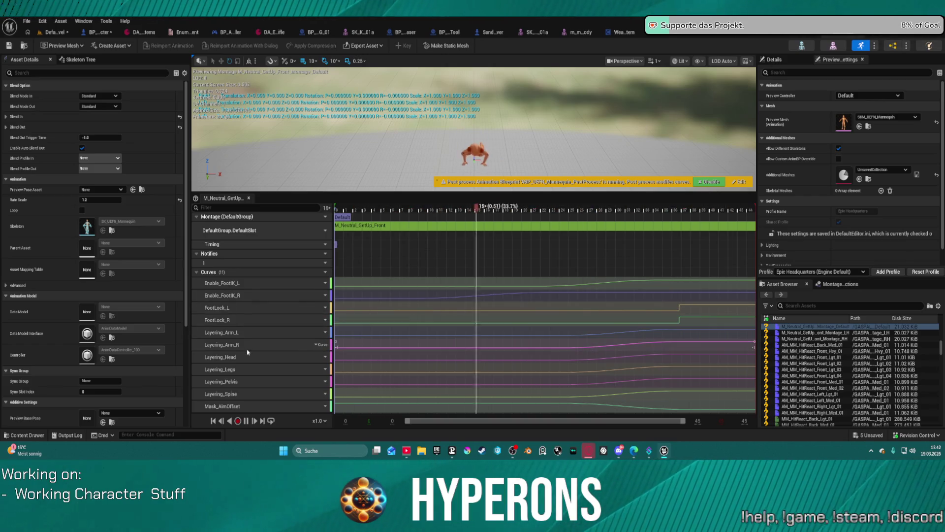
- Select the Layering_Arm_L to Mask_AimOffset curves, set the UpperBodySplit track to DefaultGroup.DefaultSlot, and go to the level
{"action": "left_click", "coordinate": [258, 334]}
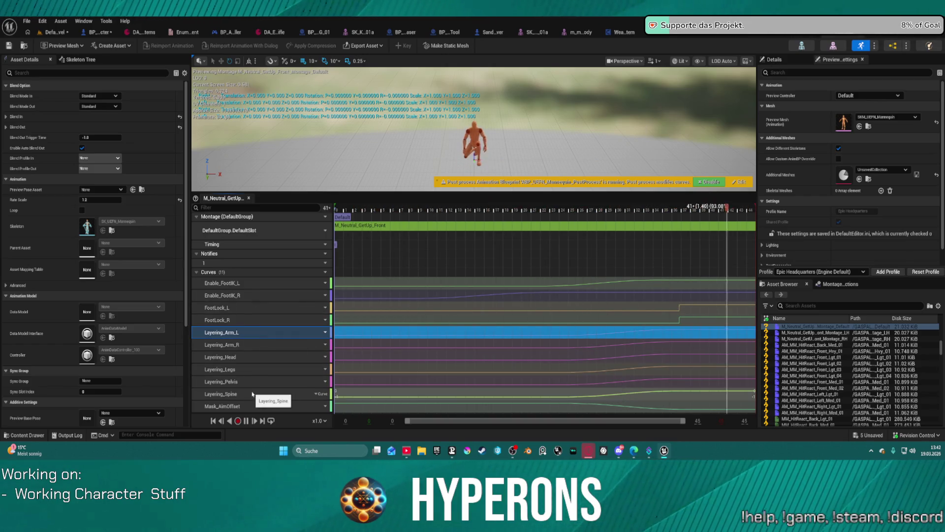
{"action": "left_click", "coordinate": [255, 406], "text": "shift"}
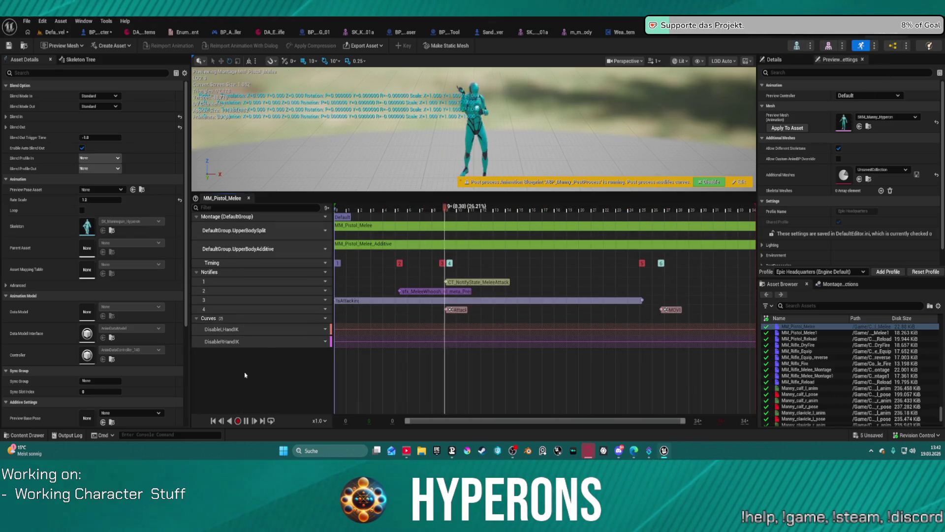
{"action": "left_click", "coordinate": [325, 230]}
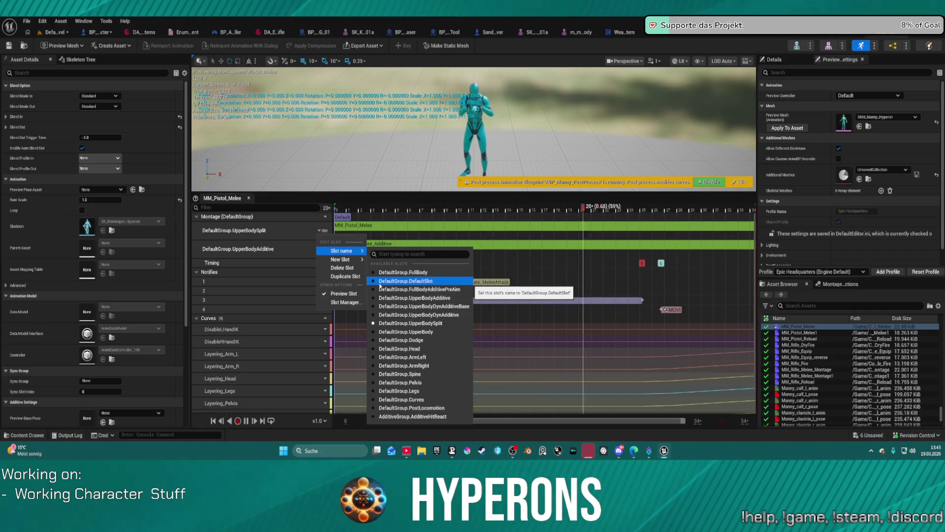
{"action": "left_click", "coordinate": [379, 283]}
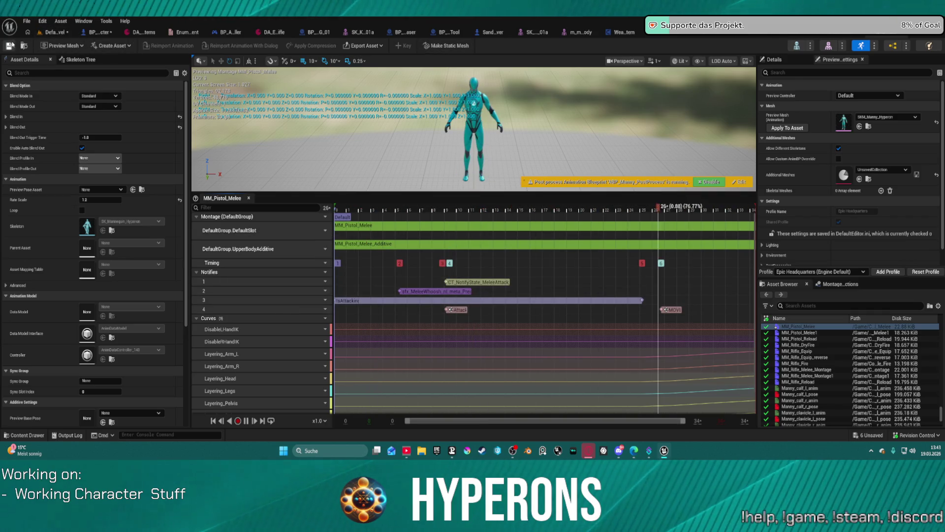
{"action": "left_click", "coordinate": [58, 33]}
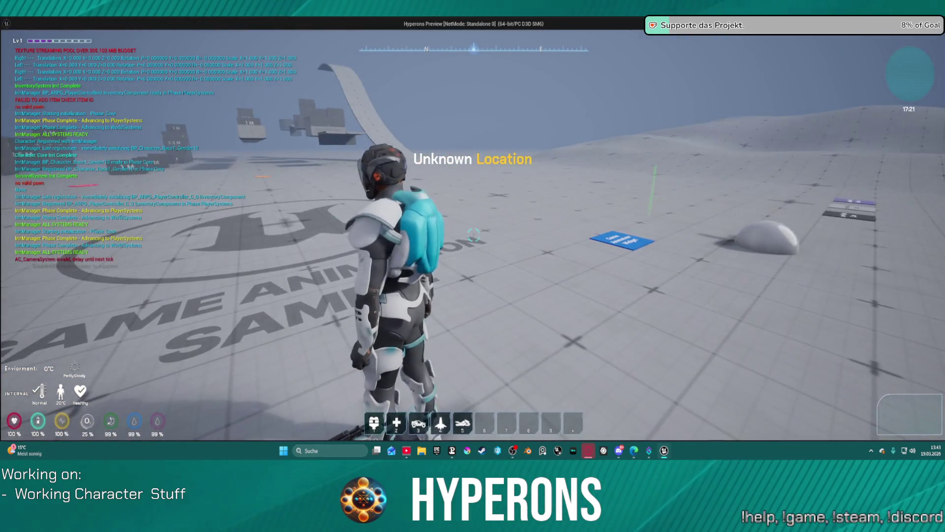
- Equip MG 01 from the inventory and run, aim and walk around the test level, then stop
{"action": "key", "text": "i"}
{"action": "left_click", "coordinate": [848, 285]}
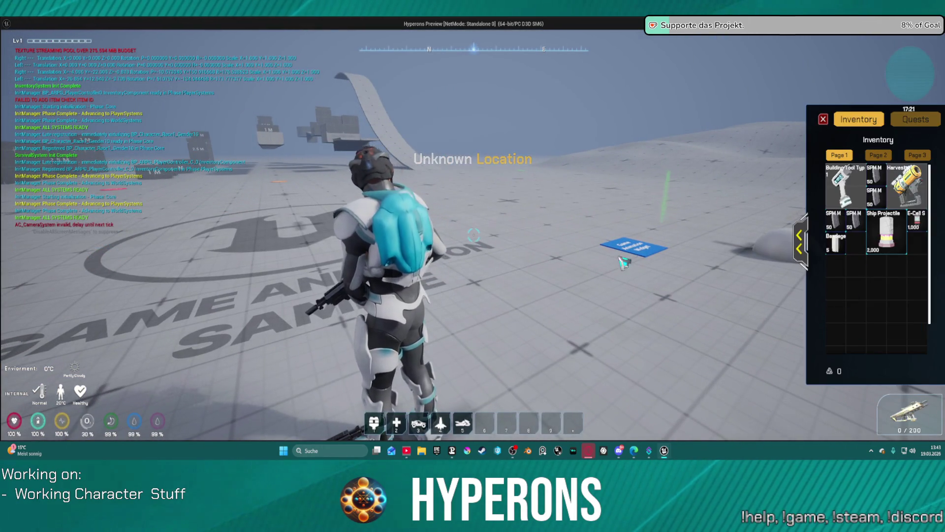
{"action": "key", "text": "w"}
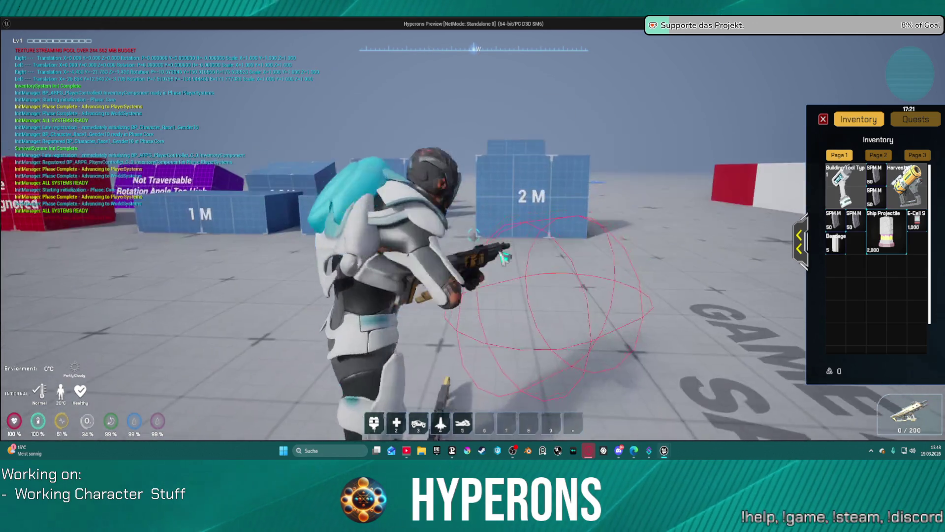
{"action": "key", "text": "w"}
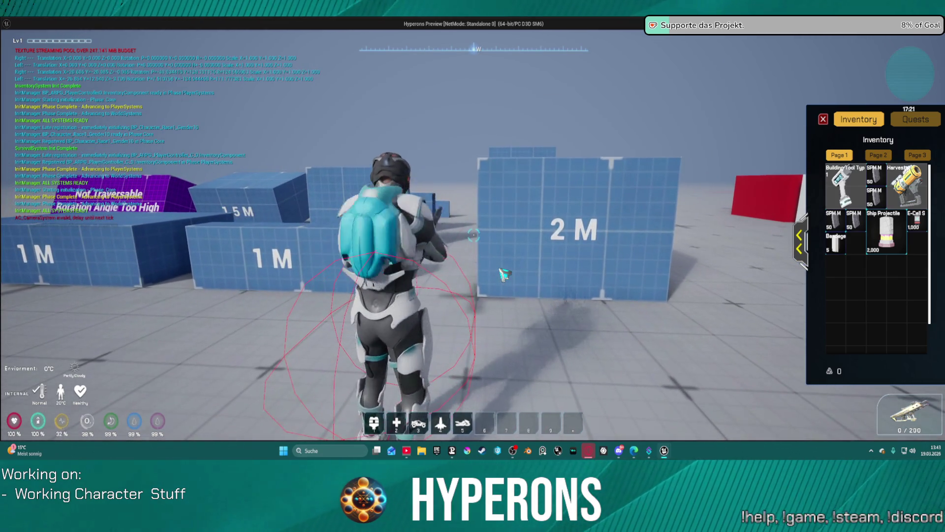
{"action": "key", "text": "w"}
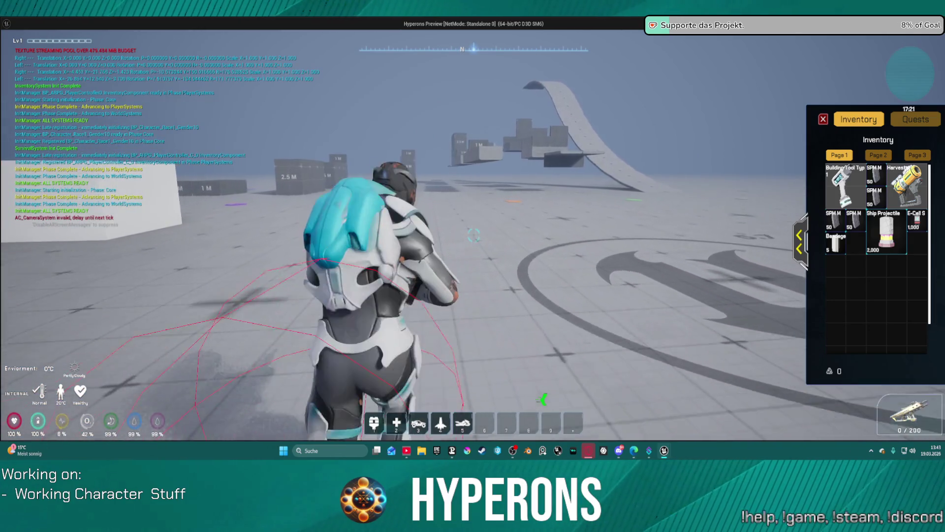
{"action": "key", "text": "w"}
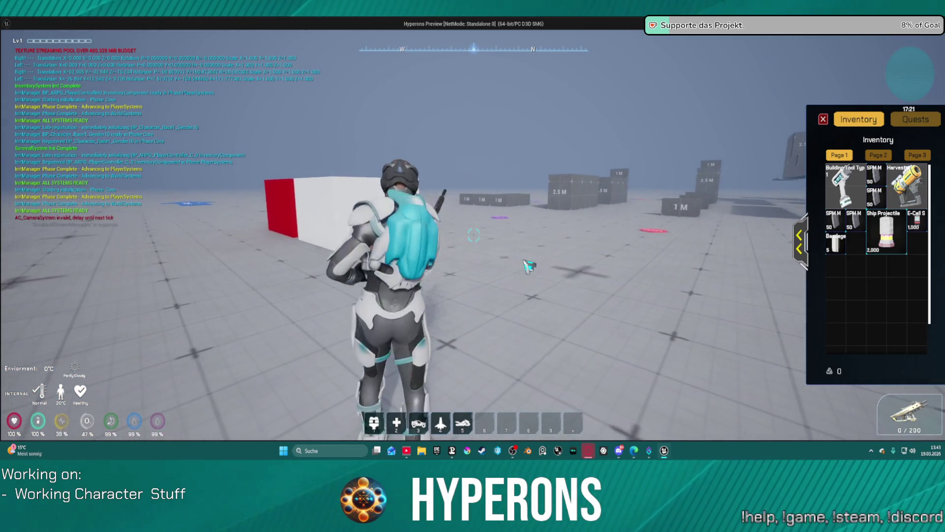
{"action": "key", "text": "w"}
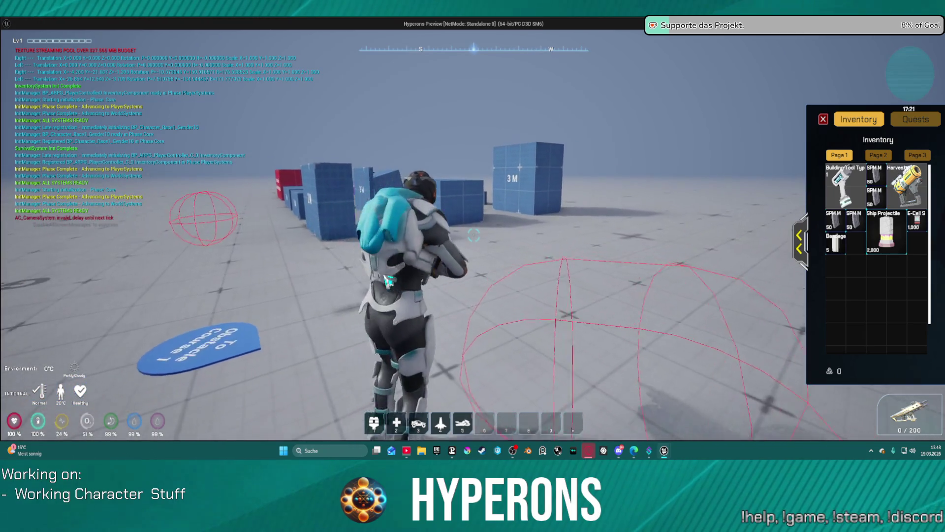
{"action": "key", "text": "w"}
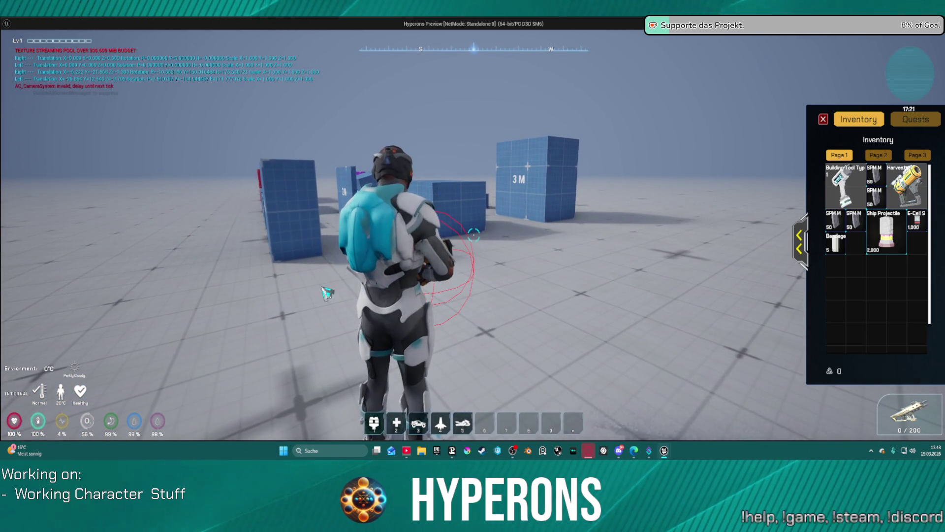
{"action": "key", "text": "w"}
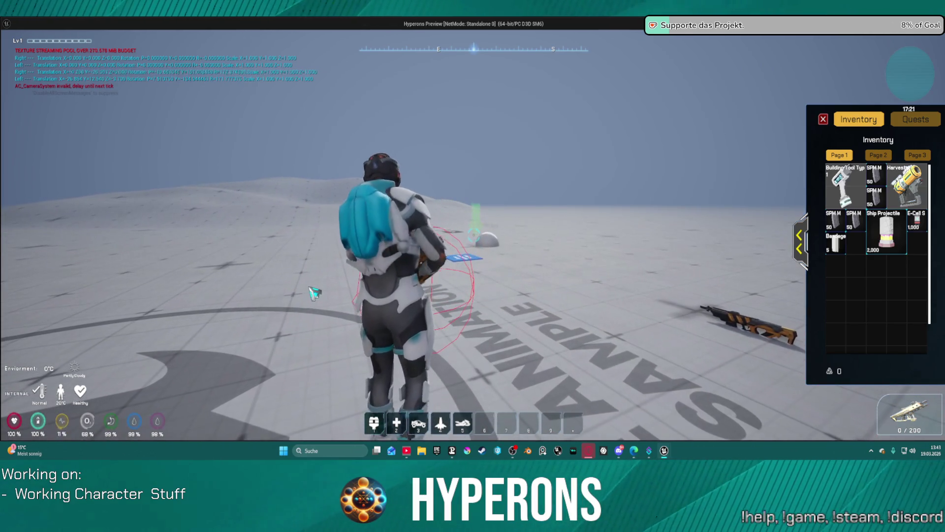
{"action": "key", "text": "Escape"}
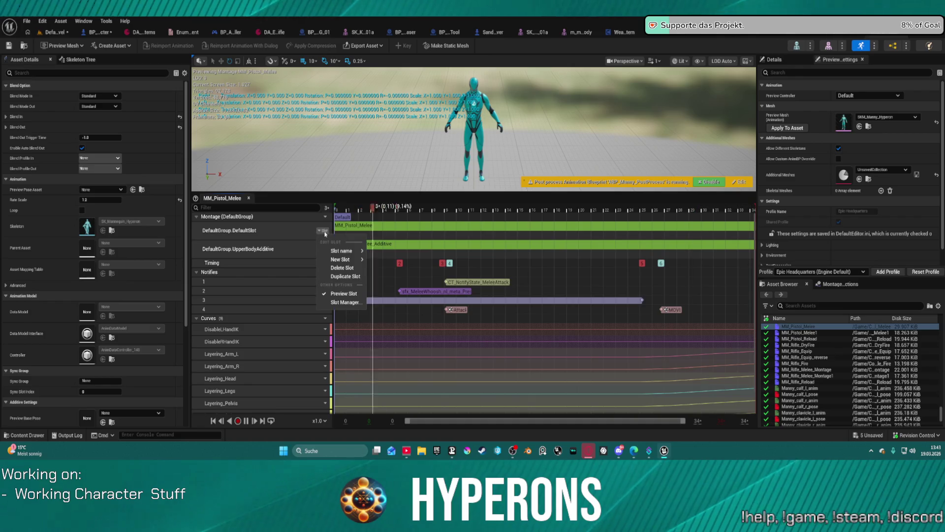
{"action": "mouse_move", "coordinate": [341, 260]}
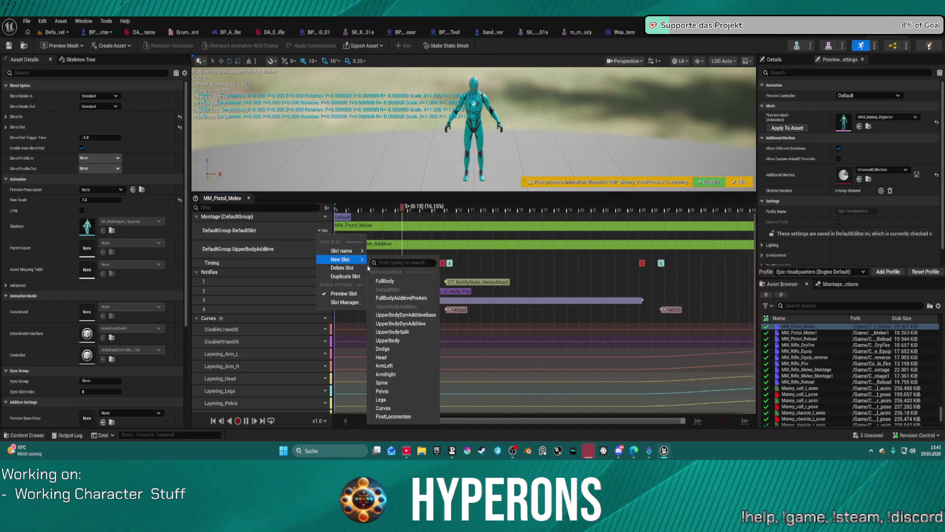
- Delete the Layering_Legs curve from MM_Pistol_Melee, leaving Layering_Pelvis selected, and return to the level
{"action": "left_click", "coordinate": [264, 231]}
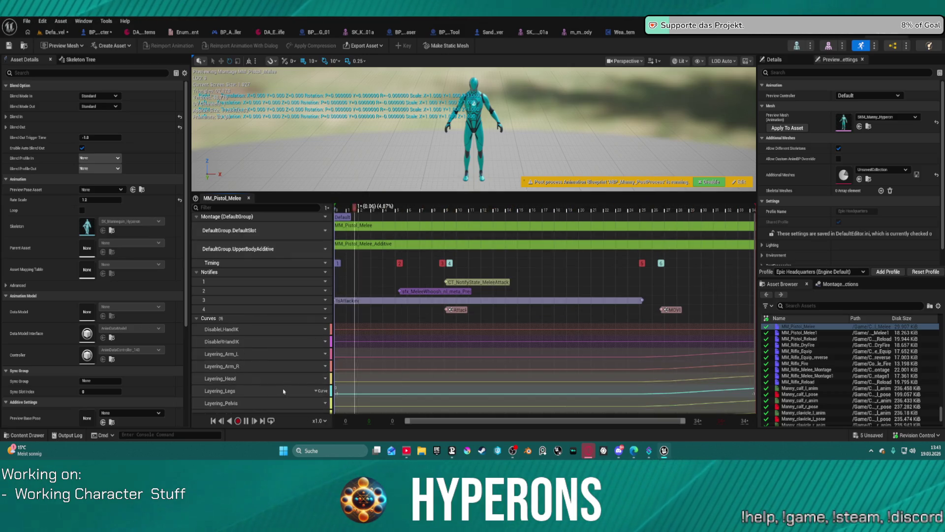
{"action": "left_click", "coordinate": [253, 390]}
{"action": "key", "text": "Delete"}
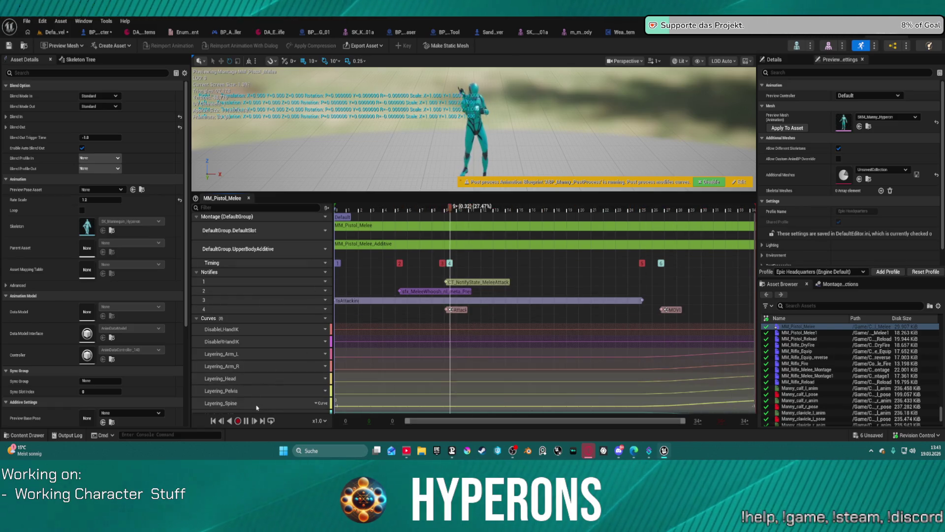
{"action": "left_click", "coordinate": [259, 391]}
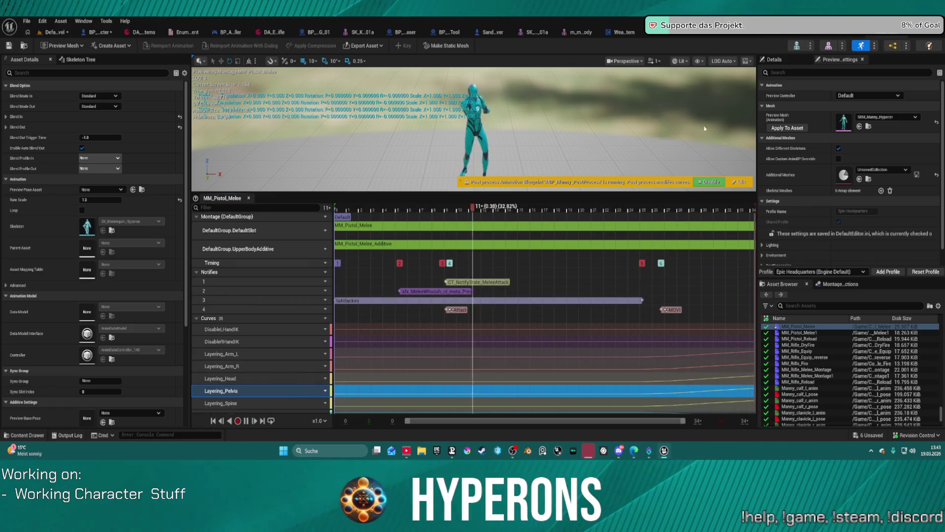
{"action": "left_click", "coordinate": [55, 31]}
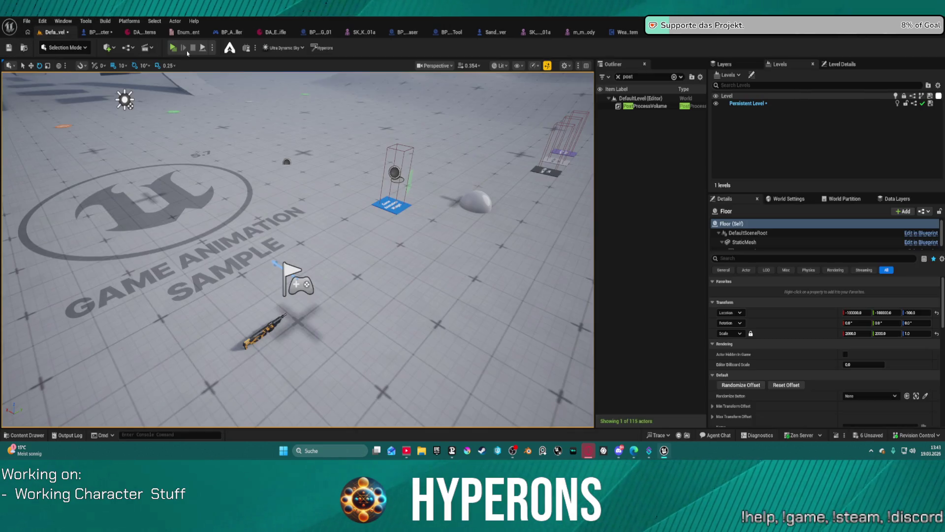
{"action": "key", "text": "alt+p"}
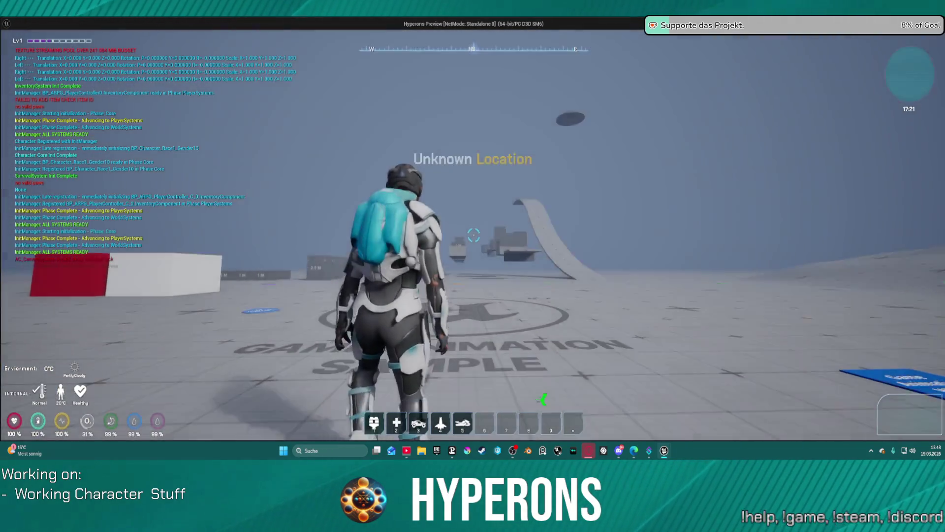
{"action": "key", "text": "w"}
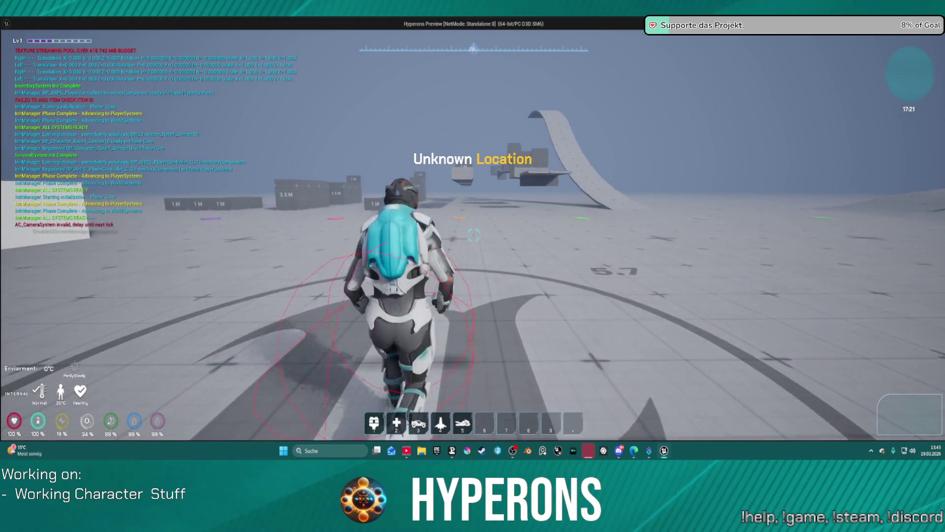
{"action": "key", "text": "a"}
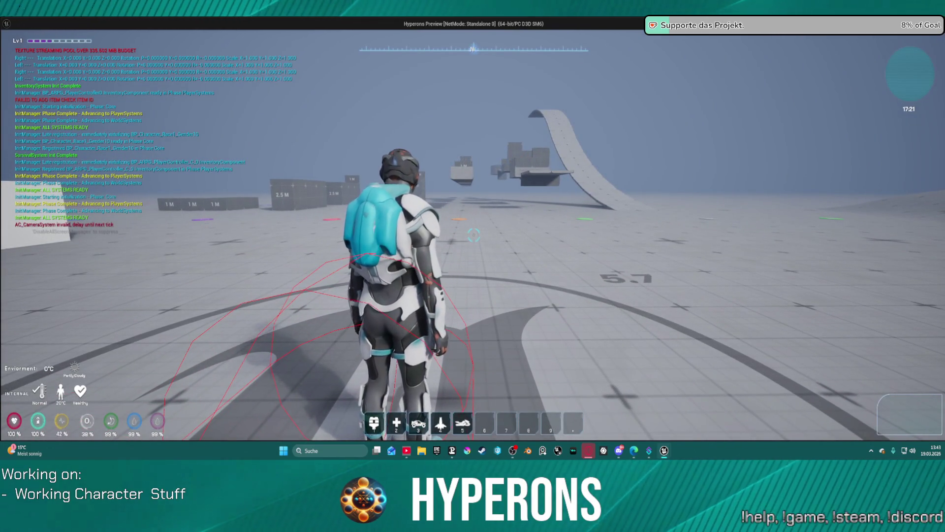
{"action": "key", "text": "i"}
{"action": "right_click", "coordinate": [855, 276]}
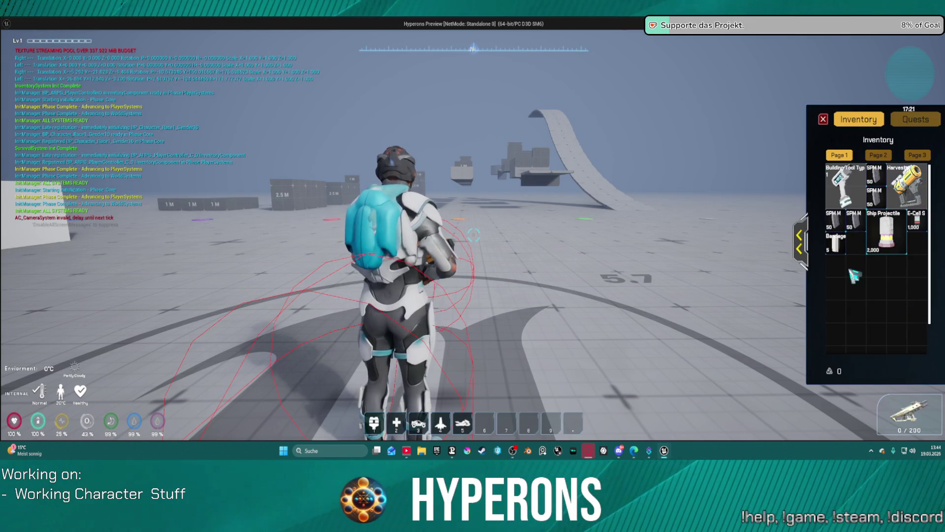
{"action": "left_click_drag", "start_coordinate": [619, 247], "coordinate": [554, 247]}
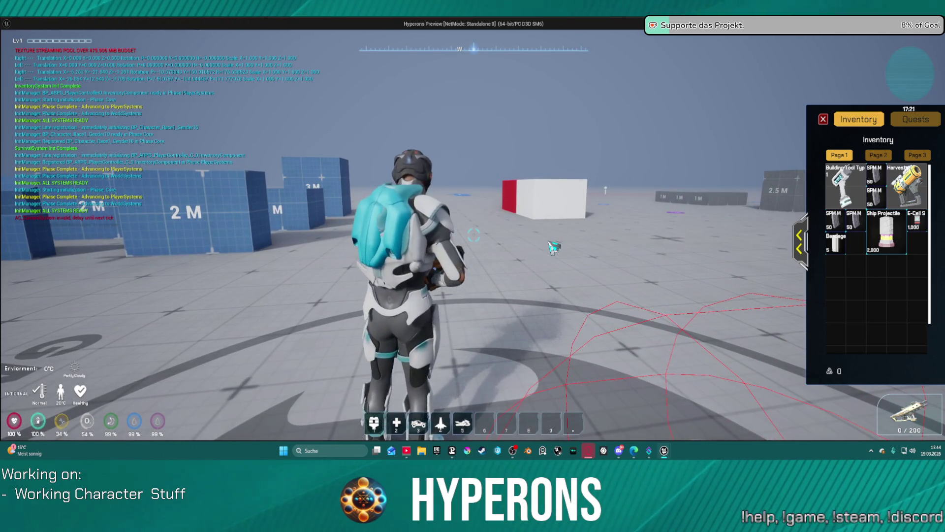
{"action": "key", "text": "Escape"}
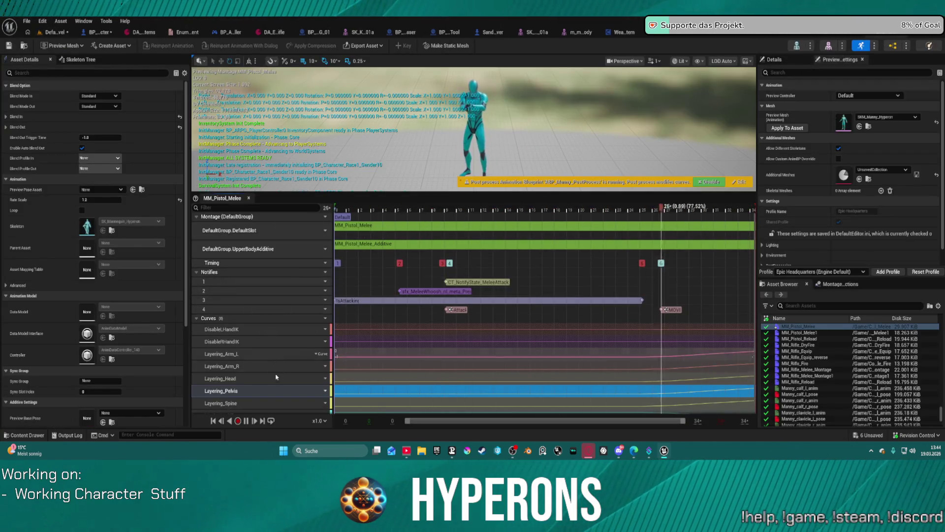
{"action": "scroll", "coordinate": [285, 388], "scroll_direction": "down", "scroll_amount": 1}
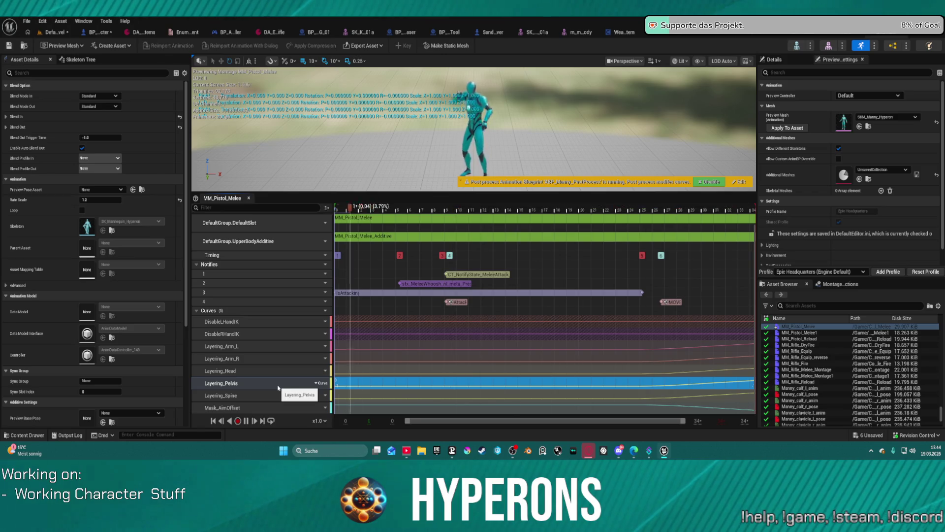
- Save the modified MM_Pistol_Melee montage and return to the Game Animation Sample level
{"action": "left_click", "coordinate": [9, 45]}
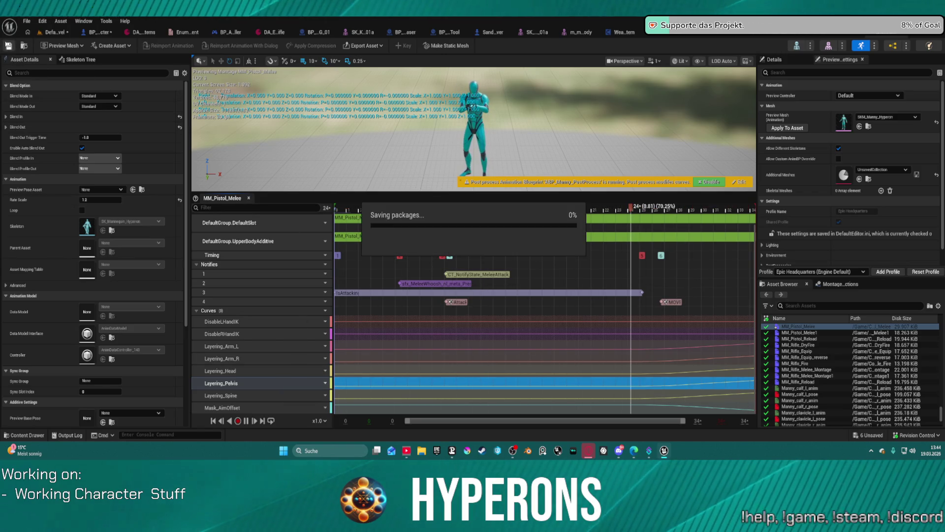
{"action": "left_click", "coordinate": [60, 21]}
{"action": "left_click", "coordinate": [47, 32]}
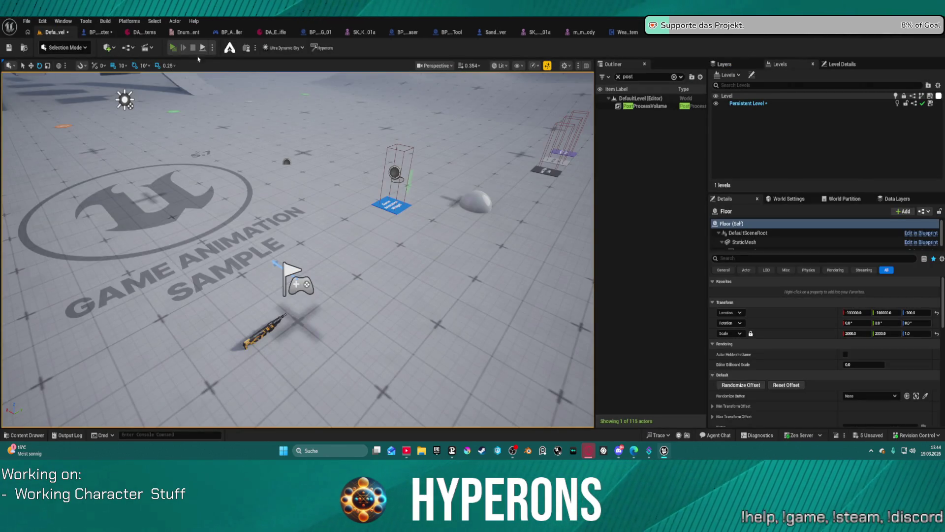
{"action": "left_click", "coordinate": [175, 48]}
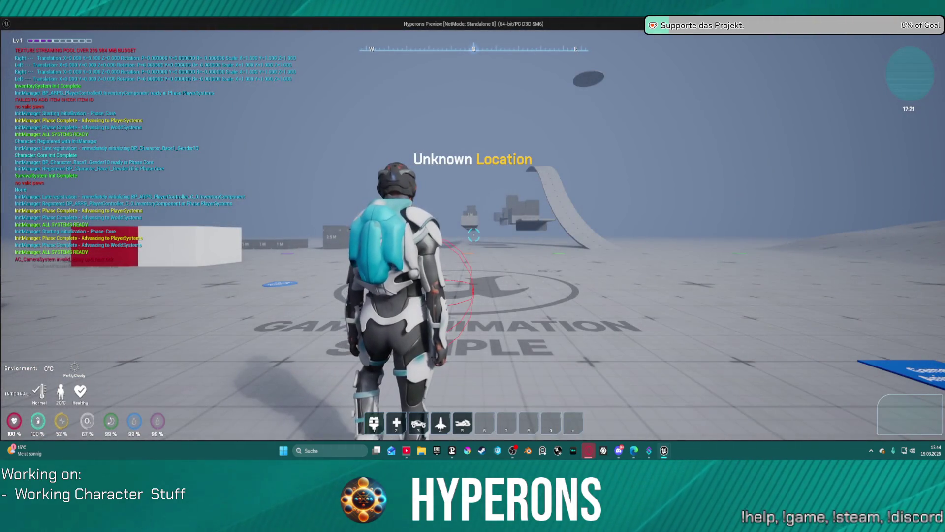
{"action": "key", "text": "i"}
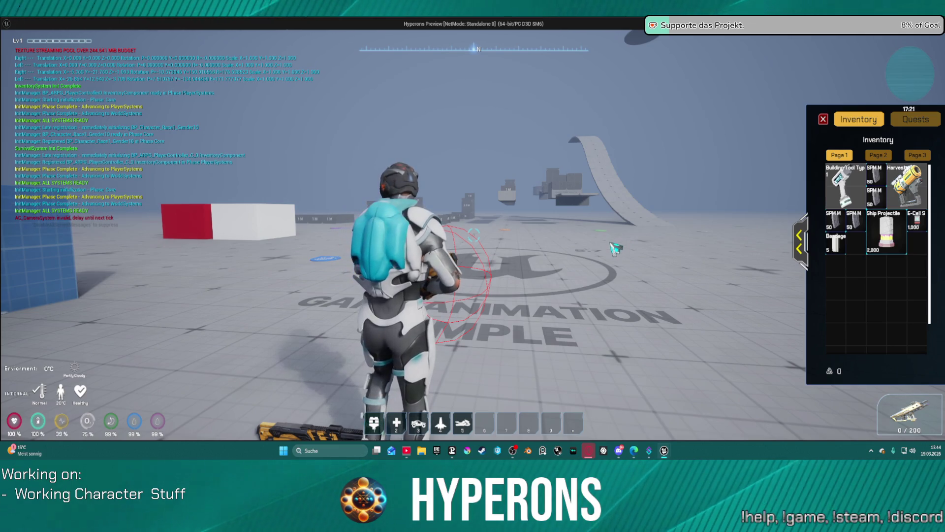
{"action": "key", "text": "Escape"}
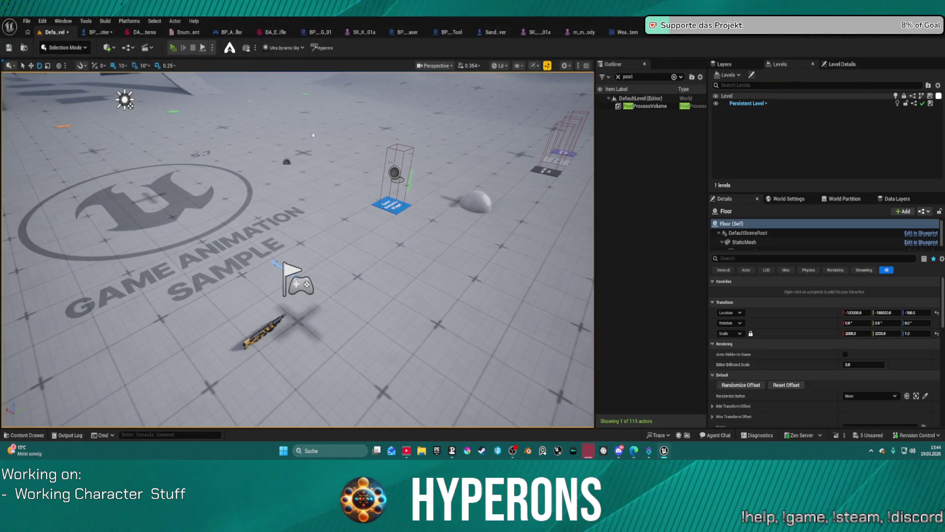
{"action": "key", "text": "alt+p"}
{"action": "key", "text": "i"}
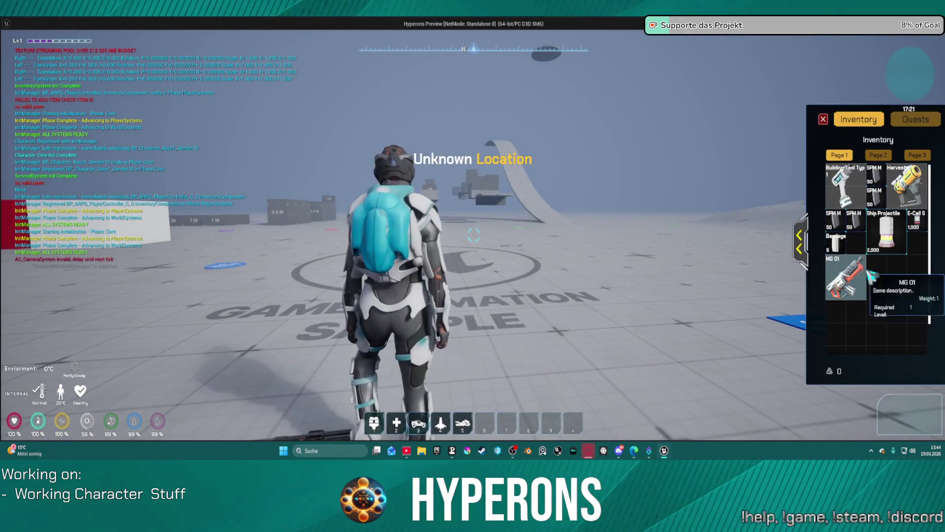
{"action": "right_click", "coordinate": [872, 273]}
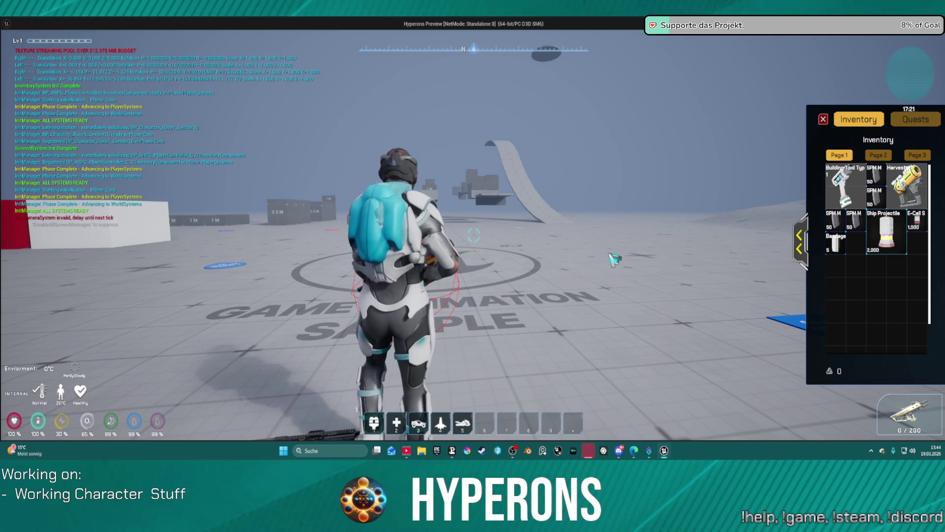
{"action": "mouse_move", "coordinate": [612, 259]}
{"action": "left_mouse_down"}
{"action": "mouse_move", "coordinate": [518, 259]}
{"action": "mouse_move", "coordinate": [605, 256]}
{"action": "left_mouse_up"}
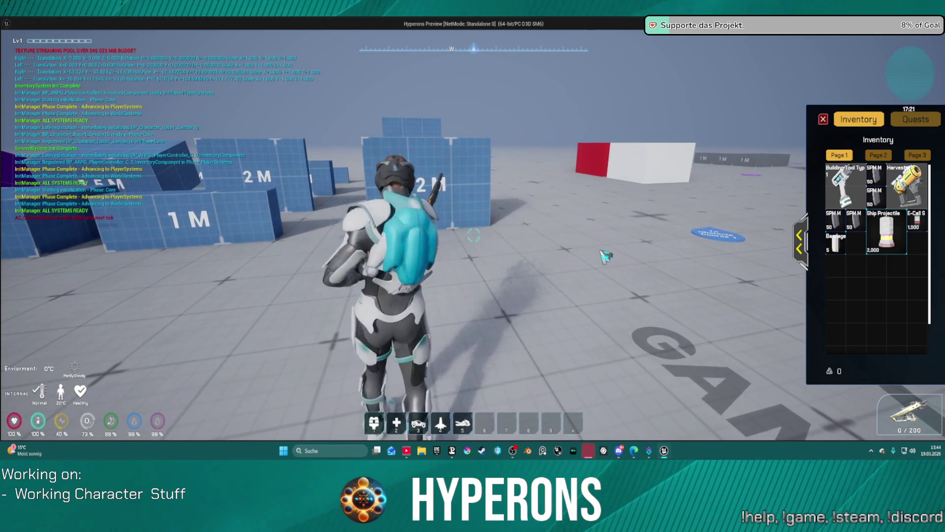
{"action": "key", "text": "w"}
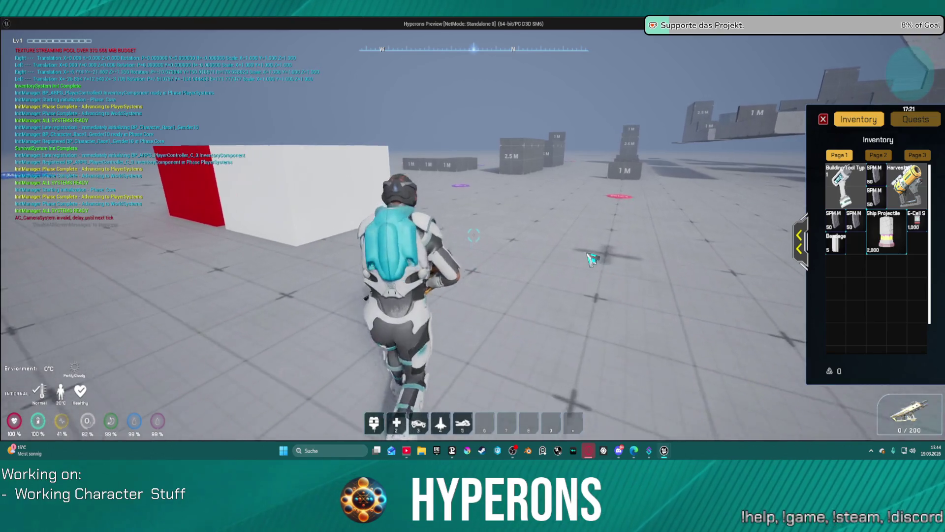
{"action": "key", "text": "Escape"}
{"action": "left_click", "coordinate": [429, 214]}
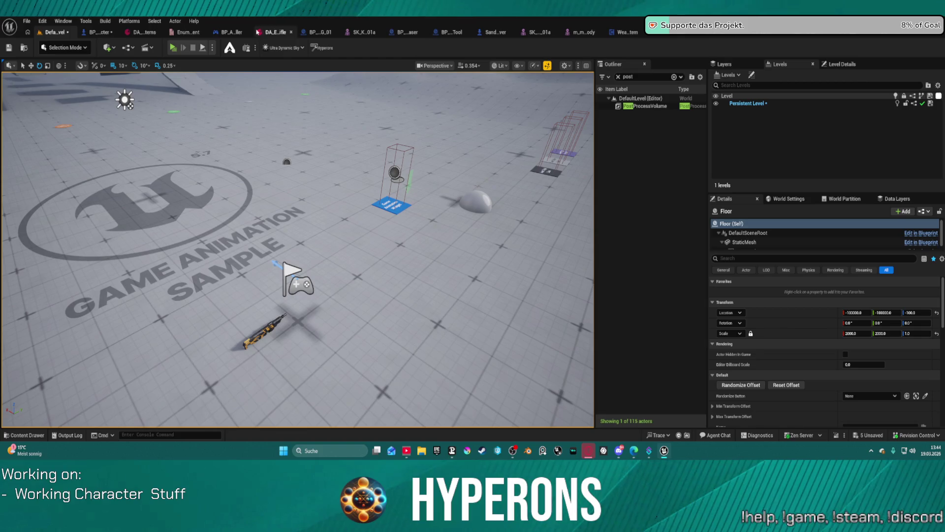
- In the WEAPONS graph, delete the Melee Attack node and paste it back near the montage nodes
{"action": "left_click", "coordinate": [88, 33]}
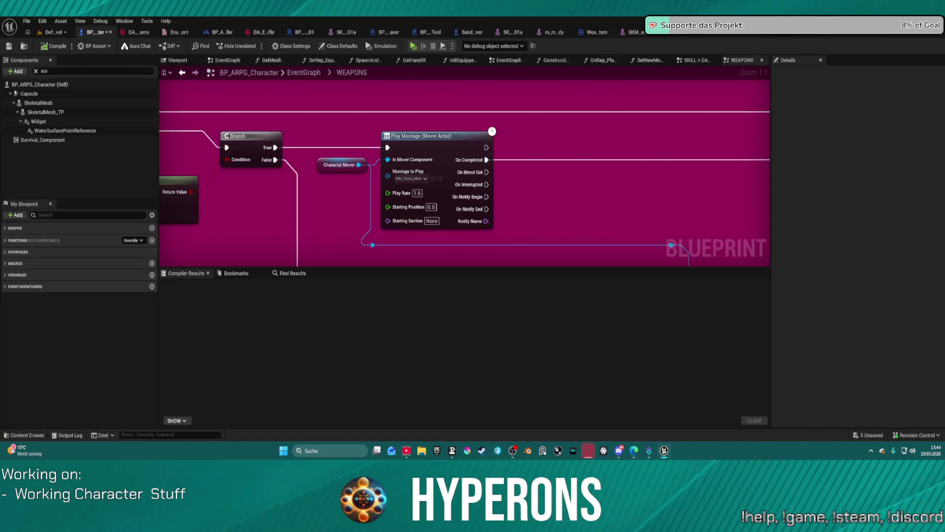
{"action": "mouse_move", "coordinate": [509, 189]}
{"action": "left_mouse_down"}
{"action": "mouse_move", "coordinate": [239, 192]}
{"action": "mouse_move", "coordinate": [225, 156]}
{"action": "mouse_move", "coordinate": [301, 102]}
{"action": "left_mouse_up"}
{"action": "mouse_move", "coordinate": [569, 196]}
{"action": "left_mouse_down"}
{"action": "mouse_move", "coordinate": [632, 212]}
{"action": "mouse_move", "coordinate": [674, 206]}
{"action": "mouse_move", "coordinate": [527, 190]}
{"action": "mouse_move", "coordinate": [517, 181]}
{"action": "mouse_move", "coordinate": [687, 217]}
{"action": "mouse_move", "coordinate": [273, 256]}
{"action": "mouse_move", "coordinate": [306, 237]}
{"action": "mouse_move", "coordinate": [311, 220]}
{"action": "mouse_move", "coordinate": [439, 215]}
{"action": "mouse_move", "coordinate": [515, 174]}
{"action": "mouse_move", "coordinate": [579, 226]}
{"action": "mouse_move", "coordinate": [572, 242]}
{"action": "mouse_move", "coordinate": [628, 207]}
{"action": "mouse_move", "coordinate": [746, 168]}
{"action": "left_mouse_up"}
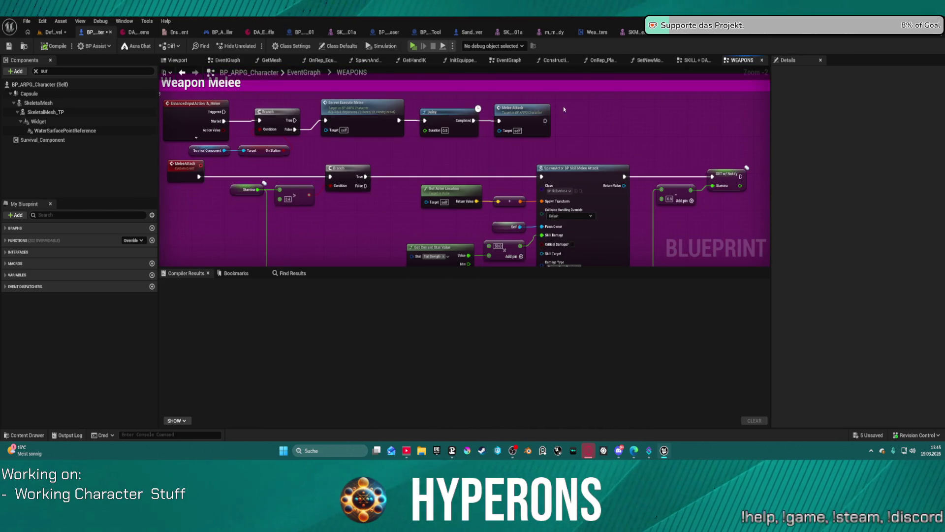
{"action": "left_click", "coordinate": [537, 112]}
{"action": "key", "text": "Delete"}
{"action": "mouse_move", "coordinate": [556, 127]}
{"action": "left_mouse_down"}
{"action": "mouse_move", "coordinate": [391, 78]}
{"action": "mouse_move", "coordinate": [576, 141]}
{"action": "mouse_move", "coordinate": [590, 128]}
{"action": "mouse_move", "coordinate": [414, 147]}
{"action": "left_mouse_up"}
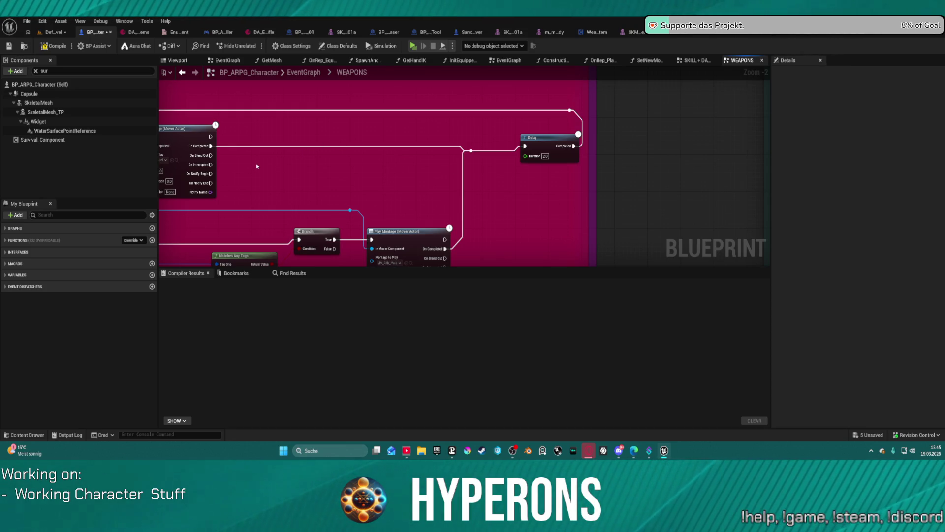
{"action": "key", "text": "ctrl+v"}
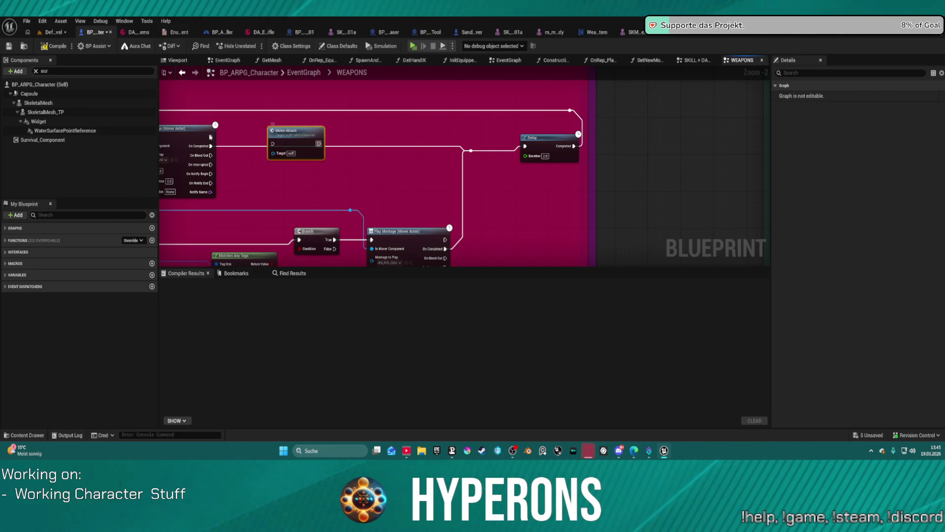
- Wire the first Play Montage's On Notify Begin into Melee Attack, compile, and start Play in Editor
{"action": "left_click_drag", "start_coordinate": [212, 137], "coordinate": [273, 143]}
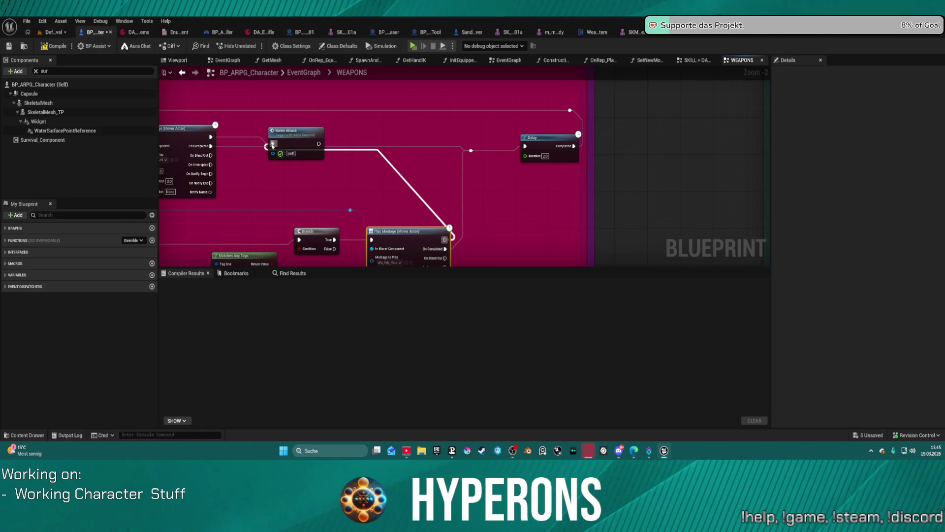
{"action": "mouse_move", "coordinate": [296, 132]}
{"action": "left_mouse_down"}
{"action": "mouse_move", "coordinate": [359, 127]}
{"action": "mouse_move", "coordinate": [418, 154]}
{"action": "left_mouse_up"}
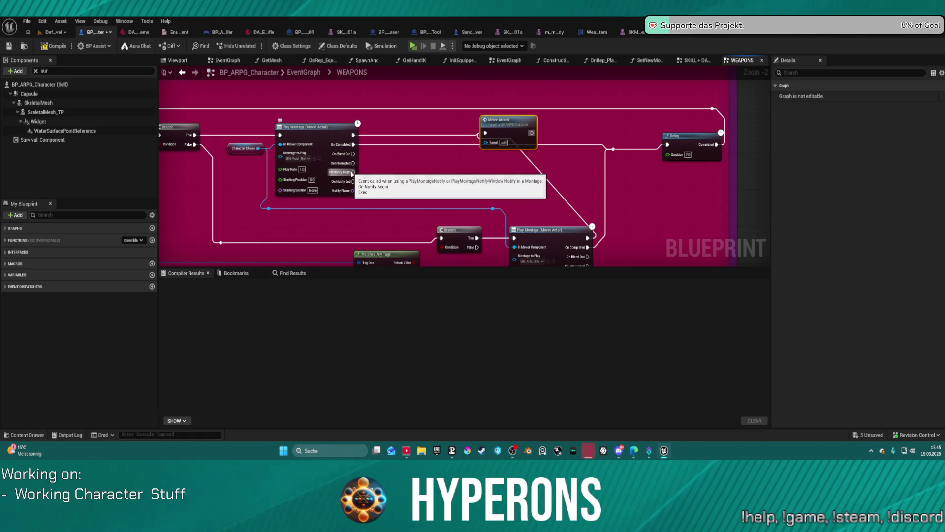
{"action": "mouse_move", "coordinate": [353, 172]}
{"action": "left_mouse_down"}
{"action": "mouse_move", "coordinate": [485, 134]}
{"action": "mouse_move", "coordinate": [578, 220]}
{"action": "left_mouse_up"}
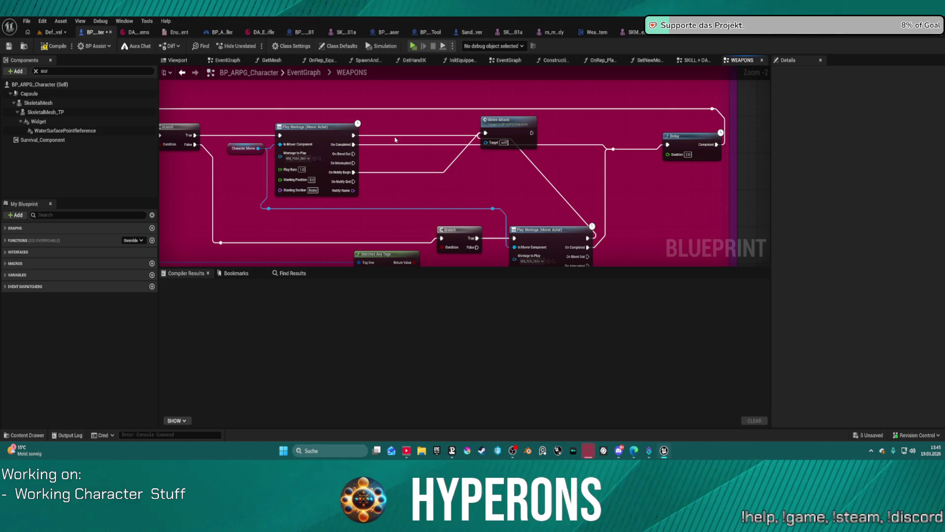
{"action": "left_click_drag", "start_coordinate": [585, 264], "coordinate": [540, 232]}
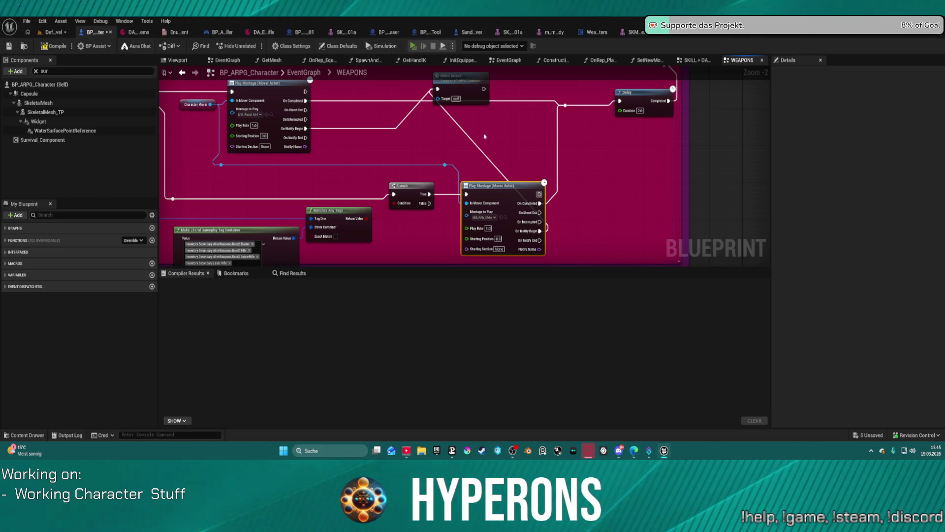
{"action": "key", "text": "F7"}
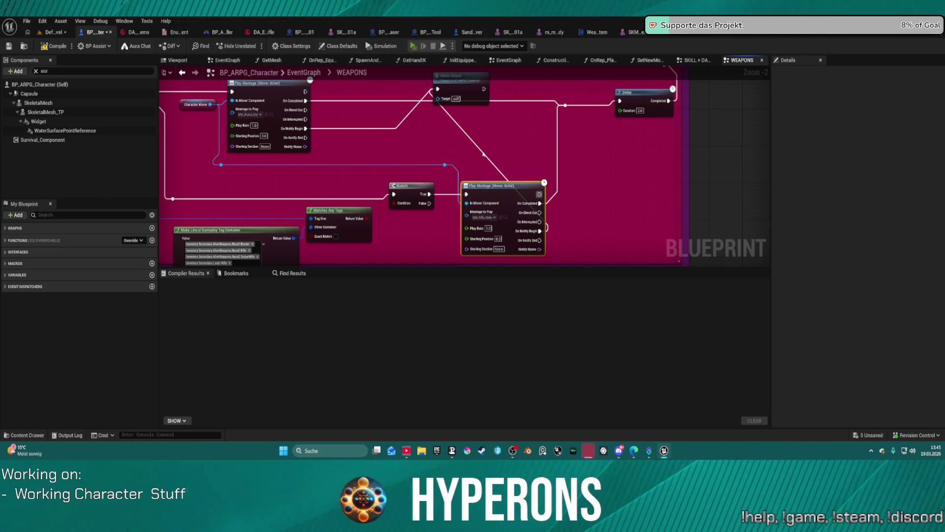
{"action": "key", "text": "alt+p"}
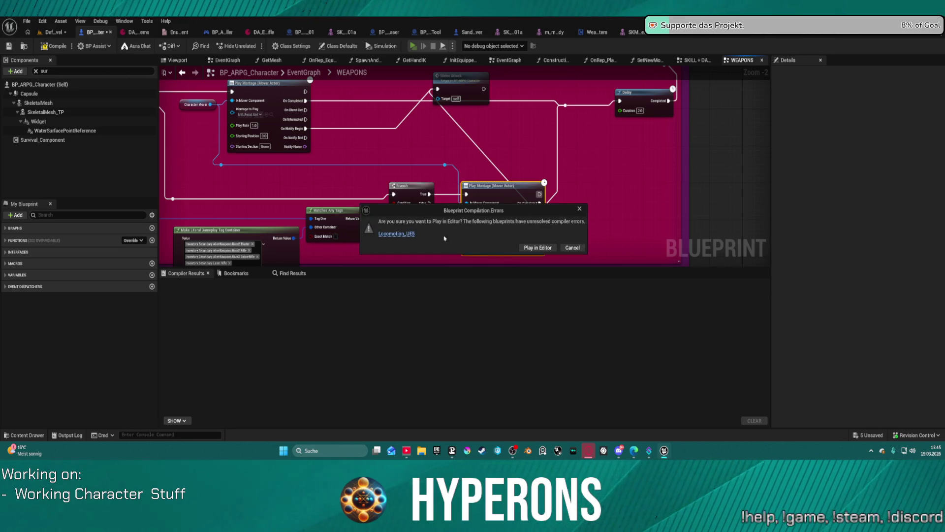
- Play anyway despite errors, run forward, equip MG 01 from the inventory, then stop the session
{"action": "left_click", "coordinate": [534, 248]}
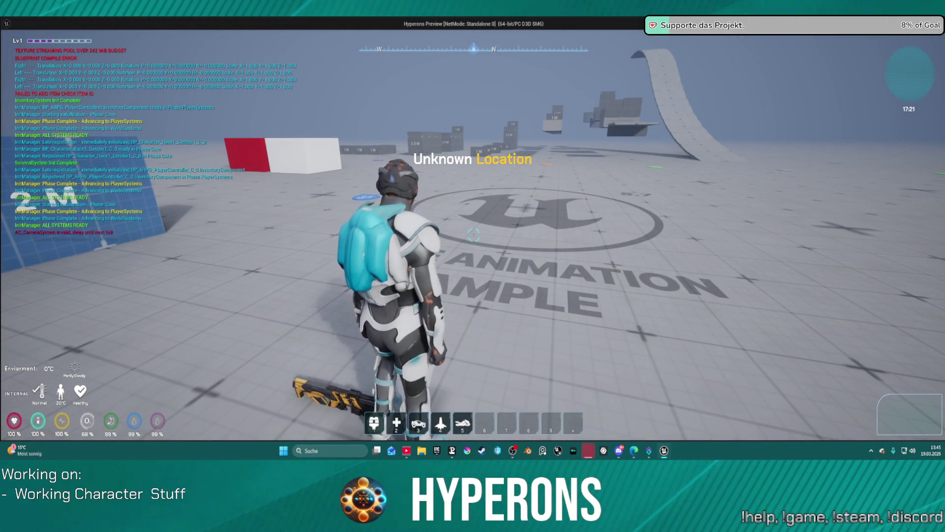
{"action": "key", "text": "w"}
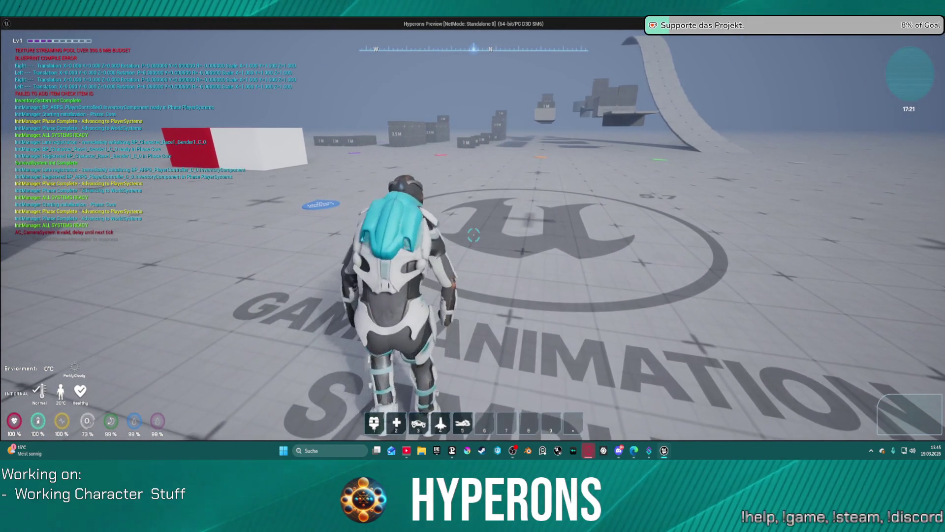
{"action": "key", "text": "i"}
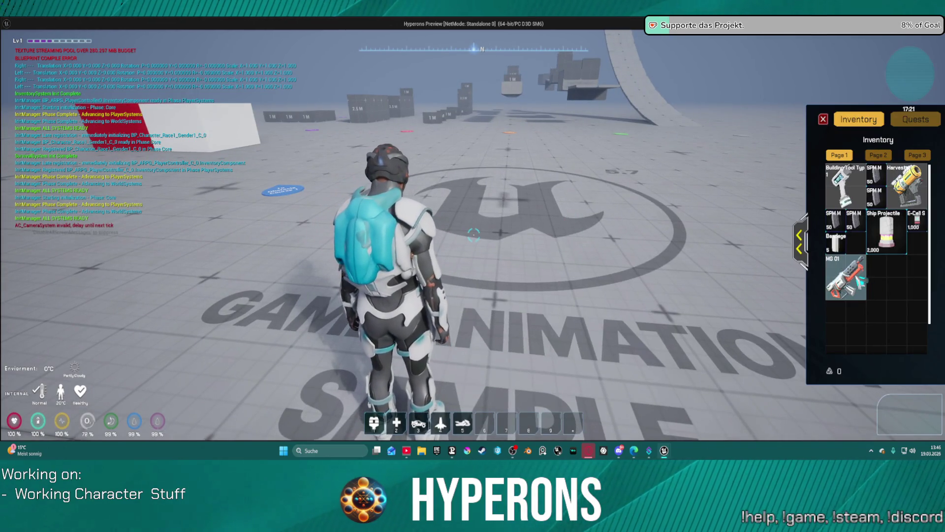
{"action": "left_click_drag", "start_coordinate": [872, 290], "coordinate": [776, 254]}
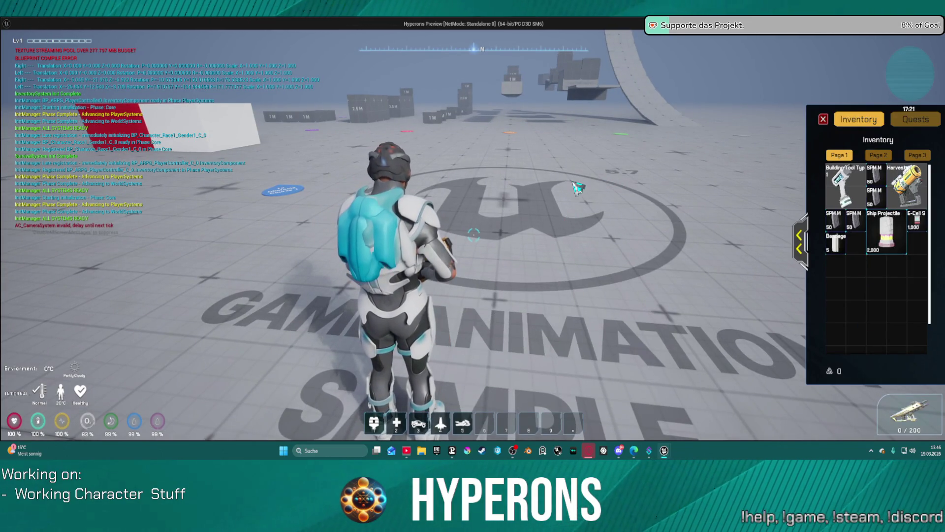
{"action": "key", "text": "alt+Tab"}
{"action": "key", "text": "Escape"}
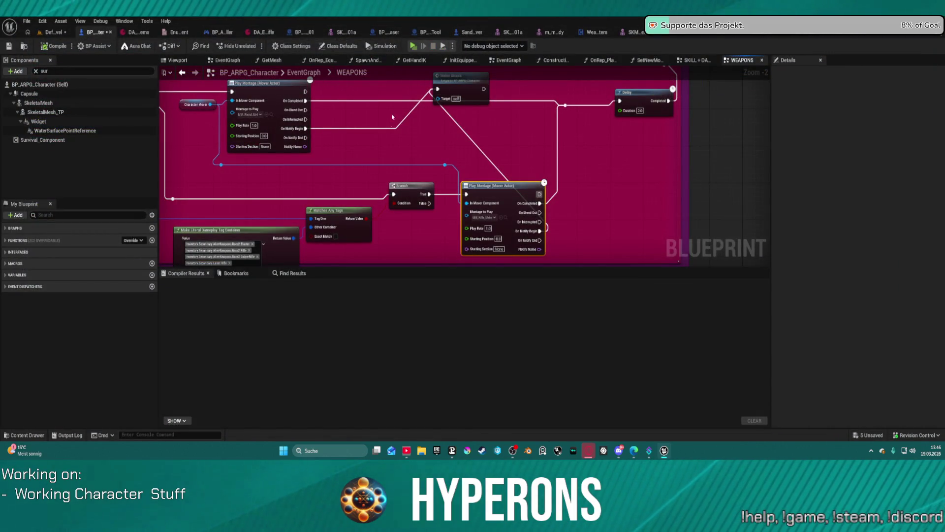
- Pan the WEAPONS graph to bring the Melee section's montage nodes into view
{"action": "left_click_drag", "start_coordinate": [395, 110], "coordinate": [399, 30]}
{"action": "mouse_move", "coordinate": [340, 331]}
{"action": "left_mouse_down"}
{"action": "mouse_move", "coordinate": [340, 228]}
{"action": "mouse_move", "coordinate": [604, 215]}
{"action": "left_mouse_up"}
{"action": "left_click_drag", "start_coordinate": [570, 170], "coordinate": [608, 139]}
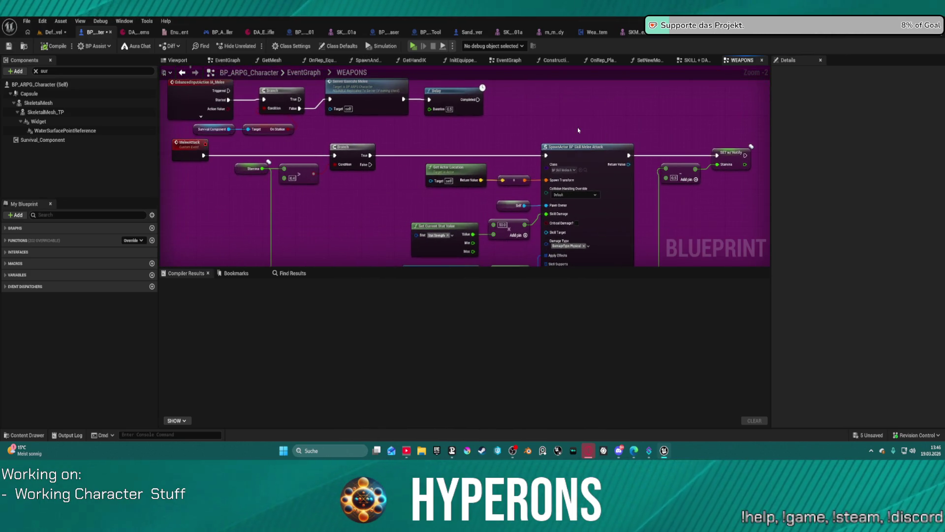
{"action": "scroll", "coordinate": [579, 130], "scroll_direction": "up", "scroll_amount": 1}
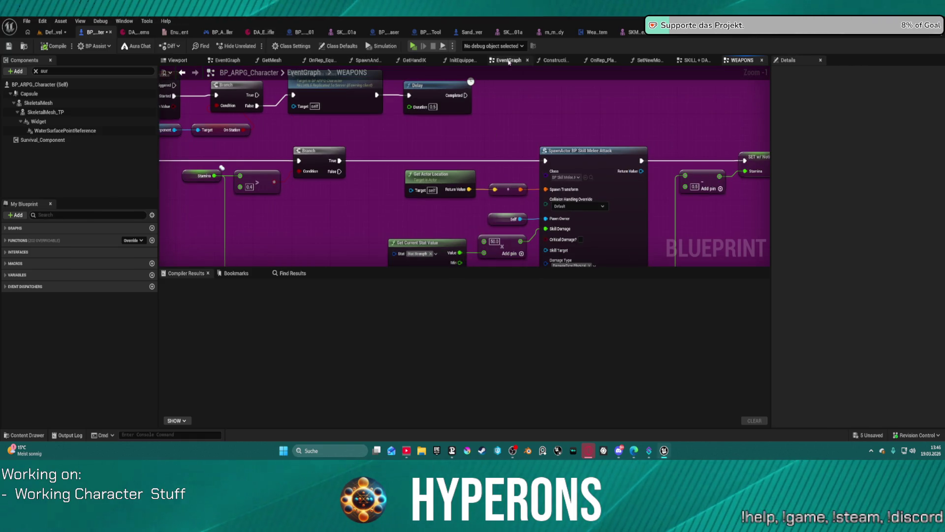
{"action": "left_click_drag", "start_coordinate": [662, 204], "coordinate": [613, 140]}
{"action": "scroll", "coordinate": [517, 148], "scroll_direction": "down", "scroll_amount": 2}
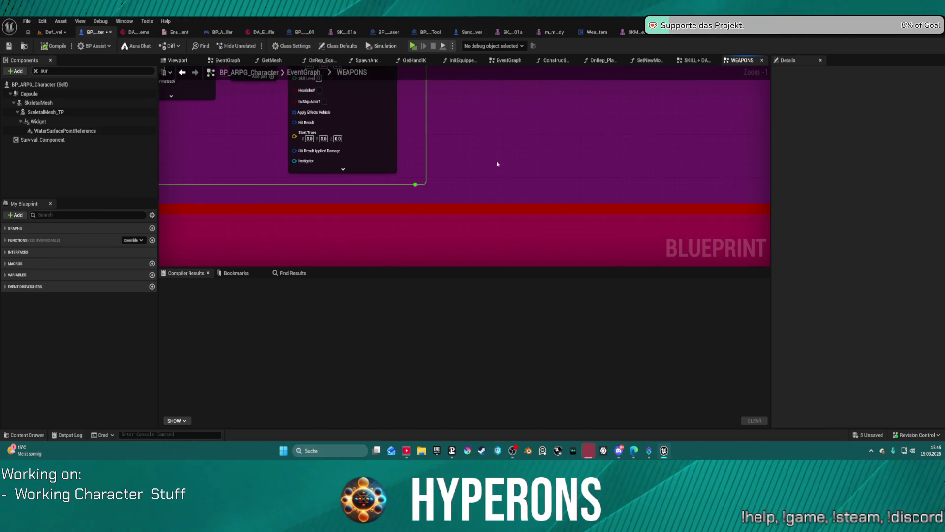
{"action": "scroll", "coordinate": [415, 109], "scroll_direction": "down", "scroll_amount": 1}
{"action": "left_click_drag", "start_coordinate": [416, 109], "coordinate": [345, 83]}
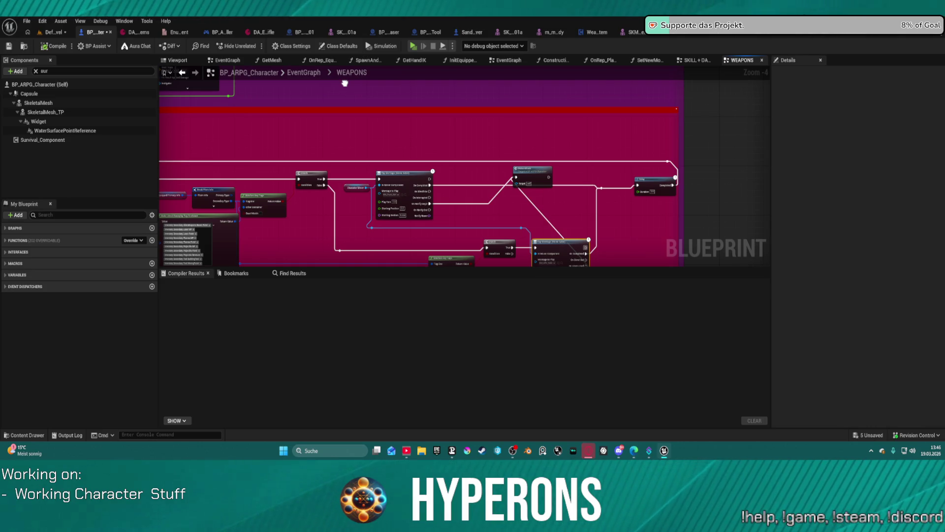
{"action": "scroll", "coordinate": [443, 140], "scroll_direction": "up", "scroll_amount": 1}
{"action": "scroll", "coordinate": [474, 153], "scroll_direction": "up", "scroll_amount": 2}
{"action": "scroll", "coordinate": [473, 153], "scroll_direction": "up", "scroll_amount": 1}
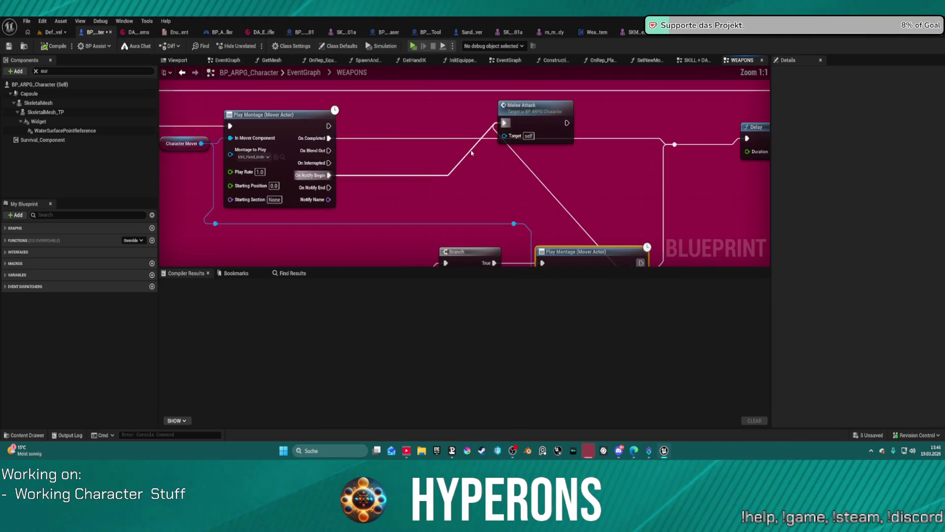
- Detach Melee Attack's exec input and feed it from the lower Play Montage's exec output
{"action": "mouse_move", "coordinate": [504, 123]}
{"action": "left_mouse_down"}
{"action": "mouse_move", "coordinate": [463, 126]}
{"action": "mouse_move", "coordinate": [503, 123]}
{"action": "left_mouse_up"}
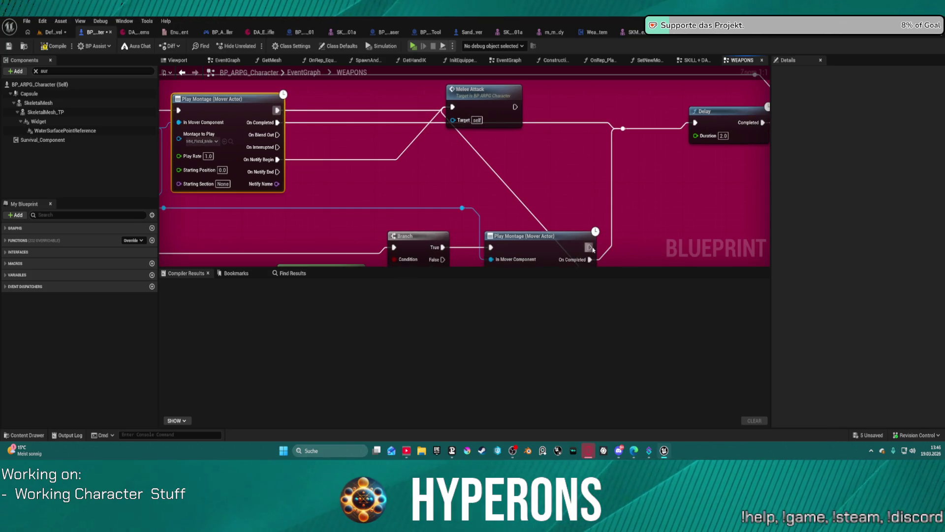
{"action": "left_click_drag", "start_coordinate": [593, 249], "coordinate": [502, 142]}
{"action": "left_click_drag", "start_coordinate": [454, 109], "coordinate": [454, 109]}
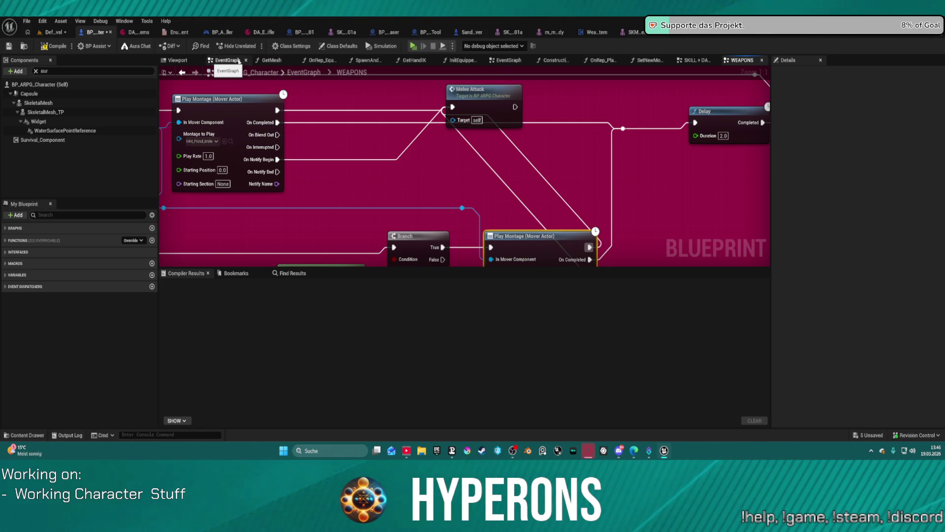
- Inspect the SKILL + DAMAGE graph's Play Montage, Delay, Gate and Branch logic
{"action": "left_click", "coordinate": [694, 60]}
{"action": "scroll", "coordinate": [467, 115], "scroll_direction": "down", "scroll_amount": 2}
{"action": "scroll", "coordinate": [467, 115], "scroll_direction": "down", "scroll_amount": 5}
{"action": "scroll", "coordinate": [467, 114], "scroll_direction": "down", "scroll_amount": 5}
{"action": "scroll", "coordinate": [651, 148], "scroll_direction": "up", "scroll_amount": 2}
{"action": "scroll", "coordinate": [590, 170], "scroll_direction": "up", "scroll_amount": 2}
{"action": "scroll", "coordinate": [514, 200], "scroll_direction": "up", "scroll_amount": 2}
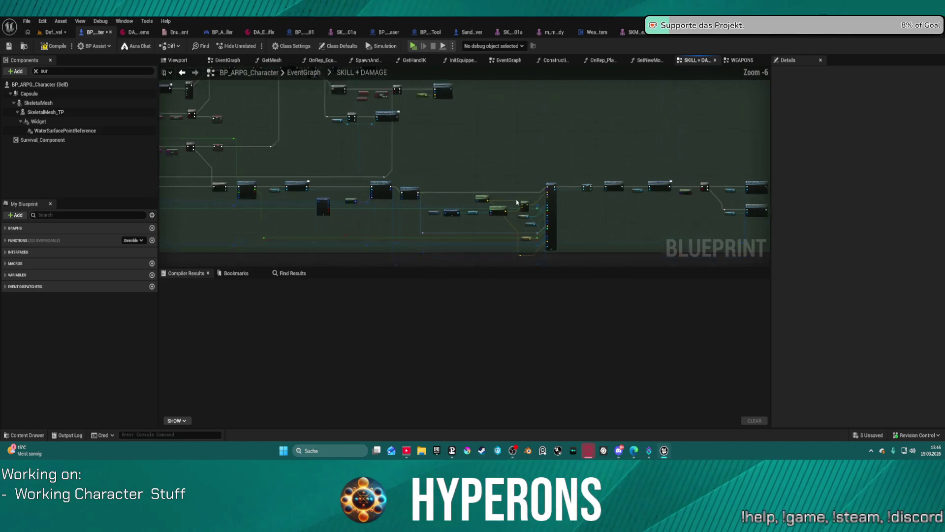
{"action": "scroll", "coordinate": [515, 200], "scroll_direction": "up", "scroll_amount": 4}
{"action": "mouse_move", "coordinate": [516, 200]}
{"action": "left_mouse_down"}
{"action": "mouse_move", "coordinate": [183, 185]}
{"action": "mouse_move", "coordinate": [557, 159]}
{"action": "left_mouse_up"}
{"action": "scroll", "coordinate": [558, 159], "scroll_direction": "down", "scroll_amount": 2}
{"action": "scroll", "coordinate": [591, 152], "scroll_direction": "down", "scroll_amount": 1}
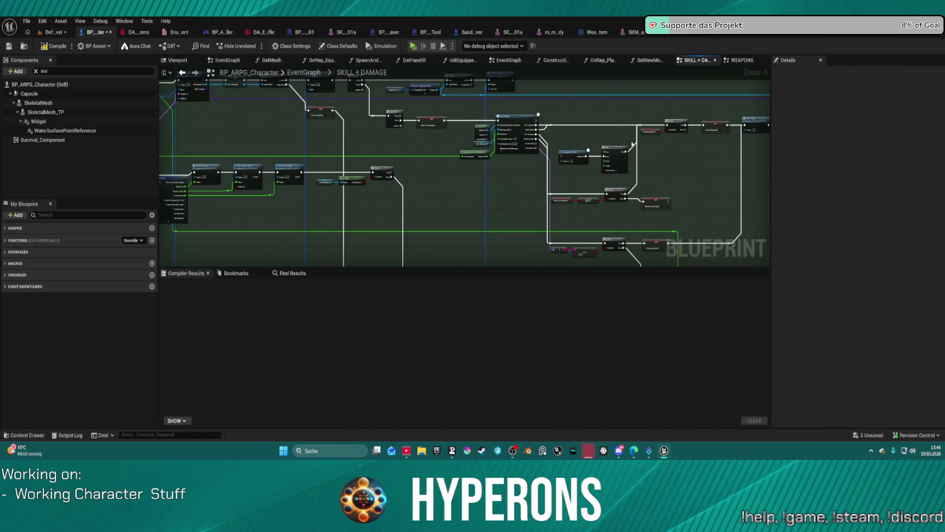
{"action": "scroll", "coordinate": [593, 143], "scroll_direction": "up", "scroll_amount": 5}
{"action": "mouse_move", "coordinate": [501, 129]}
{"action": "left_mouse_down"}
{"action": "mouse_move", "coordinate": [737, 146]}
{"action": "mouse_move", "coordinate": [717, 231]}
{"action": "mouse_move", "coordinate": [895, 268]}
{"action": "left_mouse_up"}
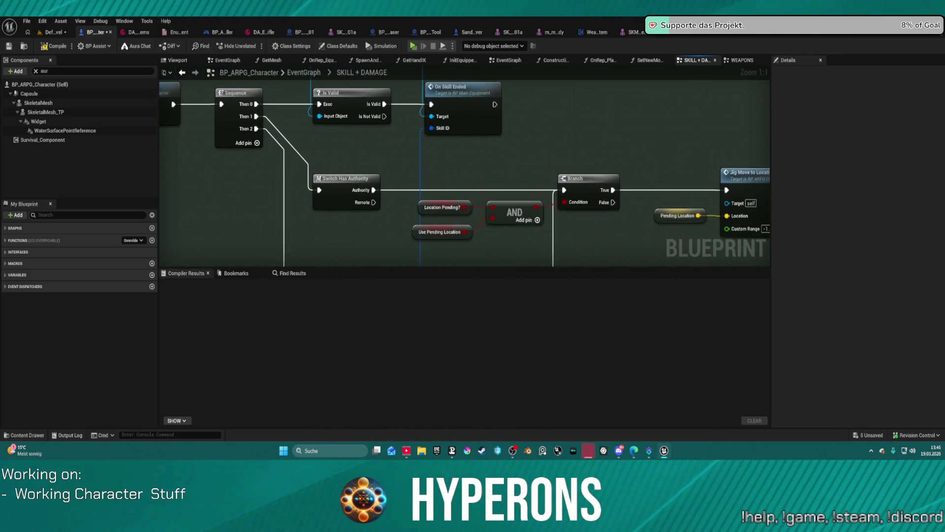
{"action": "scroll", "coordinate": [466, 170], "scroll_direction": "down", "scroll_amount": 5}
{"action": "scroll", "coordinate": [456, 144], "scroll_direction": "up", "scroll_amount": 5}
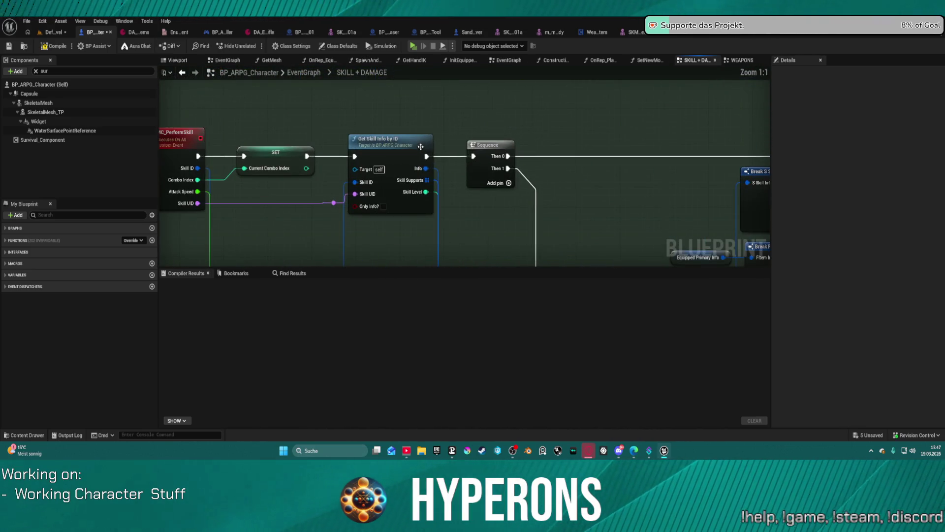
{"action": "scroll", "coordinate": [230, 129], "scroll_direction": "down", "scroll_amount": 3}
{"action": "mouse_move", "coordinate": [229, 129]}
{"action": "left_mouse_down"}
{"action": "mouse_move", "coordinate": [245, 263]}
{"action": "mouse_move", "coordinate": [131, 179]}
{"action": "mouse_move", "coordinate": [374, 92]}
{"action": "mouse_move", "coordinate": [145, 84]}
{"action": "left_mouse_up"}
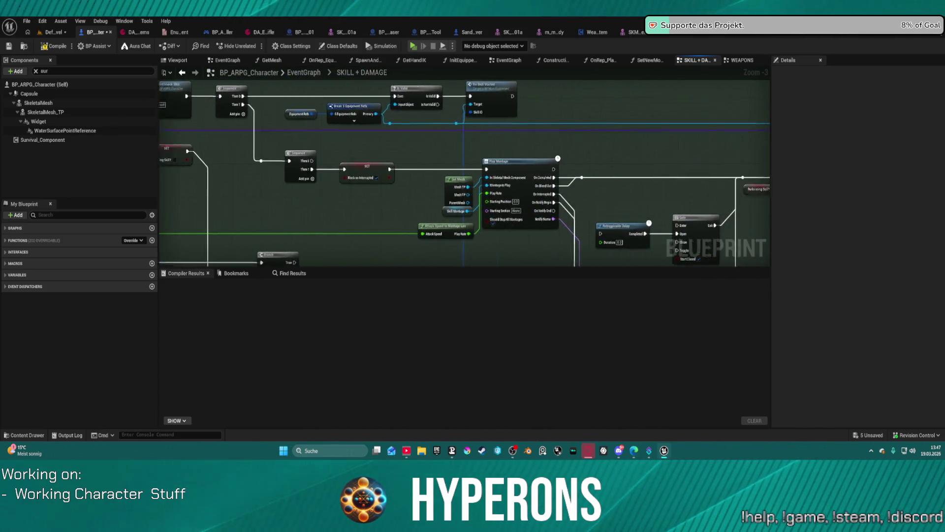
{"action": "left_click_drag", "start_coordinate": [465, 170], "coordinate": [182, 57]}
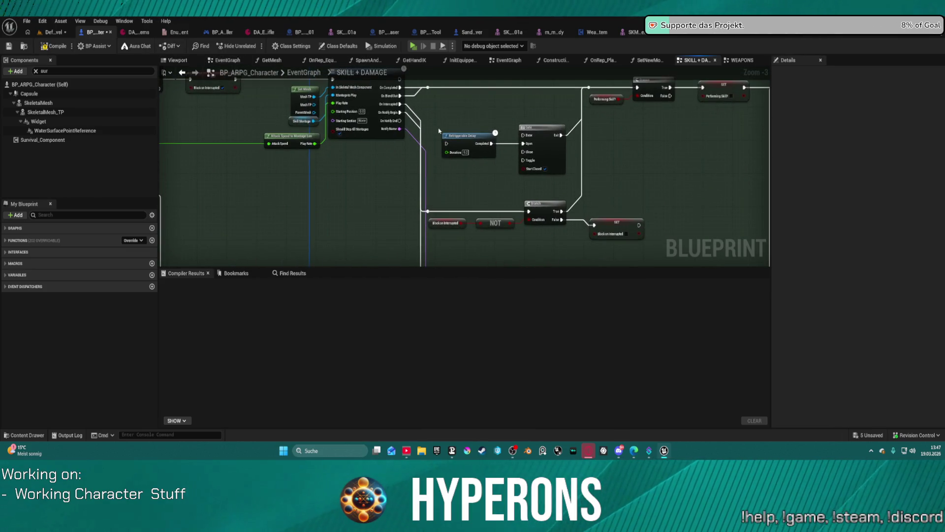
{"action": "left_click_drag", "start_coordinate": [451, 119], "coordinate": [404, 10]}
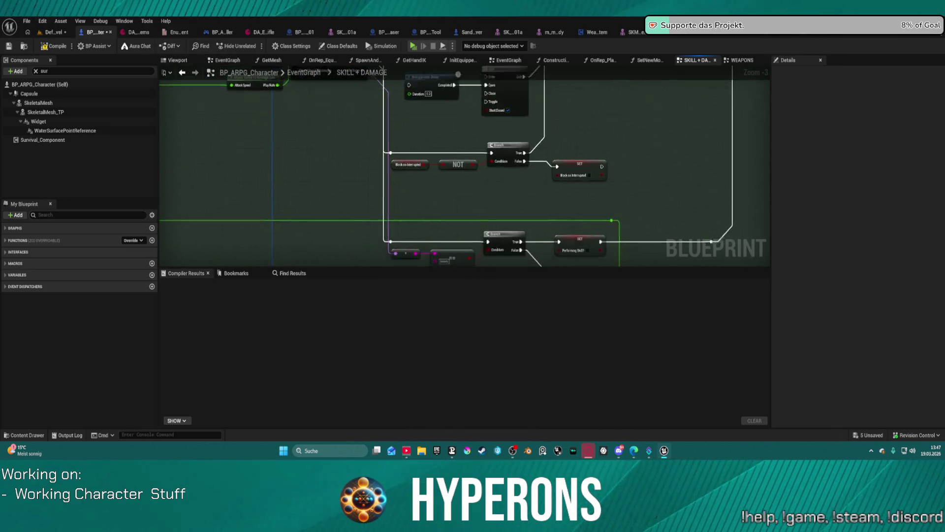
{"action": "mouse_move", "coordinate": [403, 10]}
{"action": "left_mouse_down"}
{"action": "mouse_move", "coordinate": [311, 152]}
{"action": "mouse_move", "coordinate": [311, 133]}
{"action": "mouse_move", "coordinate": [372, 153]}
{"action": "mouse_move", "coordinate": [382, 186]}
{"action": "left_mouse_up"}
{"action": "scroll", "coordinate": [382, 186], "scroll_direction": "down", "scroll_amount": 2}
{"action": "scroll", "coordinate": [336, 170], "scroll_direction": "down", "scroll_amount": 2}
{"action": "scroll", "coordinate": [358, 158], "scroll_direction": "down", "scroll_amount": 1}
{"action": "scroll", "coordinate": [355, 154], "scroll_direction": "down", "scroll_amount": 2}
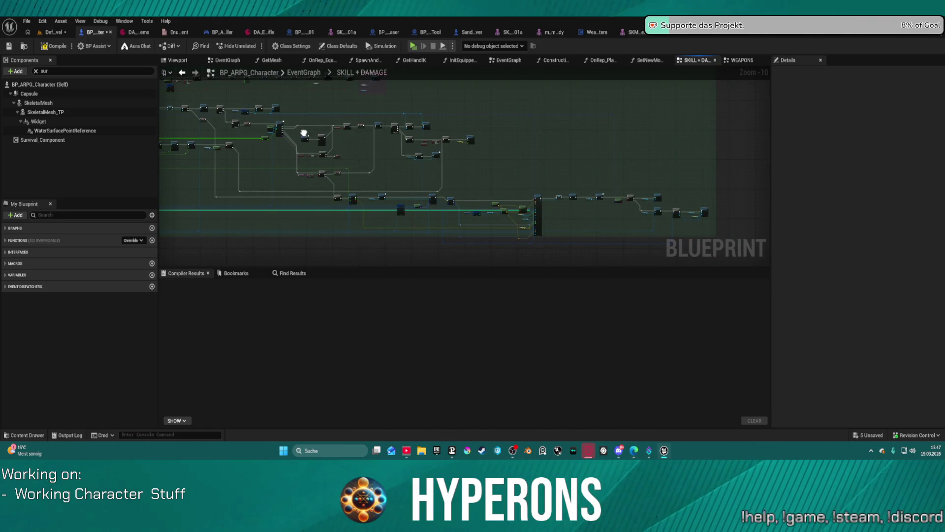
{"action": "scroll", "coordinate": [402, 169], "scroll_direction": "up", "scroll_amount": 2}
{"action": "scroll", "coordinate": [444, 236], "scroll_direction": "up", "scroll_amount": 1}
{"action": "scroll", "coordinate": [444, 222], "scroll_direction": "up", "scroll_amount": 4}
{"action": "scroll", "coordinate": [348, 201], "scroll_direction": "up", "scroll_amount": 1}
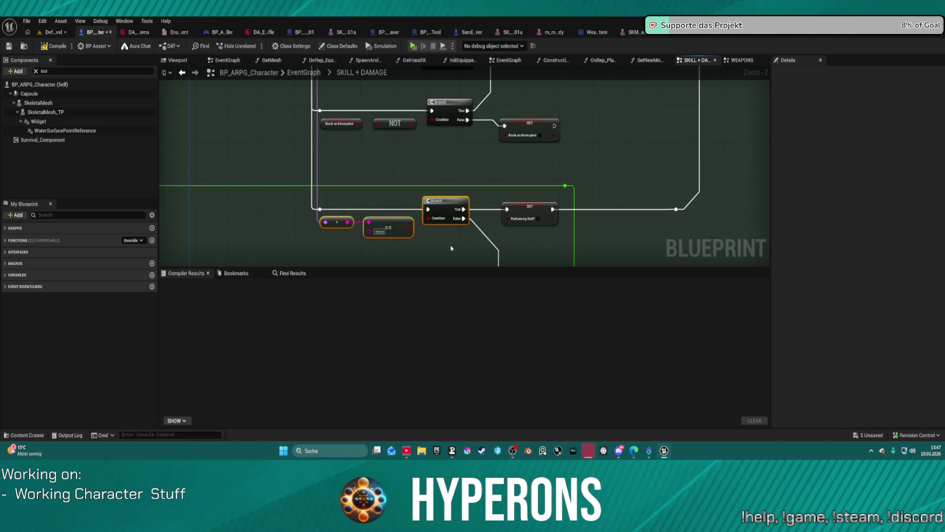
{"action": "left_click_drag", "start_coordinate": [450, 248], "coordinate": [389, 76]}
{"action": "left_click_drag", "start_coordinate": [442, 177], "coordinate": [499, 49]}
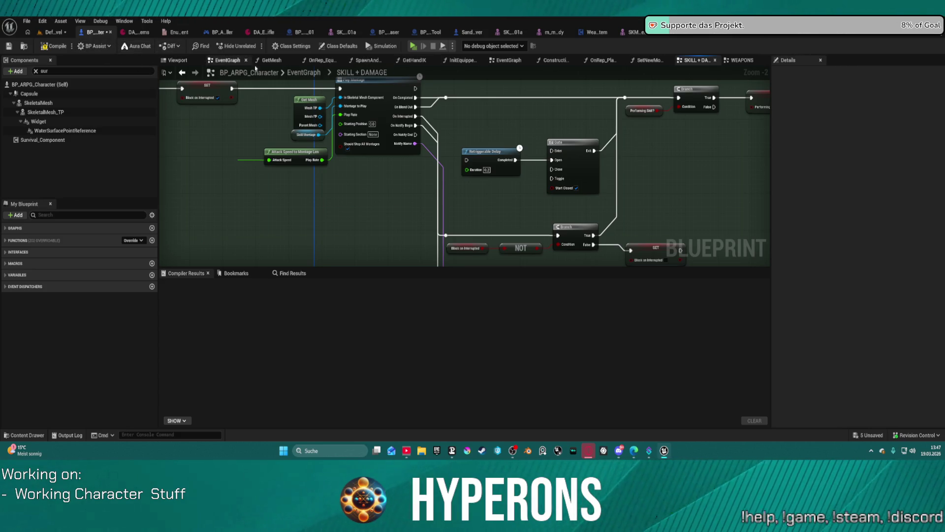
- Paste the == and Branch nodes into WEAPONS, wiring Notify Name and On Notify Begin into them
{"action": "left_click", "coordinate": [735, 61]}
{"action": "mouse_move", "coordinate": [682, 265]}
{"action": "left_mouse_down"}
{"action": "mouse_move", "coordinate": [620, 134]}
{"action": "mouse_move", "coordinate": [635, 183]}
{"action": "left_mouse_up"}
{"action": "key", "text": "ctrl+v"}
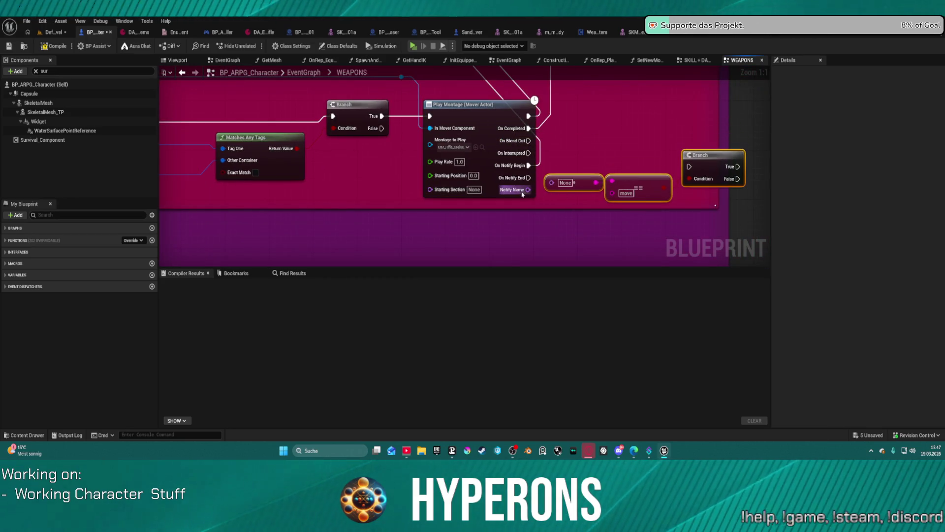
{"action": "left_click_drag", "start_coordinate": [523, 194], "coordinate": [551, 182]}
{"action": "left_click_drag", "start_coordinate": [688, 166], "coordinate": [529, 165]}
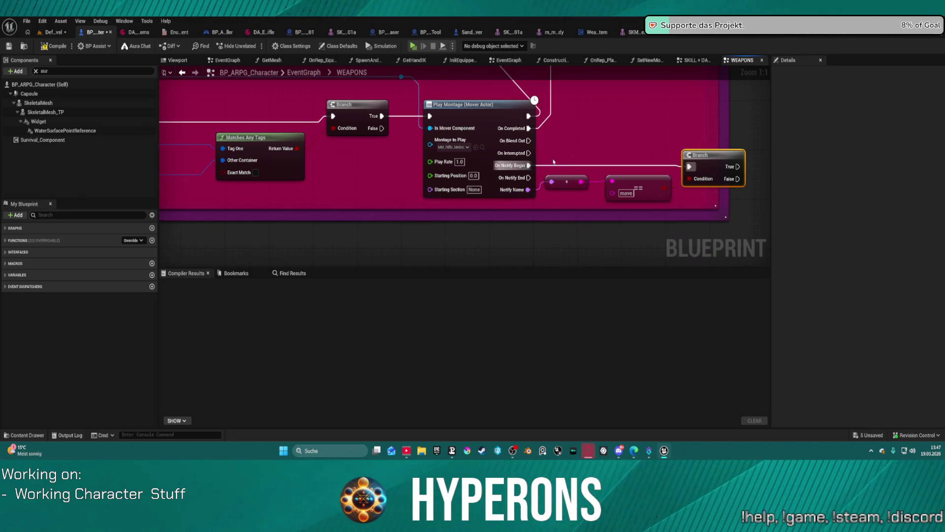
{"action": "left_click_drag", "start_coordinate": [721, 154], "coordinate": [625, 122]}
{"action": "scroll", "coordinate": [590, 173], "scroll_direction": "down", "scroll_amount": 4}
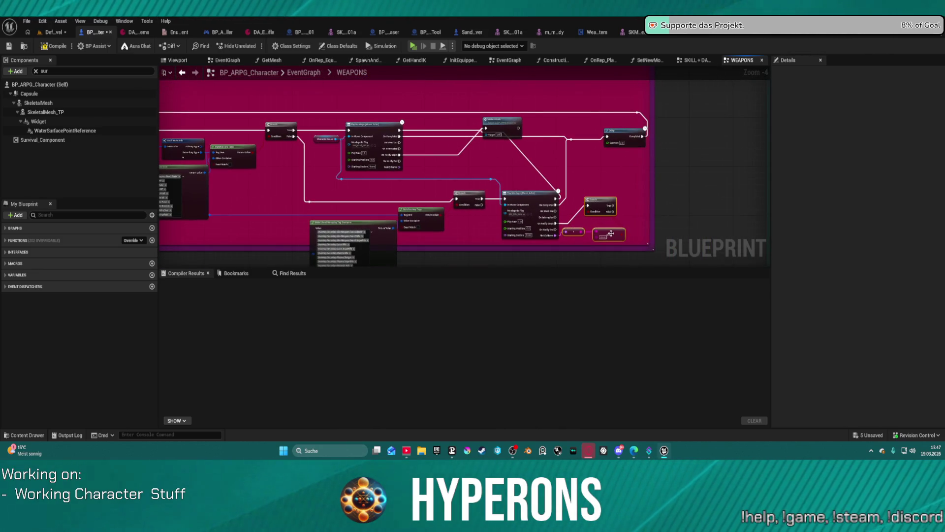
{"action": "scroll", "coordinate": [610, 233], "scroll_direction": "up", "scroll_amount": 3}
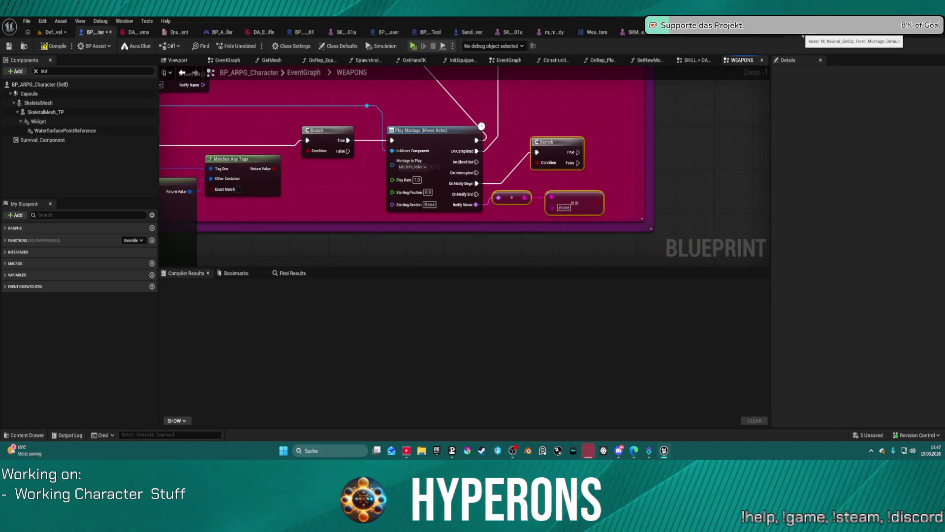
- Check MM_Pistol_Melee and BP_PickUp_Master briefly, then return to BP_ARPG_Character
{"action": "left_click", "coordinate": [860, 31]}
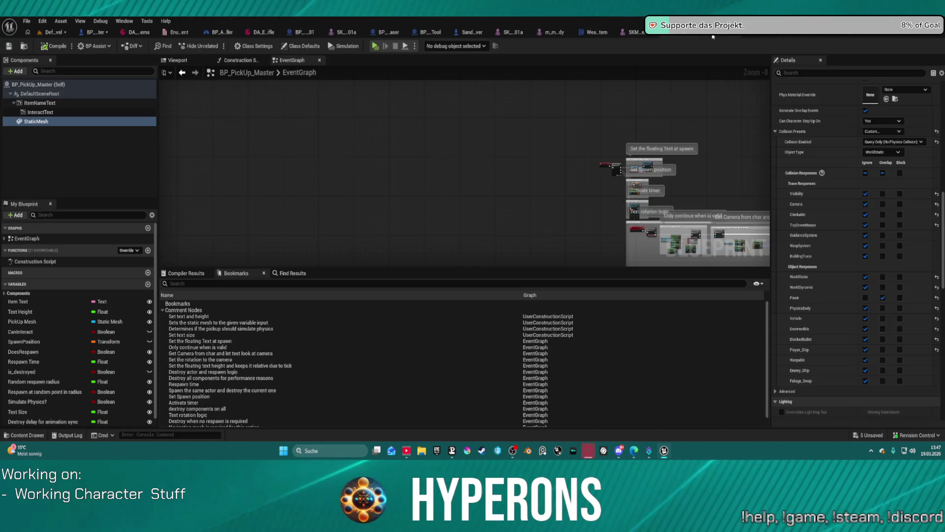
{"action": "left_click", "coordinate": [828, 33]}
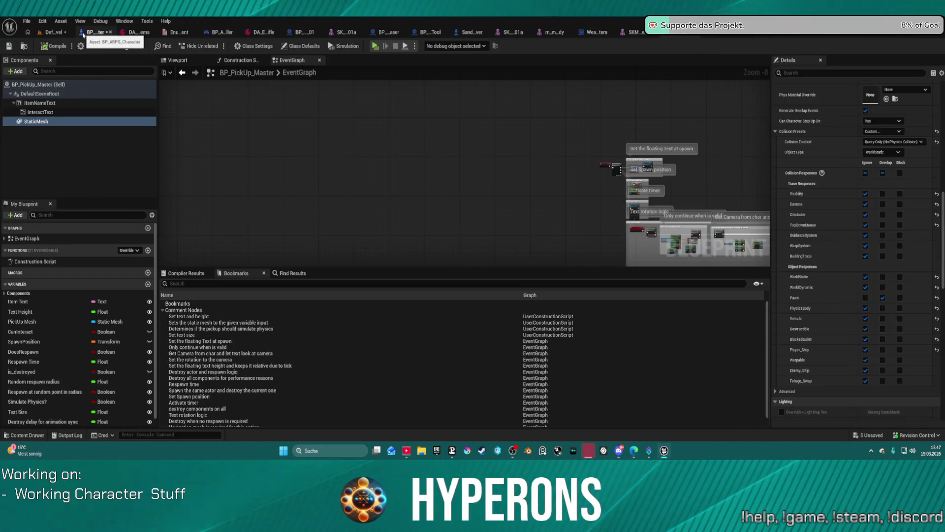
{"action": "left_click", "coordinate": [84, 34]}
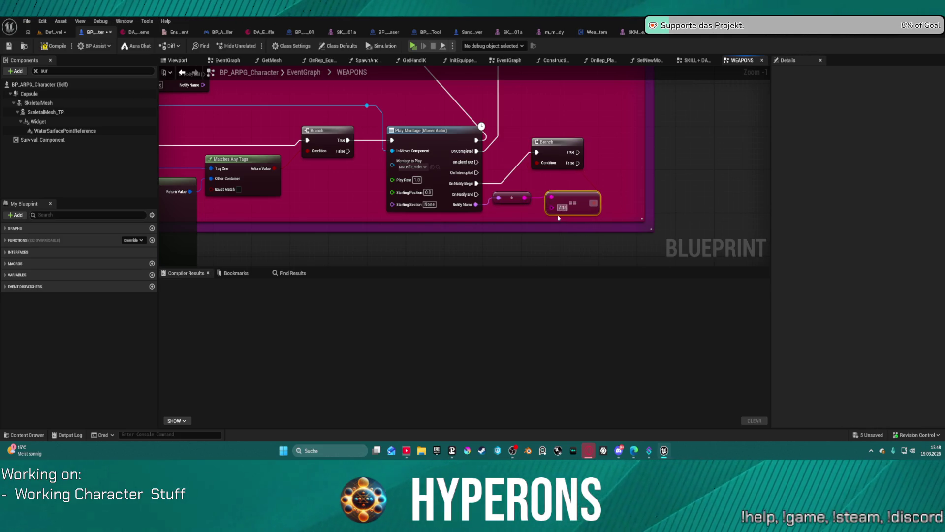
- Wire the other Play Montage's On Notify Begin to its Branch and Notify Name to the None node
{"action": "left_click_drag", "start_coordinate": [499, 151], "coordinate": [525, 183]}
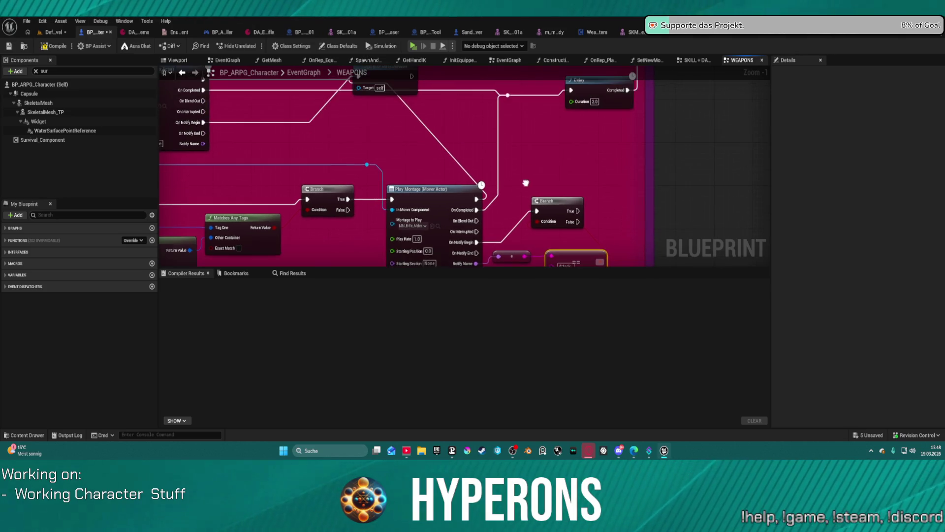
{"action": "left_click", "coordinate": [574, 206]}
{"action": "mouse_move", "coordinate": [384, 77]}
{"action": "left_mouse_down"}
{"action": "mouse_move", "coordinate": [385, 124]}
{"action": "mouse_move", "coordinate": [614, 175]}
{"action": "left_mouse_up"}
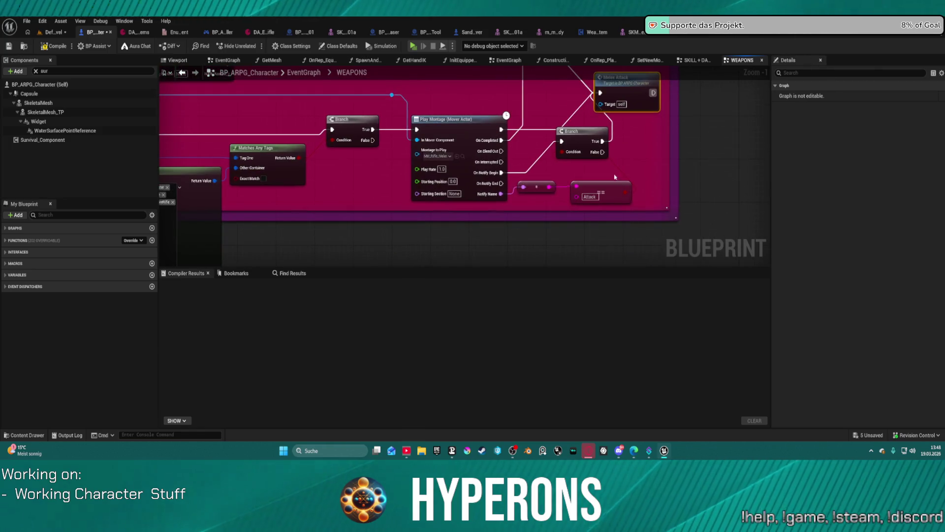
{"action": "mouse_move", "coordinate": [621, 210]}
{"action": "left_mouse_down"}
{"action": "mouse_move", "coordinate": [552, 158]}
{"action": "mouse_move", "coordinate": [518, 167]}
{"action": "left_mouse_up"}
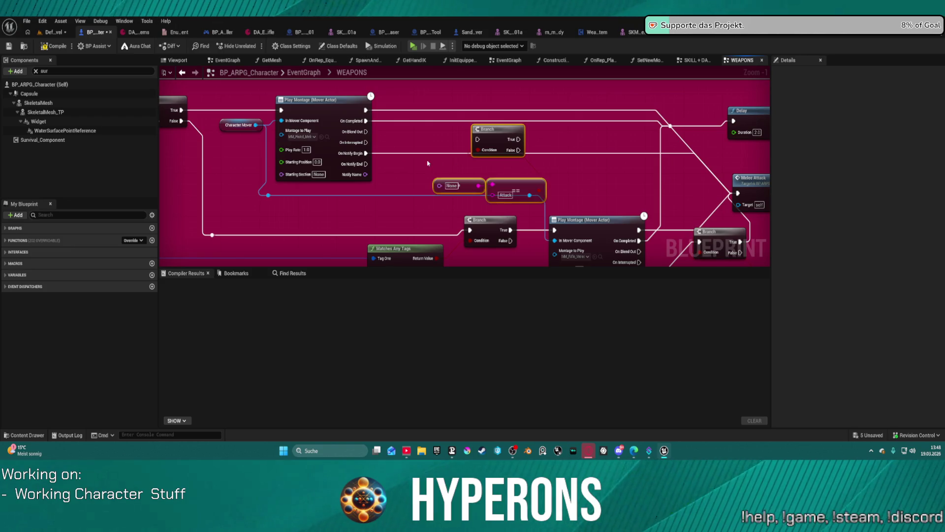
{"action": "mouse_move", "coordinate": [366, 121]}
{"action": "left_mouse_down"}
{"action": "mouse_move", "coordinate": [524, 142]}
{"action": "mouse_move", "coordinate": [373, 143]}
{"action": "left_mouse_up"}
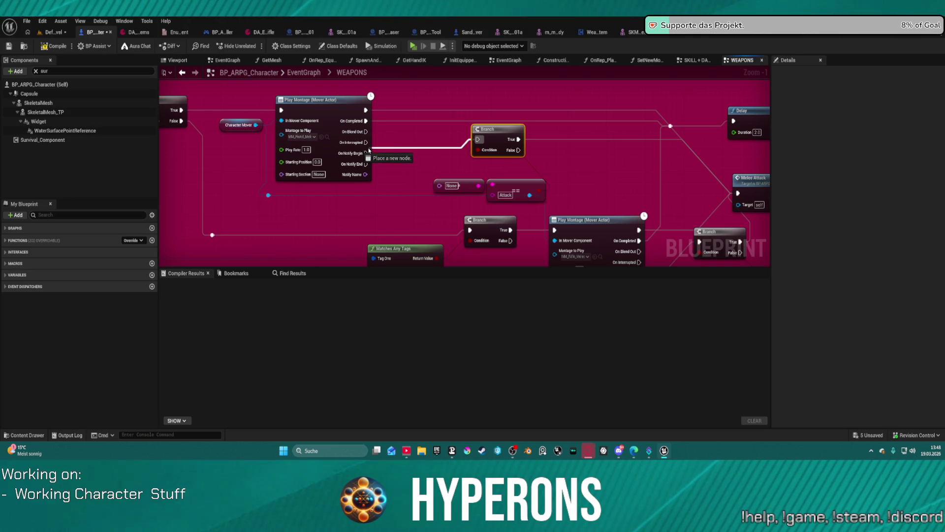
{"action": "left_click_drag", "start_coordinate": [440, 186], "coordinate": [366, 175]}
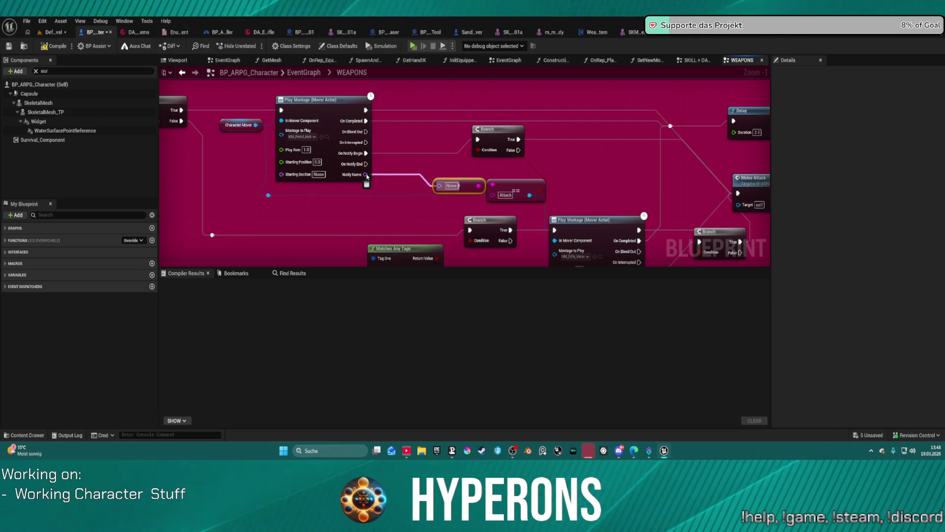
{"action": "left_click", "coordinate": [501, 138]}
{"action": "scroll", "coordinate": [584, 172], "scroll_direction": "down", "scroll_amount": 1}
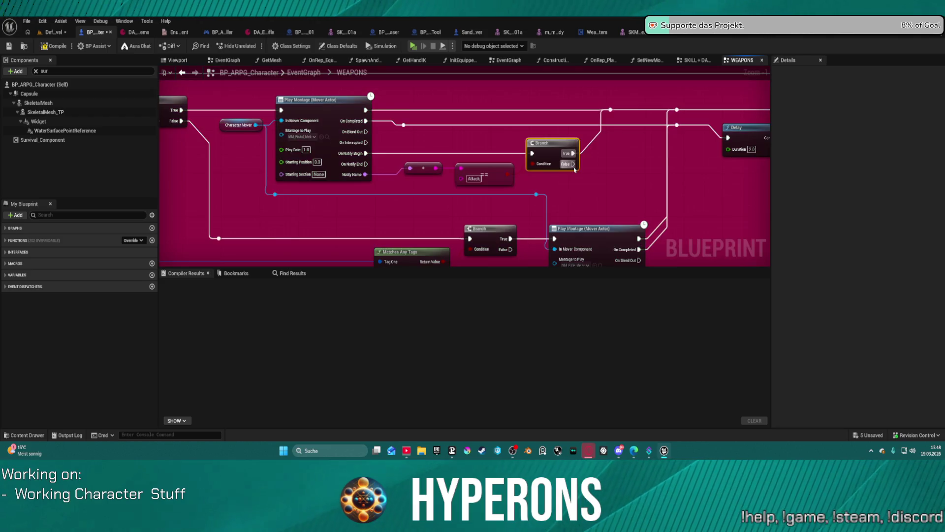
{"action": "scroll", "coordinate": [584, 172], "scroll_direction": "down", "scroll_amount": 1}
{"action": "scroll", "coordinate": [583, 171], "scroll_direction": "down", "scroll_amount": 1}
{"action": "scroll", "coordinate": [583, 171], "scroll_direction": "down", "scroll_amount": 1}
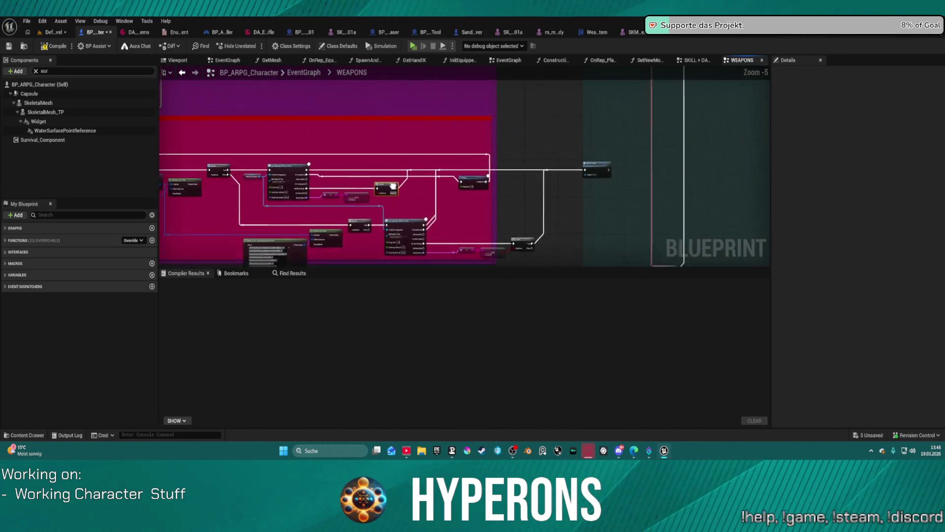
{"action": "scroll", "coordinate": [561, 148], "scroll_direction": "up", "scroll_amount": 1}
- Compile the blueprint, launch Play in Editor despite errors, and bring up the inventory
{"action": "mouse_move", "coordinate": [553, 144]}
{"action": "left_mouse_down"}
{"action": "mouse_move", "coordinate": [747, 141]}
{"action": "mouse_move", "coordinate": [631, 151]}
{"action": "left_mouse_up"}
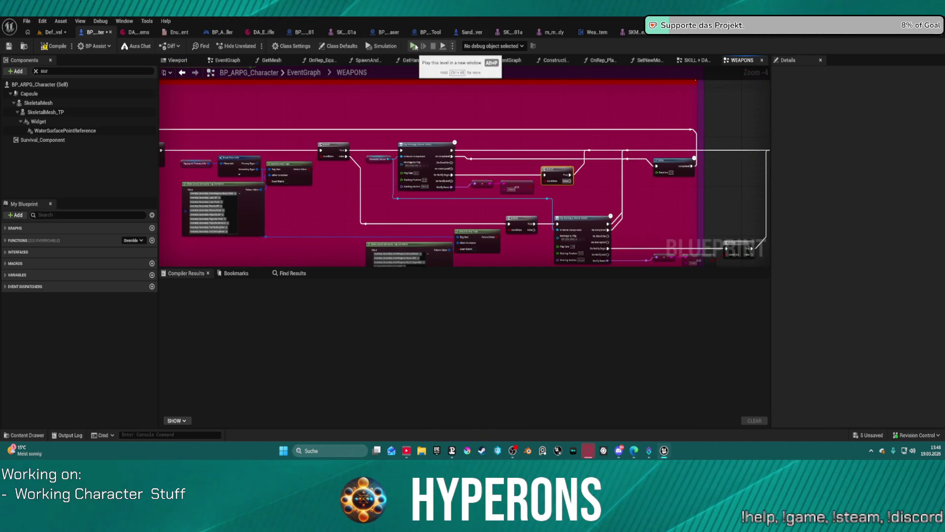
{"action": "key", "text": "F7"}
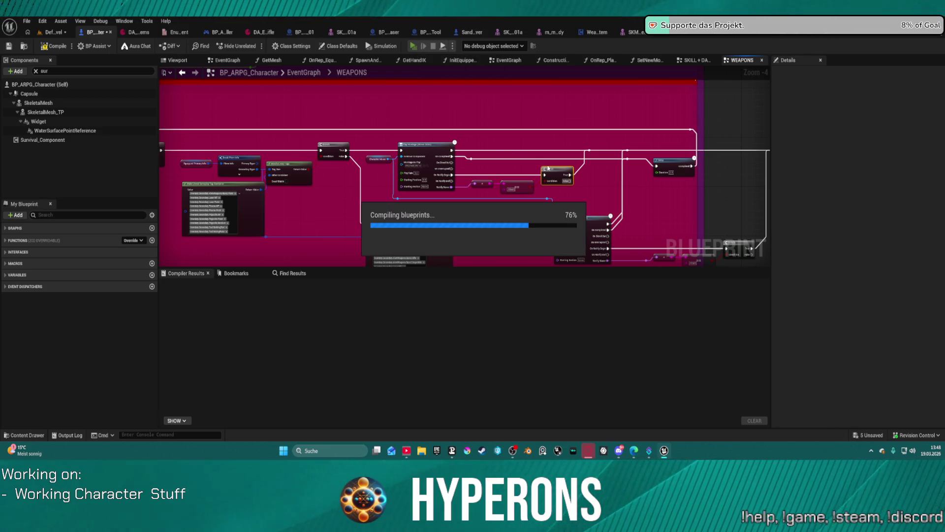
{"action": "key", "text": "alt+p"}
{"action": "left_click", "coordinate": [537, 248]}
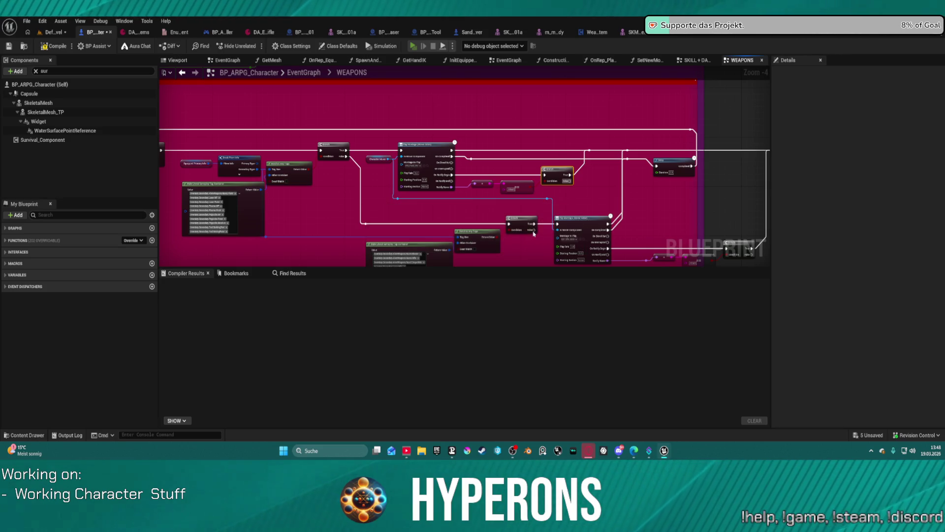
{"action": "key", "text": "i"}
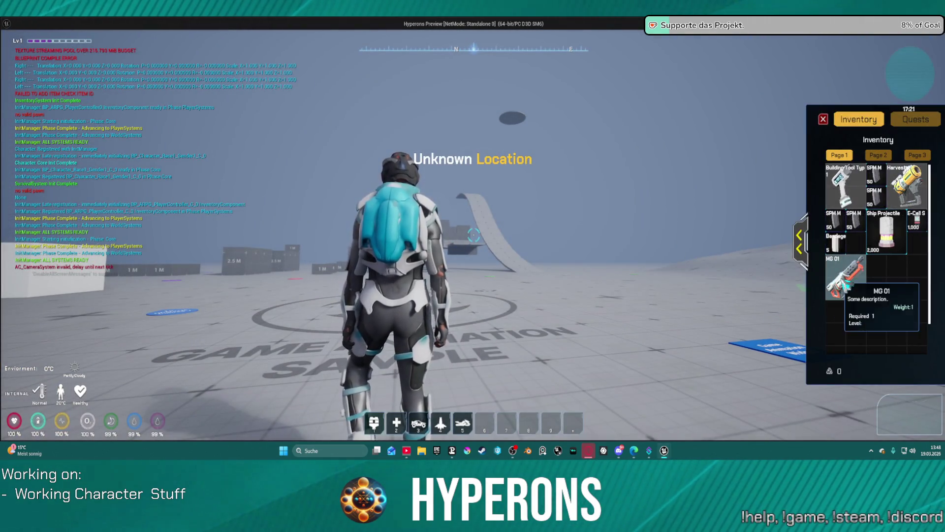
- Equip MG 01, run the character around the level, then end the play session
{"action": "left_click", "coordinate": [842, 279]}
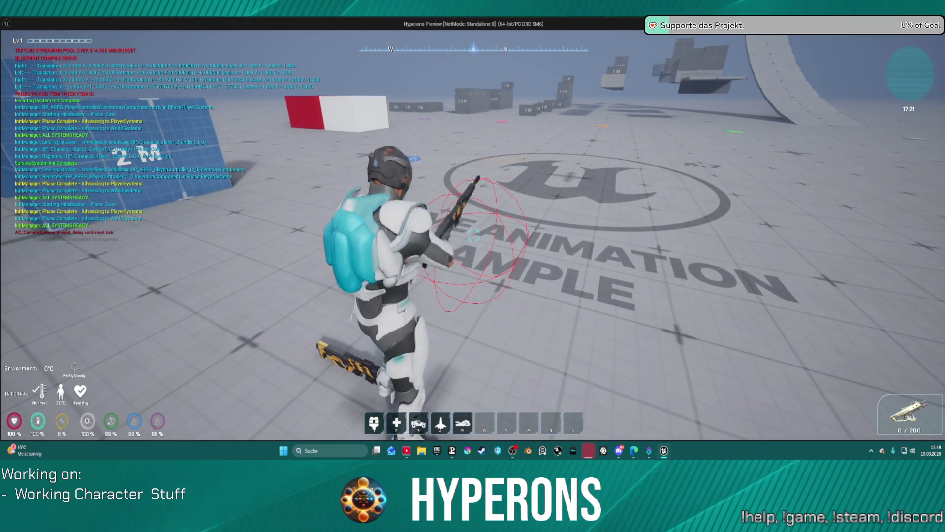
{"action": "key", "text": "w"}
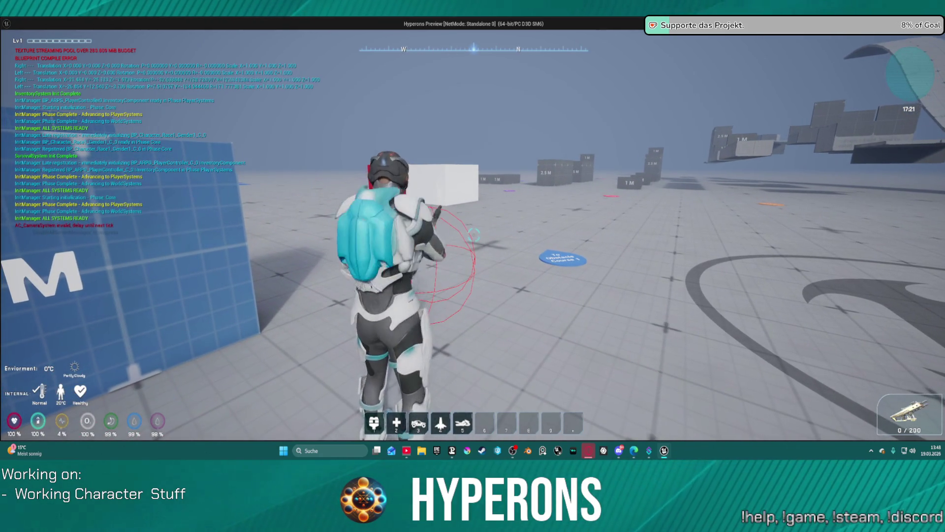
{"action": "key", "text": "w"}
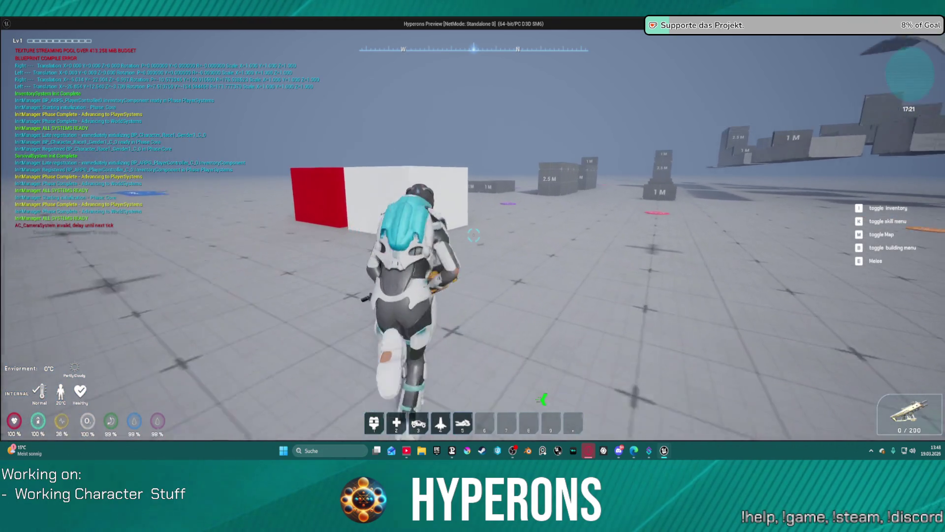
{"action": "key", "text": "Escape"}
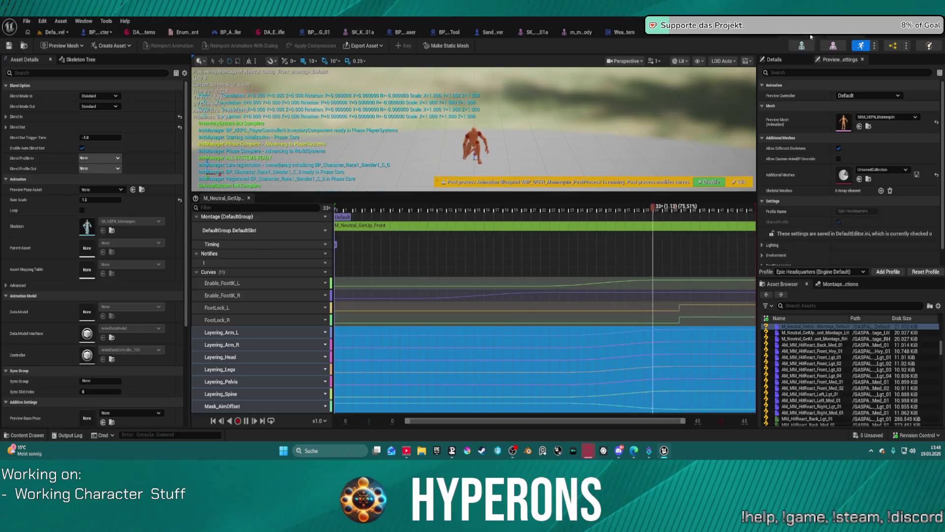
- In the M_Neutral_GetUp_Front montage, convert the Layering_Legs curve to metadata
{"action": "left_click", "coordinate": [447, 305]}
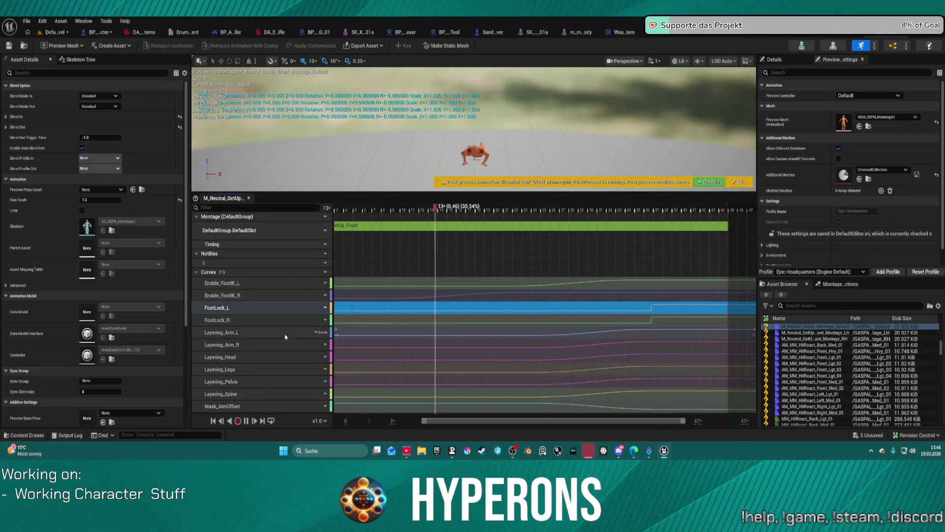
{"action": "left_click", "coordinate": [277, 373]}
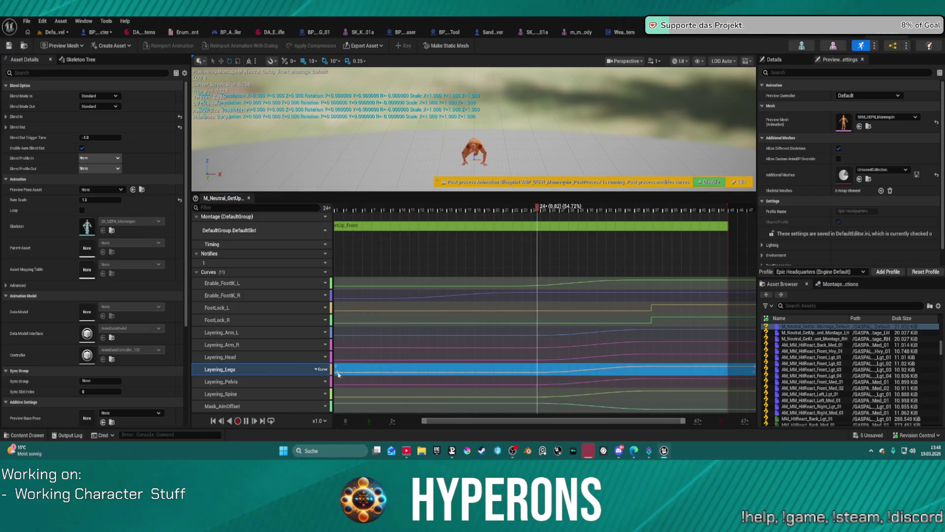
{"action": "left_click", "coordinate": [320, 368]}
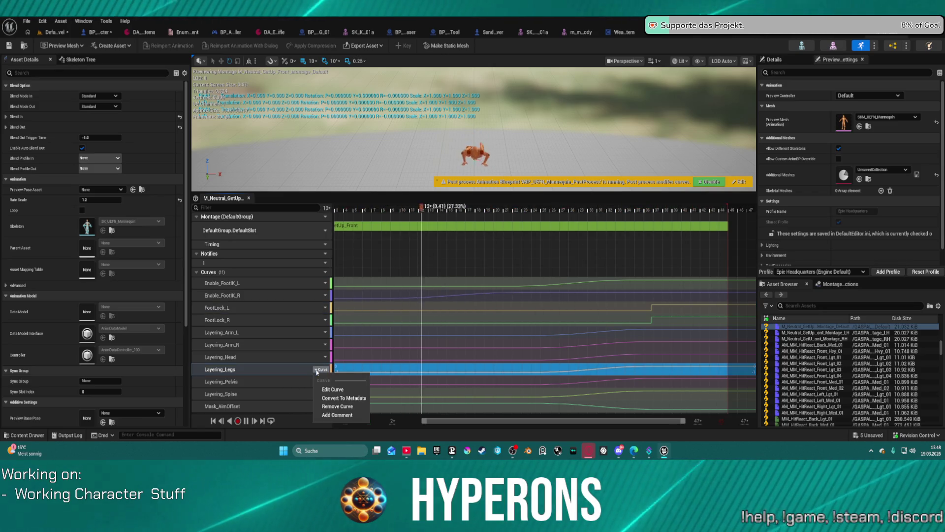
{"action": "left_click", "coordinate": [342, 398]}
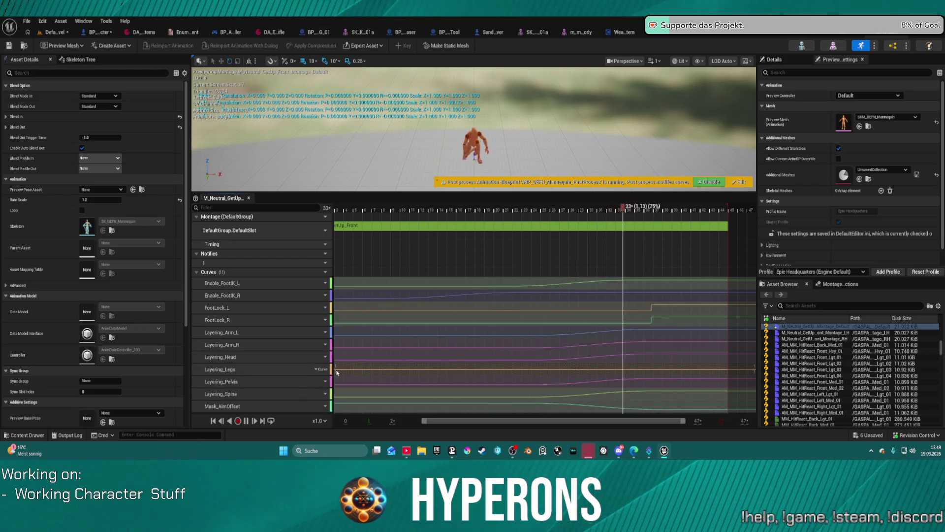
- Convert Layering_Legs back to a full curve and select it
{"action": "left_click", "coordinate": [322, 369]}
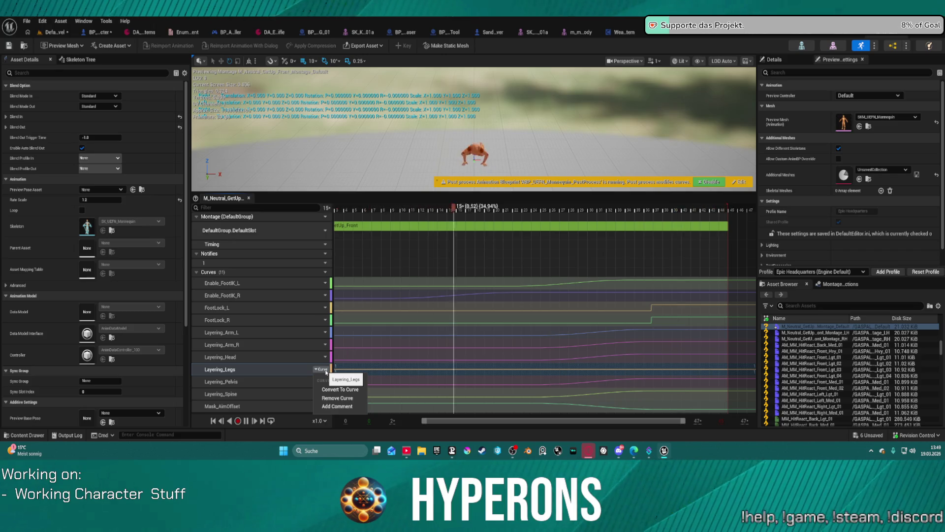
{"action": "left_click", "coordinate": [363, 375]}
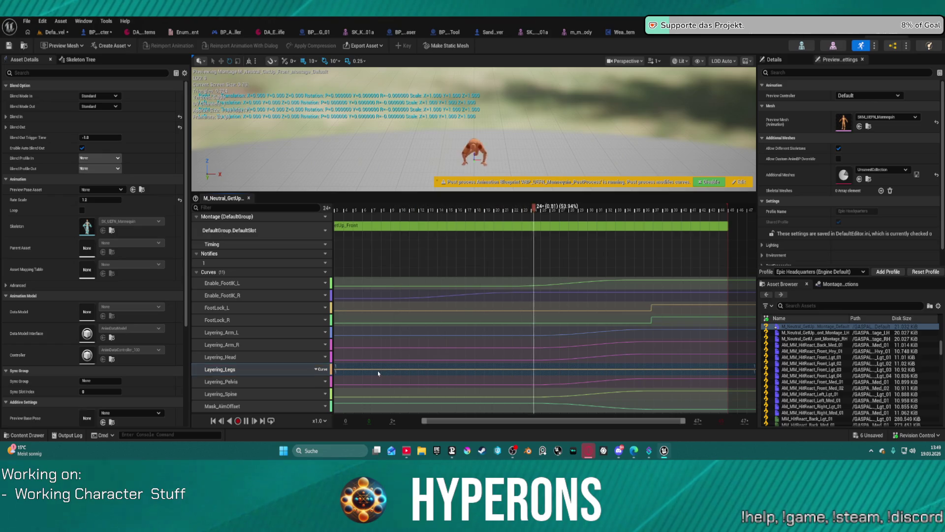
{"action": "right_click", "coordinate": [378, 373]}
{"action": "left_click", "coordinate": [330, 372]}
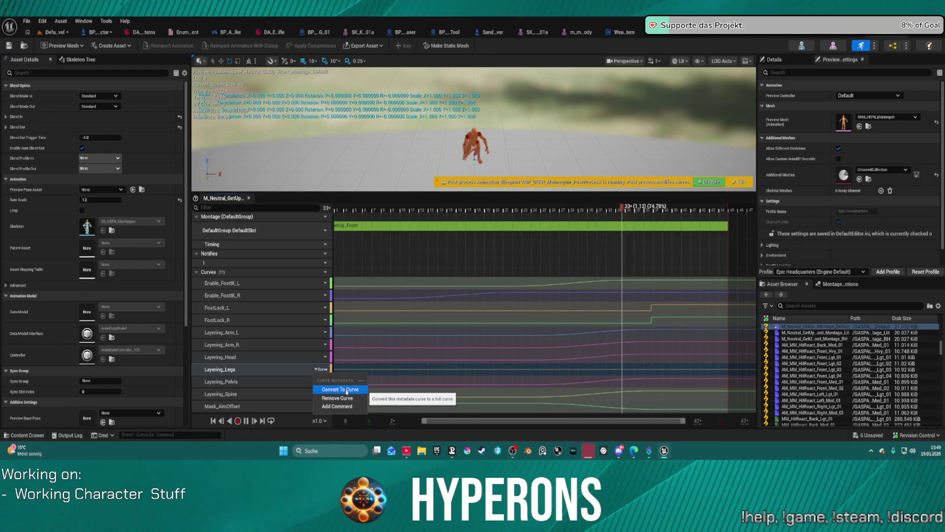
{"action": "left_click", "coordinate": [344, 389]}
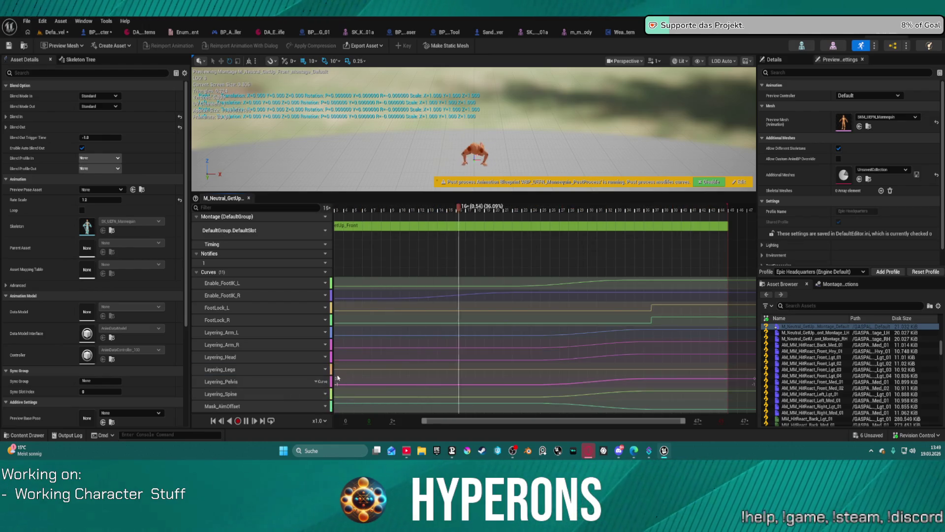
{"action": "left_click", "coordinate": [341, 372]}
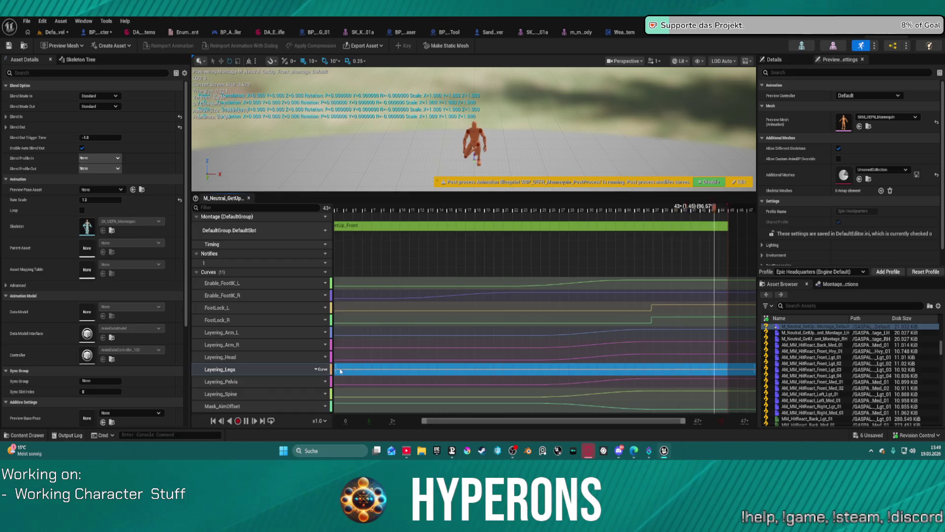
- Set the Layering_Legs key's value to 0 in the Curve Editor and return to the level editor
{"action": "double_click", "coordinate": [341, 371]}
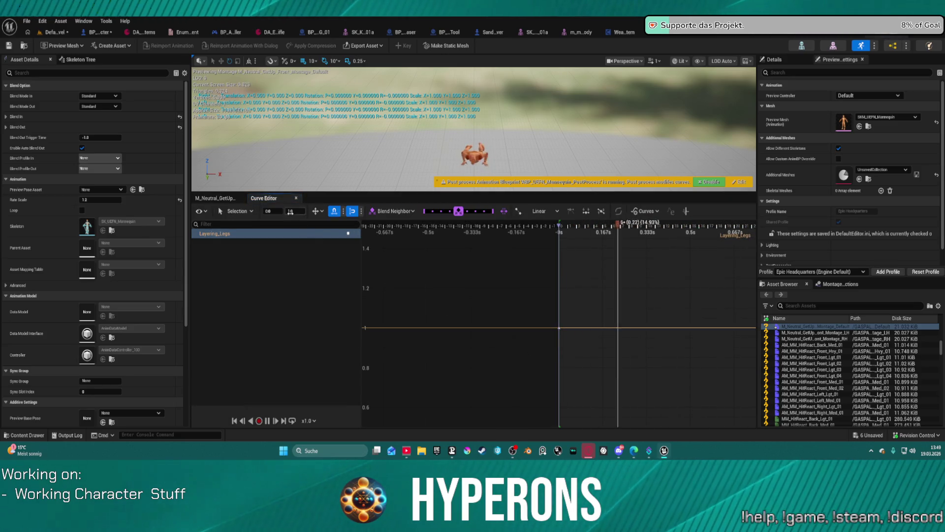
{"action": "type", "text": "0.6"}
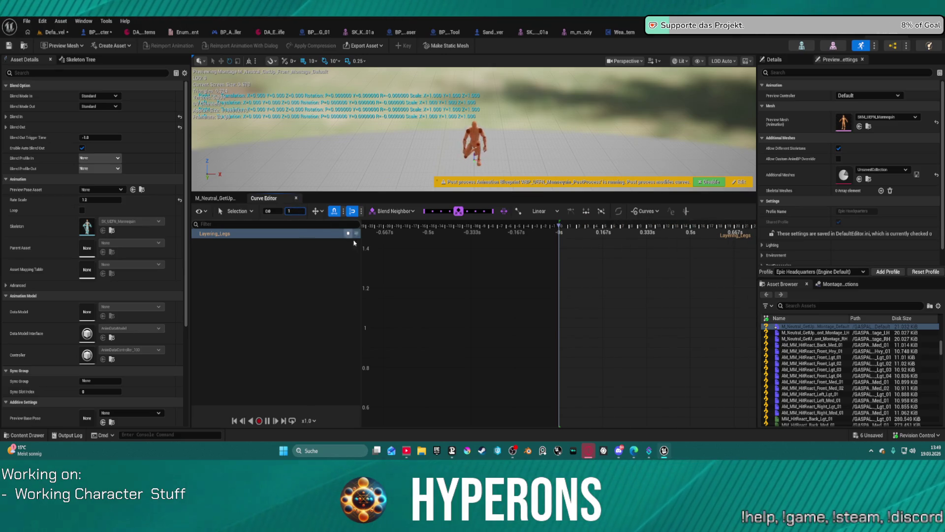
{"action": "scroll", "coordinate": [591, 311], "scroll_direction": "down", "scroll_amount": 3}
{"action": "scroll", "coordinate": [605, 304], "scroll_direction": "down", "scroll_amount": 3}
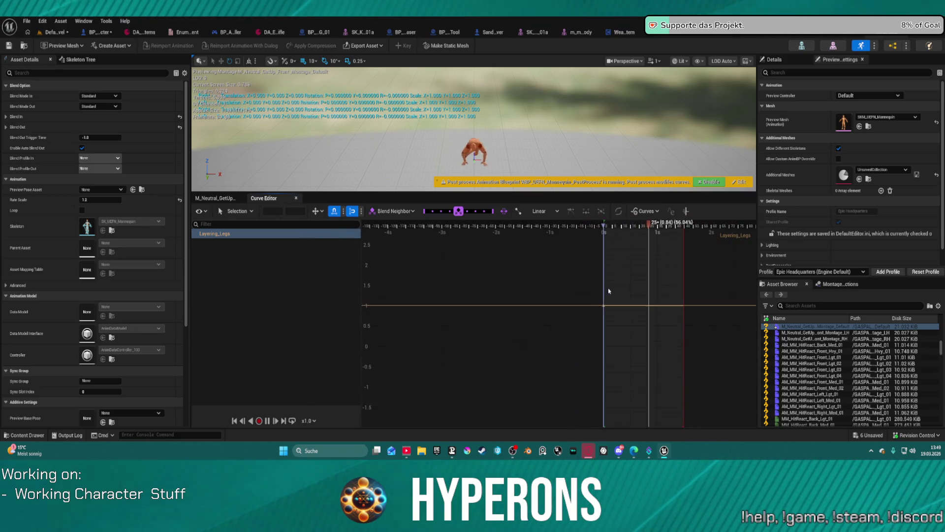
{"action": "left_click_drag", "start_coordinate": [550, 271], "coordinate": [670, 307]}
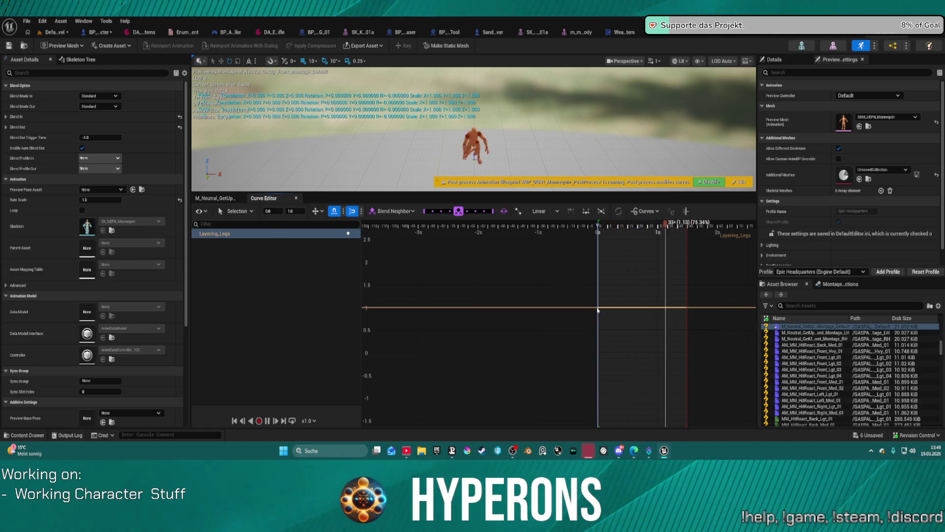
{"action": "scroll", "coordinate": [583, 303], "scroll_direction": "up", "scroll_amount": 2}
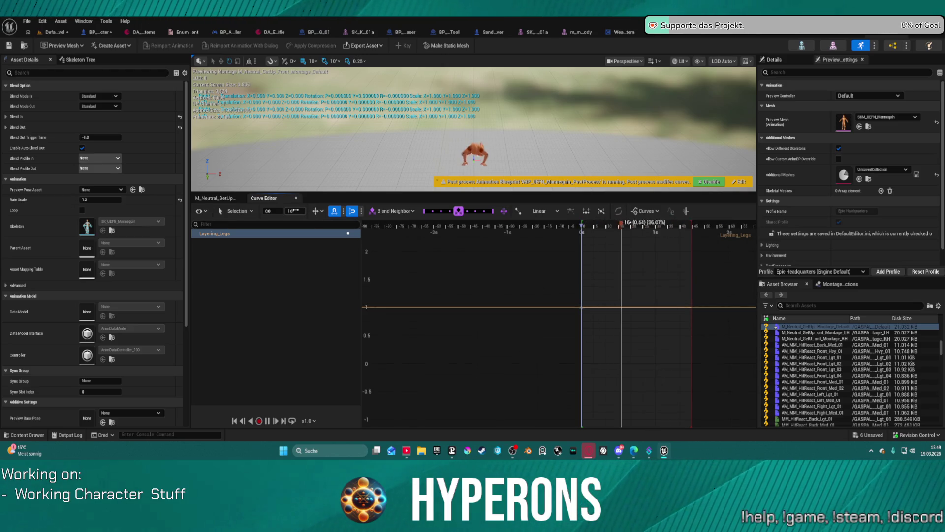
{"action": "left_click", "coordinate": [294, 210]}
{"action": "type", "text": "0"}
{"action": "key", "text": "Return"}
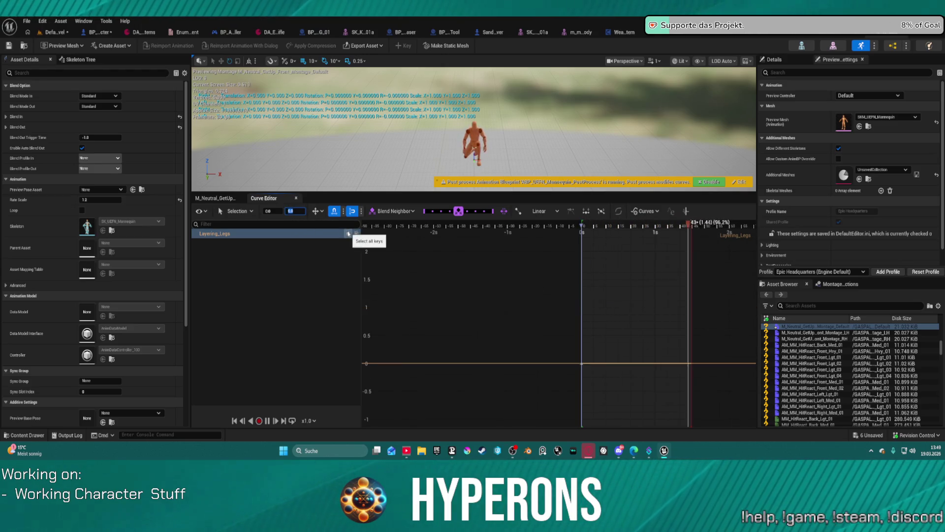
{"action": "left_click", "coordinate": [65, 34]}
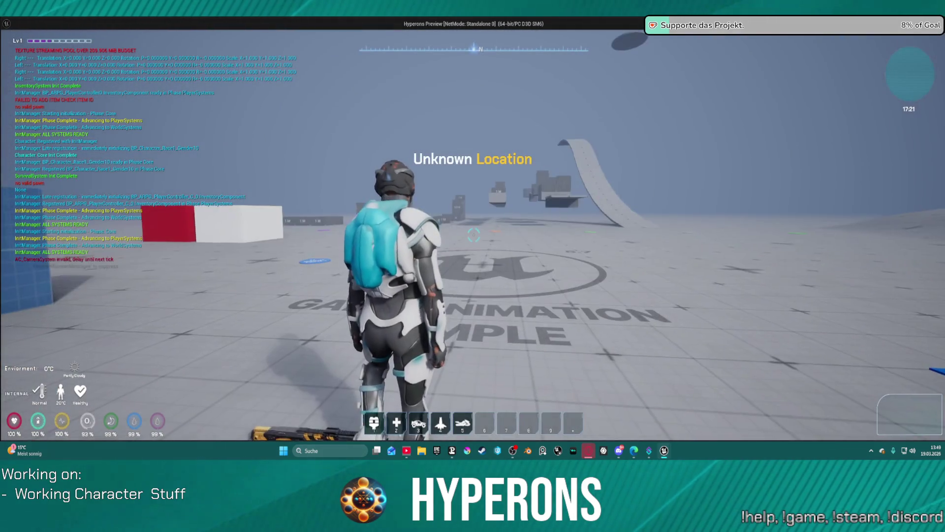
- Run the character forward with the inventory open, end the play session and return to M_Neutral_GetUp
{"action": "key", "text": "i"}
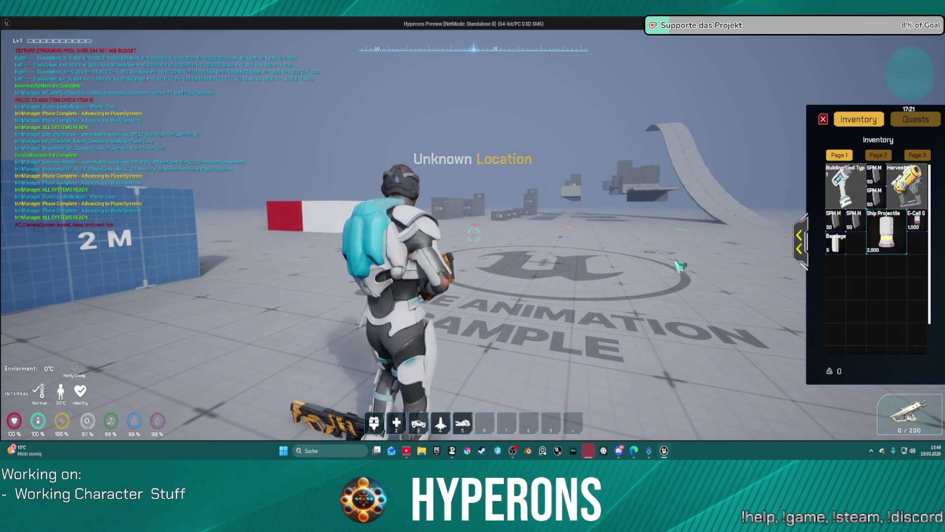
{"action": "key", "text": "w"}
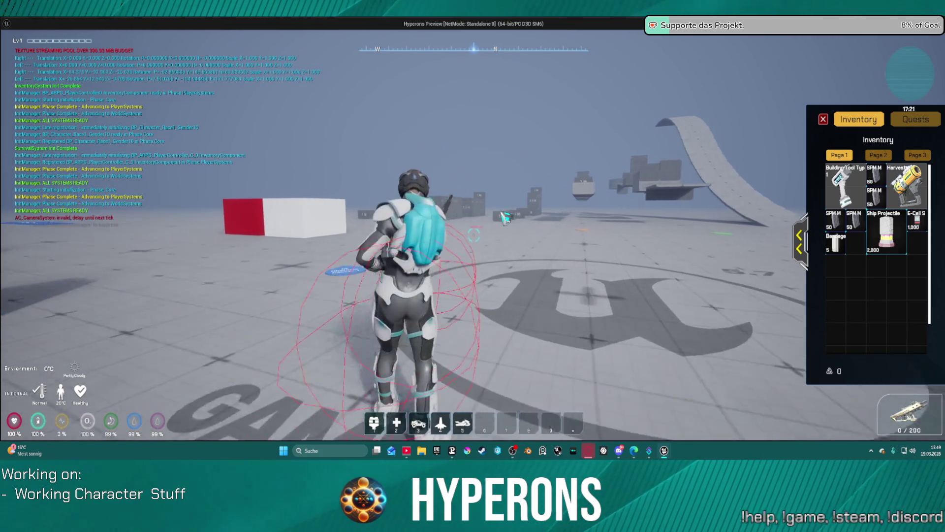
{"action": "key", "text": "w"}
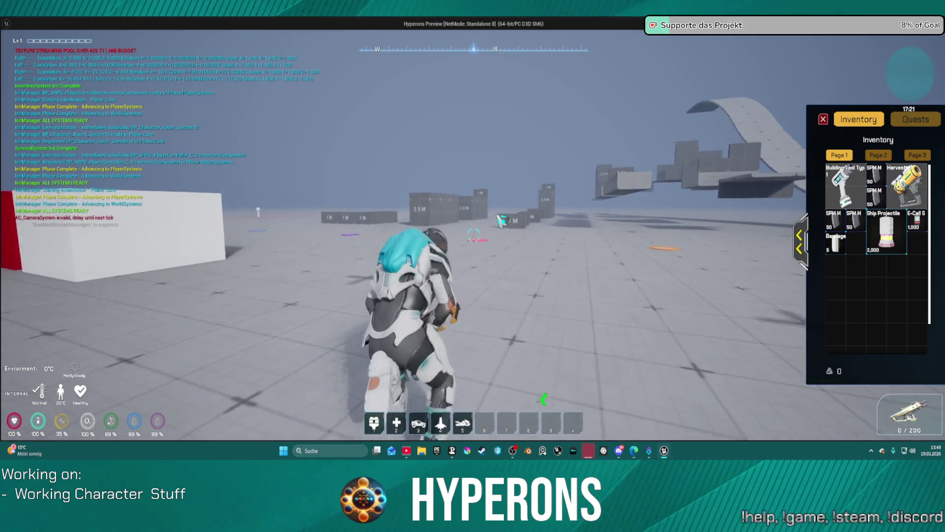
{"action": "key", "text": "Escape"}
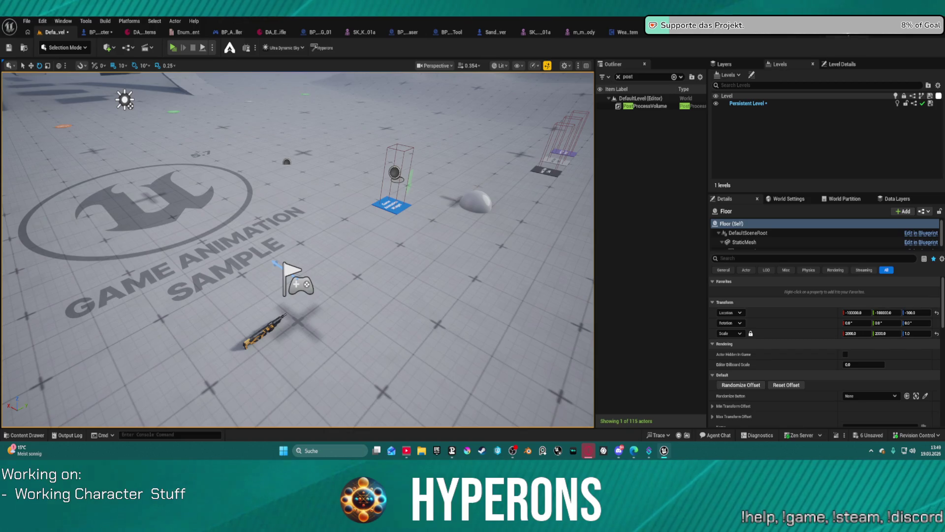
{"action": "left_click", "coordinate": [892, 36]}
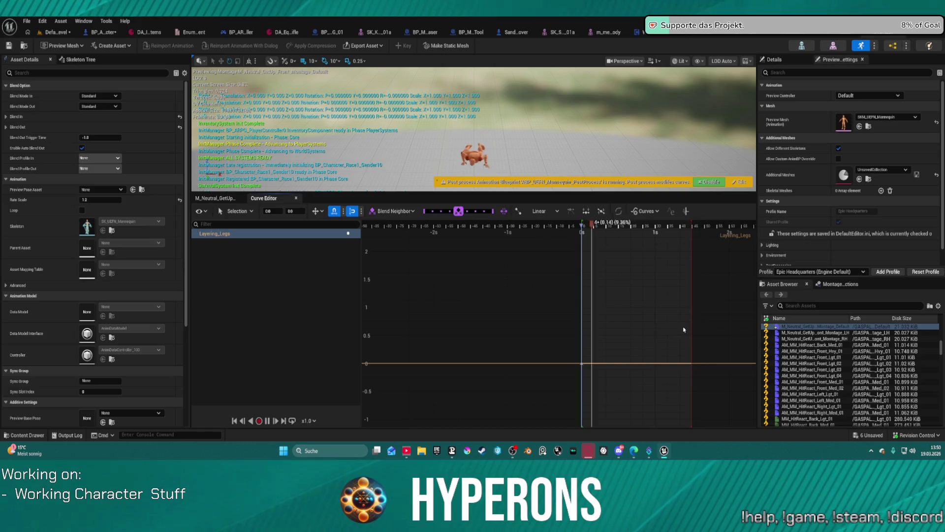
- Set the get-up Layering_Legs key to 1, then bring up MM_Pistol_Melee from the Pistol Montages folder
{"action": "left_click", "coordinate": [293, 211]}
{"action": "type", "text": "1"}
{"action": "key", "text": "Return"}
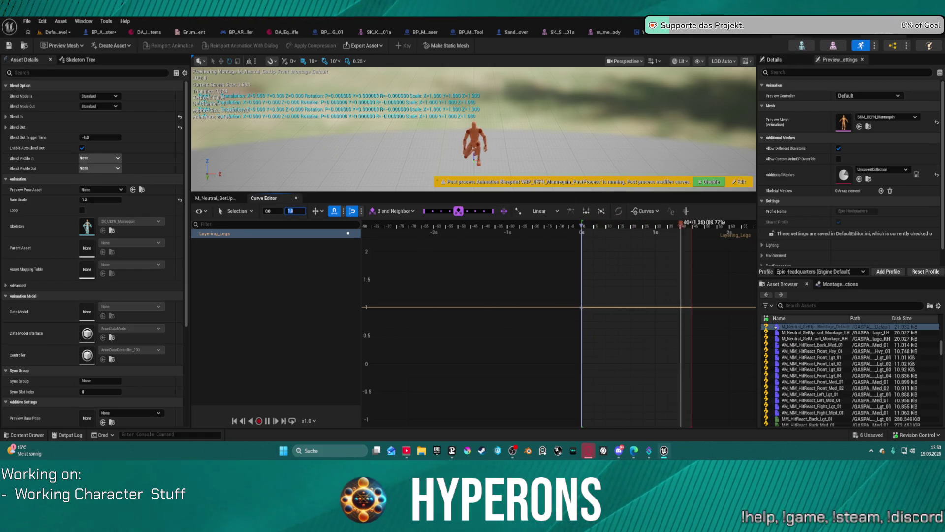
{"action": "key", "text": "ctrl+space"}
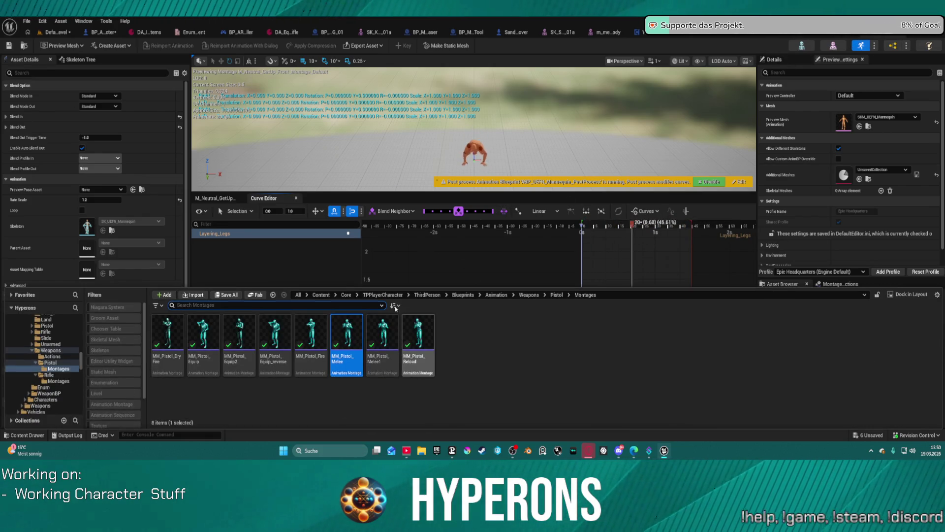
{"action": "double_click", "coordinate": [354, 333]}
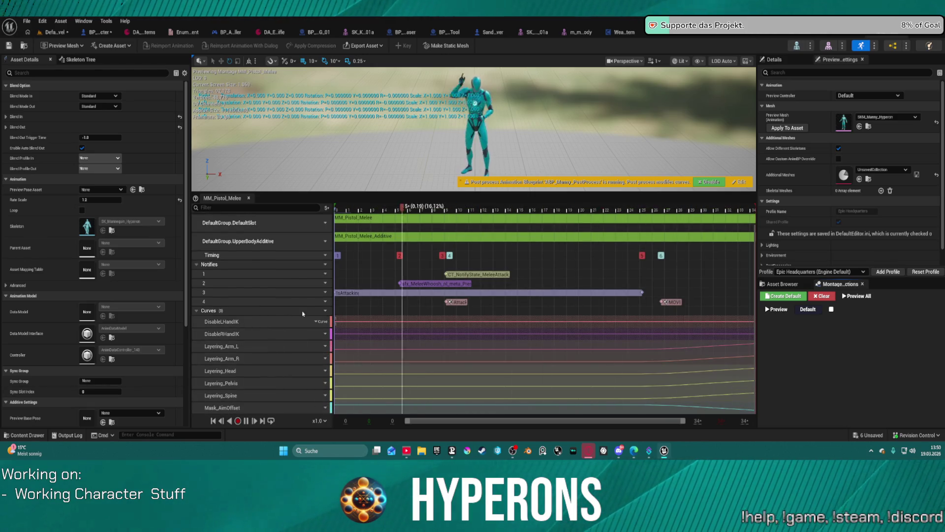
- Add a Layering_Legs curve to MM_Pistol_Melee by searching 'layering' in the curve list
{"action": "left_click", "coordinate": [322, 311]}
{"action": "mouse_move", "coordinate": [341, 331]}
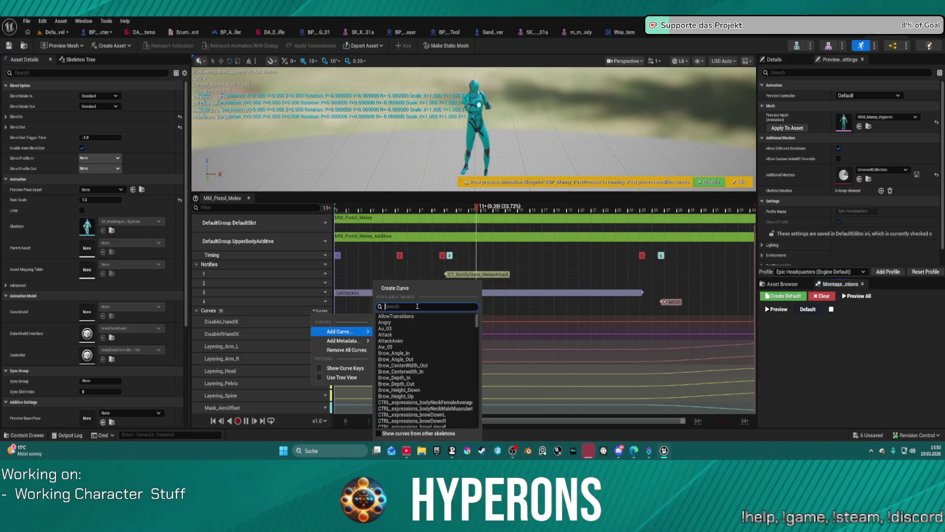
{"action": "type", "text": "layerin"}
{"action": "type", "text": "leg"}
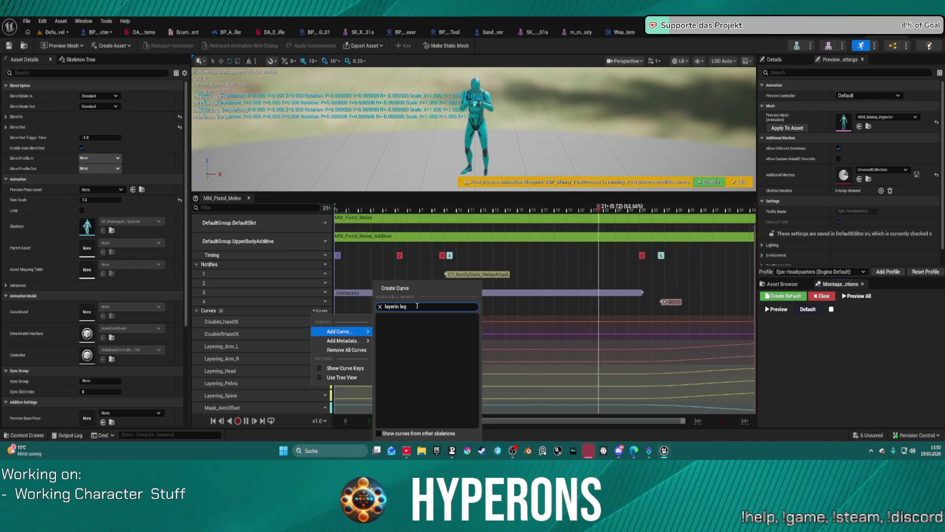
{"action": "key", "text": "BackSpace"}
{"action": "key", "text": "BackSpace"}
{"action": "key", "text": "BackSpace"}
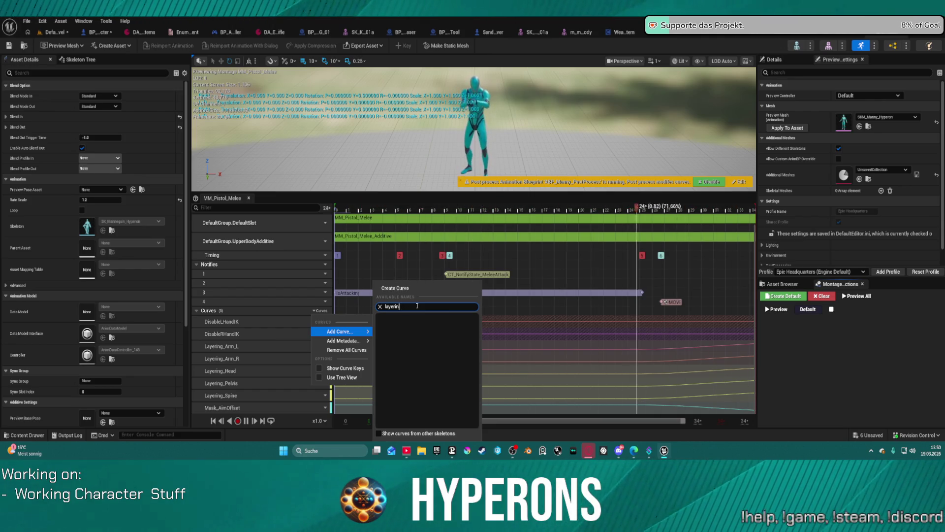
{"action": "scroll", "coordinate": [448, 367], "scroll_direction": "down", "scroll_amount": 2}
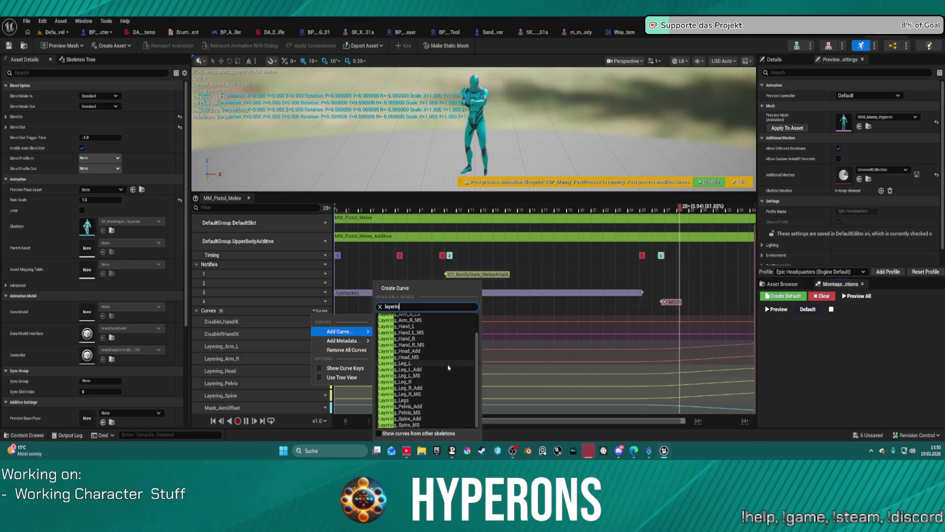
{"action": "scroll", "coordinate": [458, 383], "scroll_direction": "up", "scroll_amount": 2}
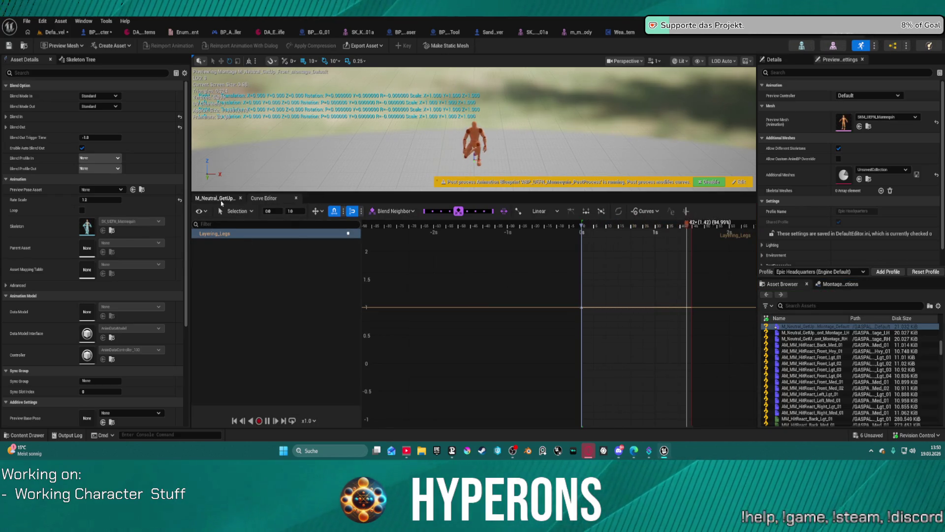
- Edit the Layering_Legs curve so its key at time 0 holds value 0, then return to the level editor
{"action": "left_click", "coordinate": [218, 198]}
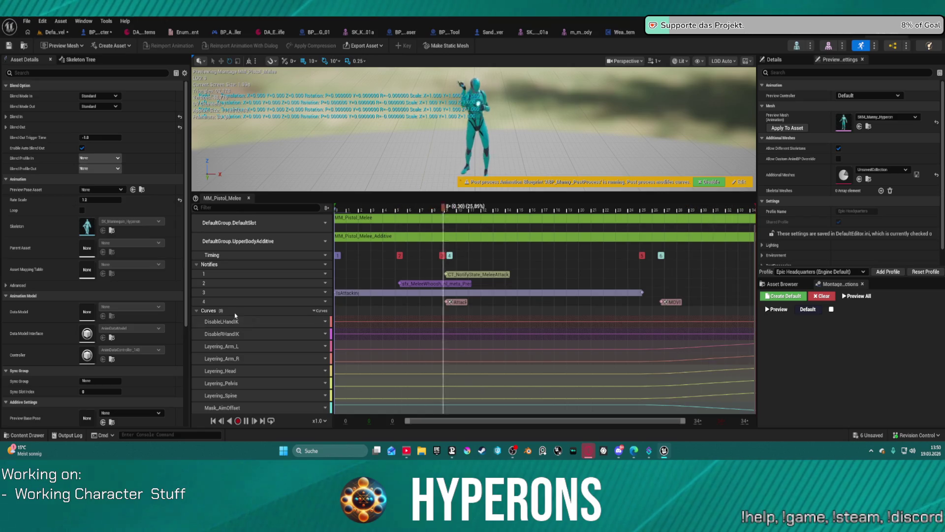
{"action": "scroll", "coordinate": [324, 362], "scroll_direction": "down", "scroll_amount": 1}
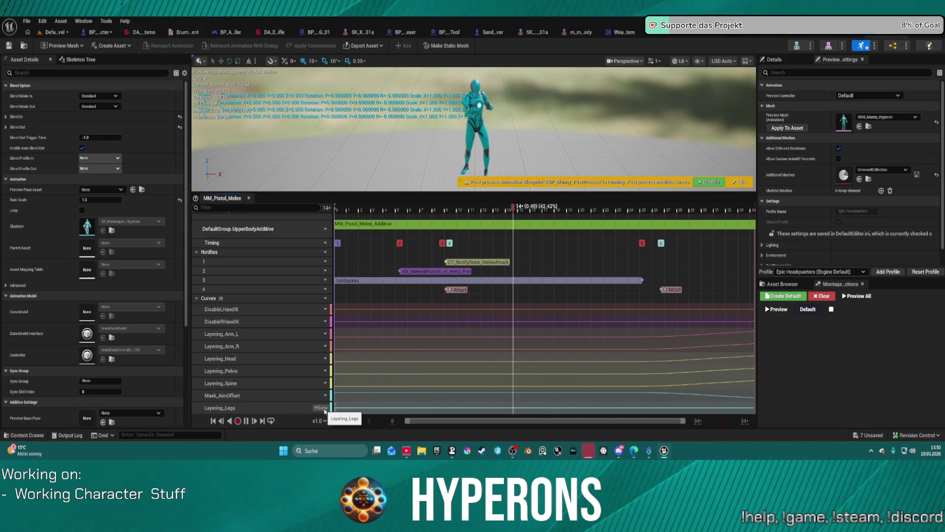
{"action": "left_click", "coordinate": [321, 409]}
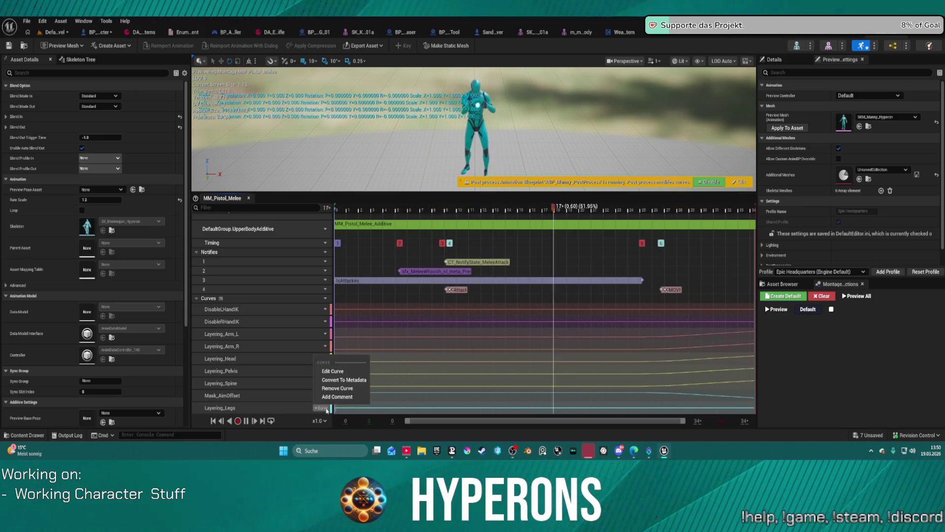
{"action": "left_click", "coordinate": [339, 374]}
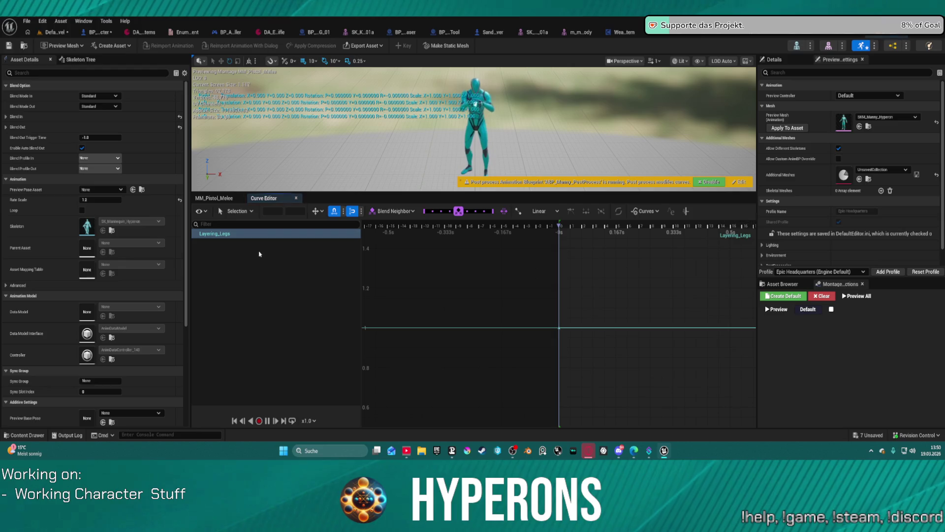
{"action": "left_click", "coordinate": [560, 327]}
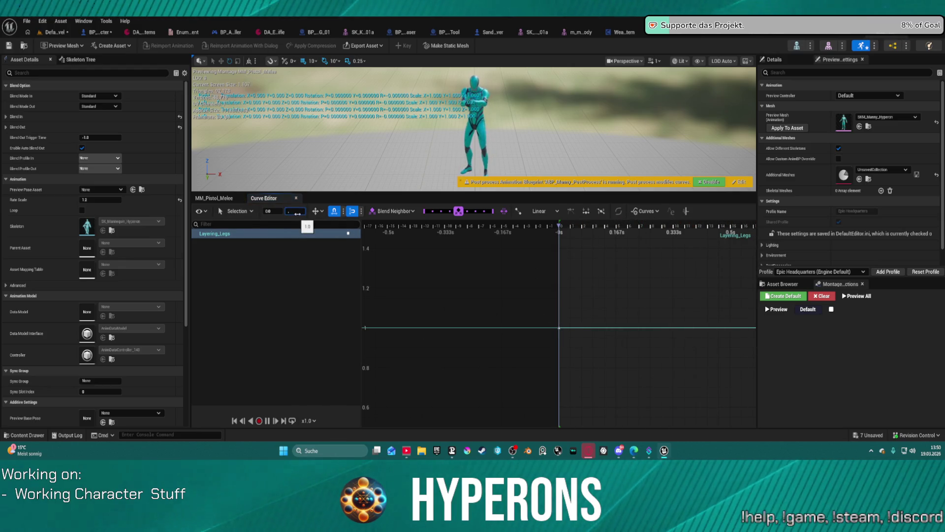
{"action": "type", "text": "0"}
{"action": "key", "text": "Return"}
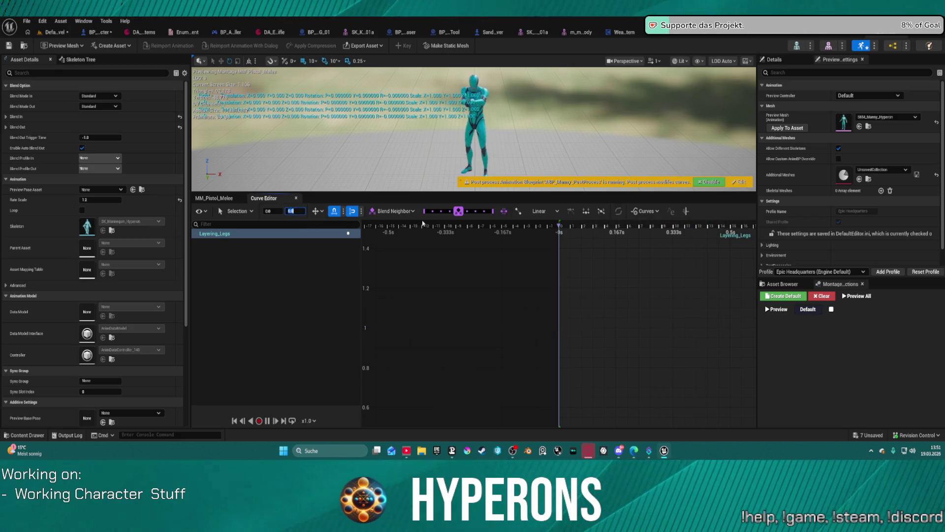
{"action": "left_click", "coordinate": [48, 32]}
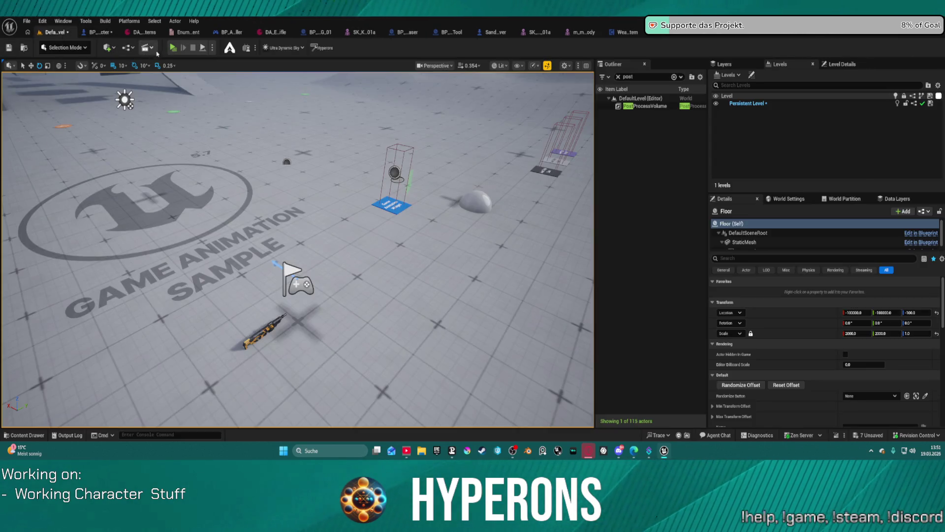
{"action": "key", "text": "alt+p"}
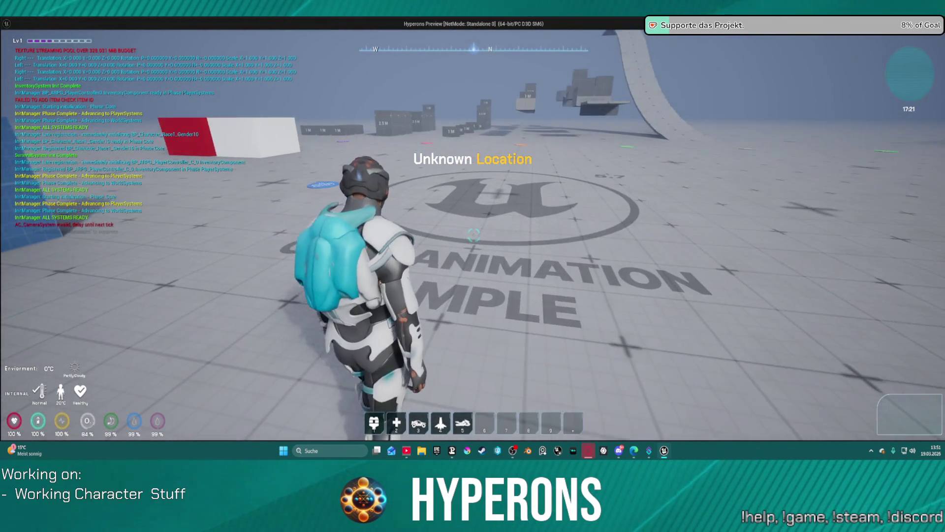
{"action": "key", "text": "i"}
{"action": "double_click", "coordinate": [842, 279]}
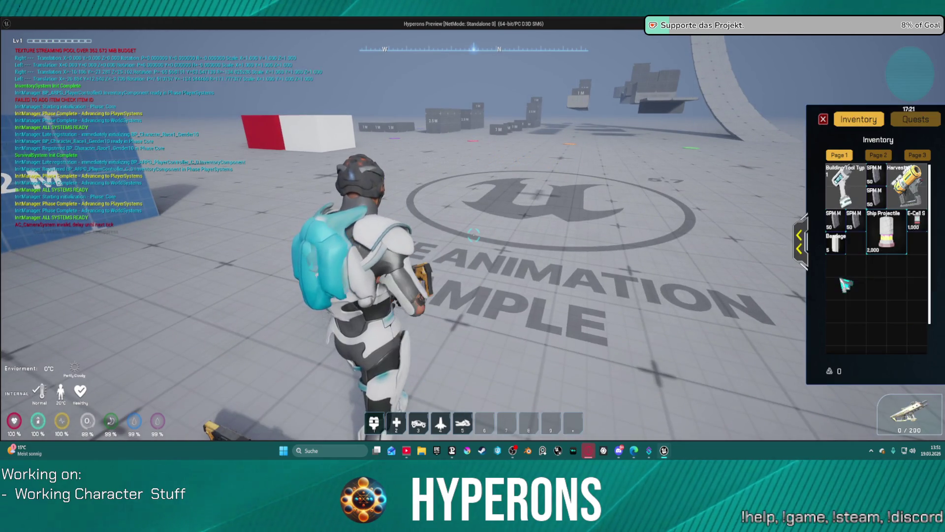
{"action": "key", "text": "i"}
{"action": "key", "text": "w"}
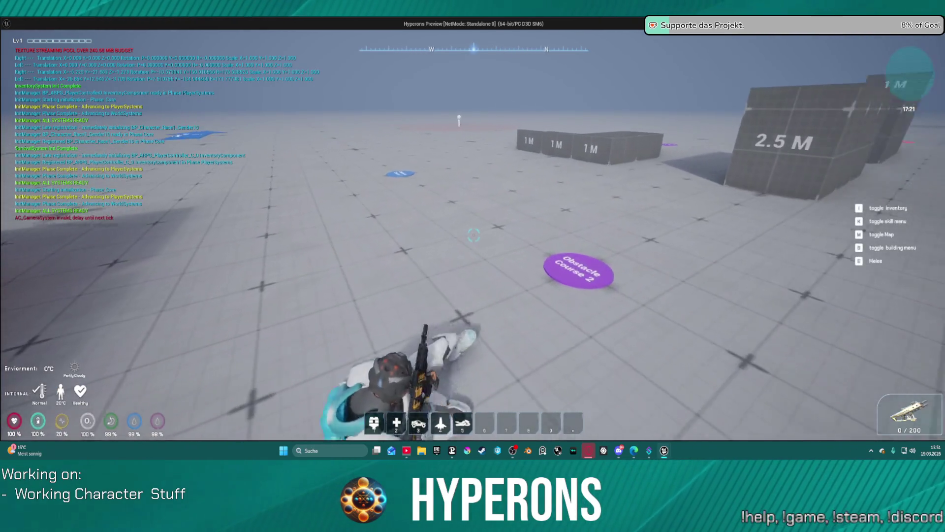
{"action": "key", "text": "Escape"}
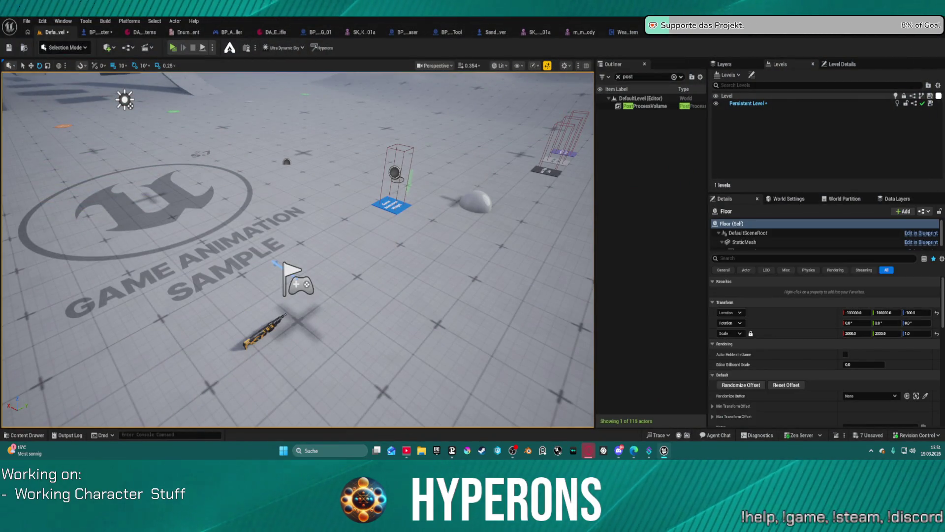
{"action": "left_click", "coordinate": [826, 36]}
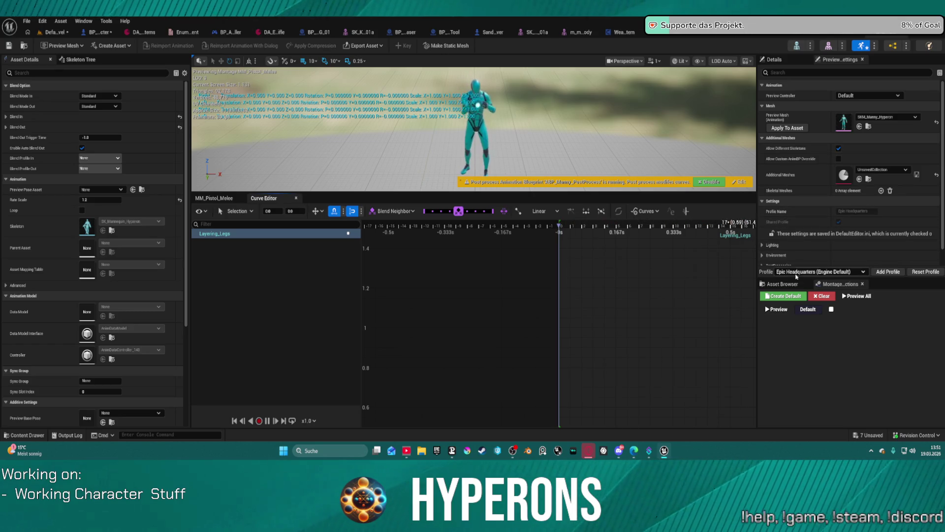
- Show the Asset Browser with the pistol and rifle montages beside MM_Pistol_Melee's Layering_Legs curve
{"action": "left_click", "coordinate": [784, 284]}
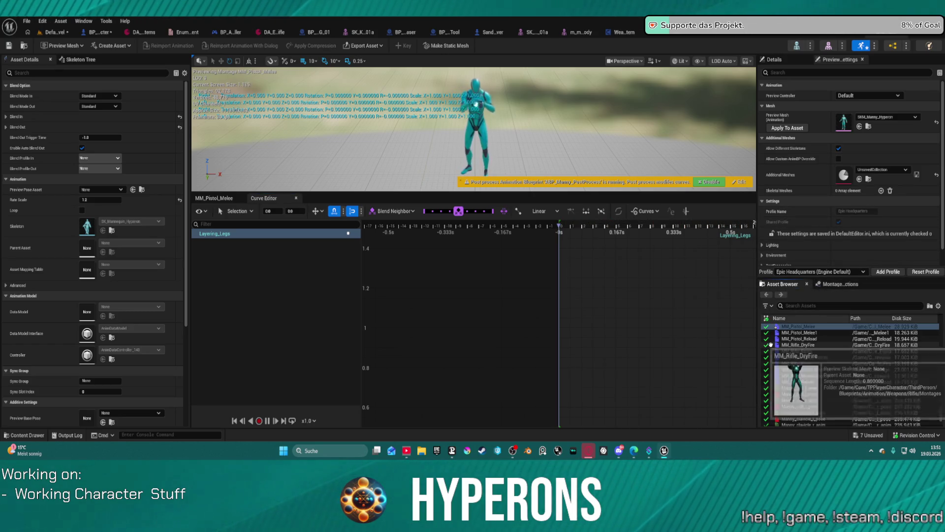
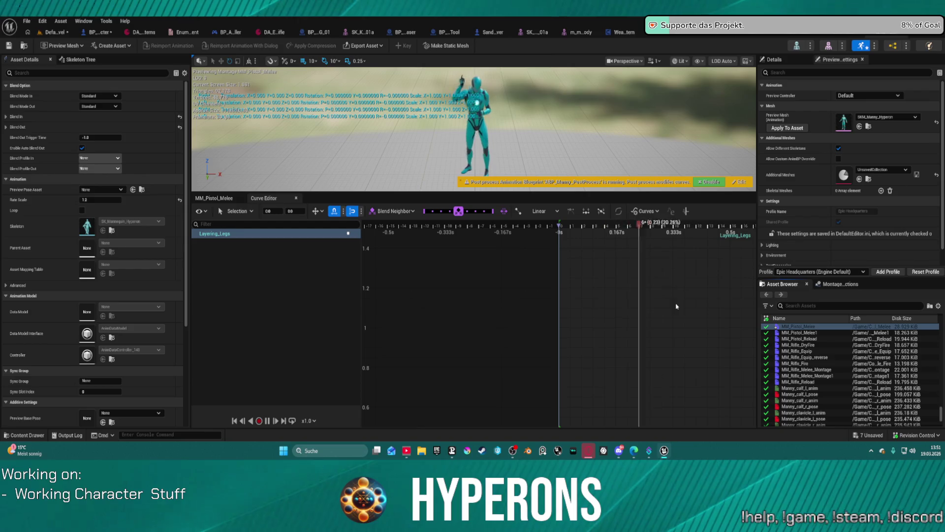
- Show the HyperCharacter_Mover_ABP1 anim graph and reveal the MoverWithWeapons Blueprints assets
{"action": "left_click", "coordinate": [721, 39]}
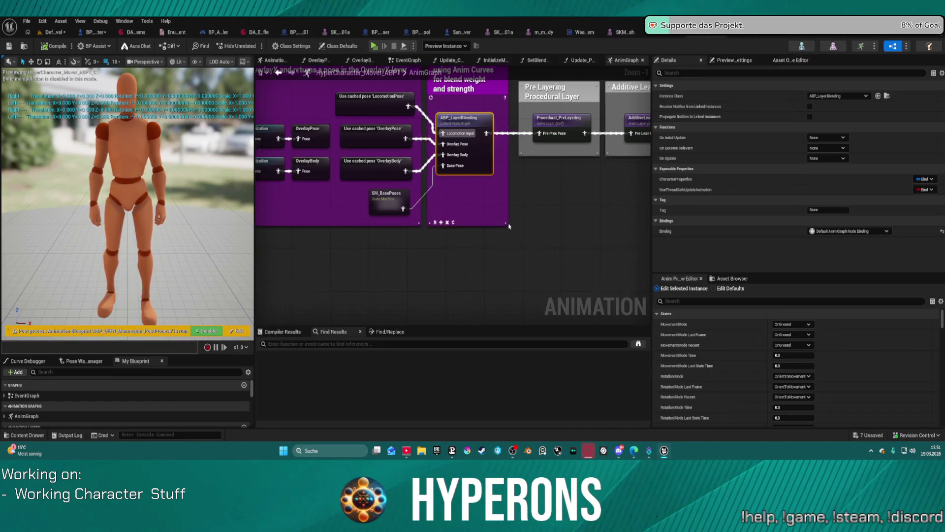
{"action": "scroll", "coordinate": [509, 226], "scroll_direction": "down", "scroll_amount": 4}
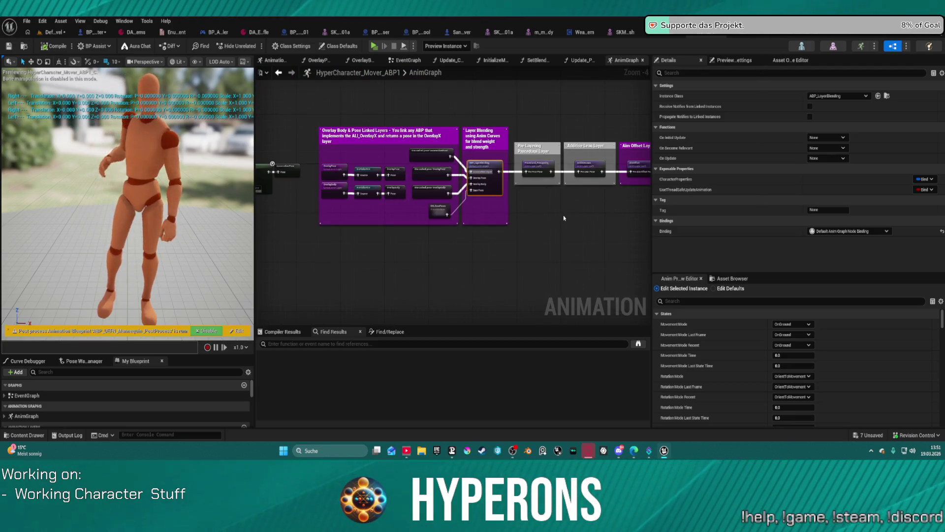
{"action": "key", "text": "ctrl+space"}
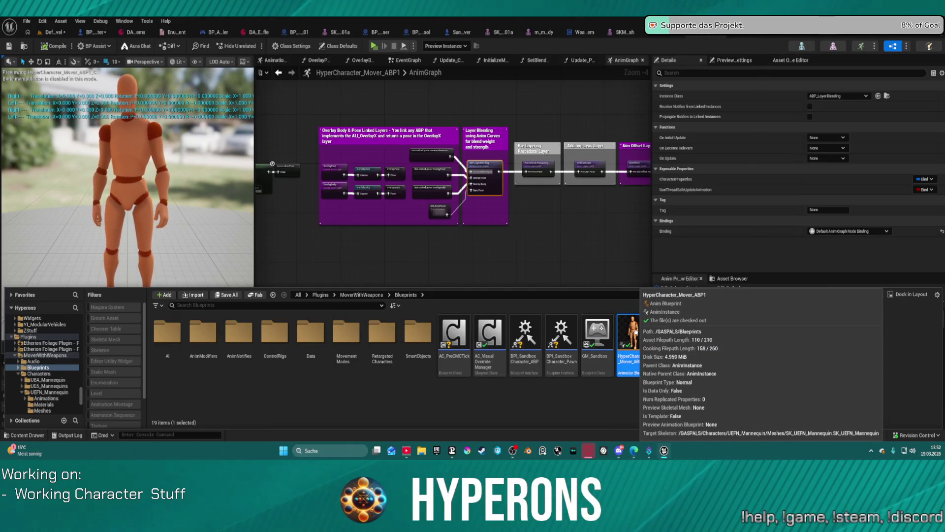
- Duplicate HyperCharacter_Mover_ABP1 as ABP2 and assign it the SK_Mannequin_Hyperon skeleton
{"action": "right_click", "coordinate": [640, 336]}
{"action": "mouse_move", "coordinate": [629, 345]}
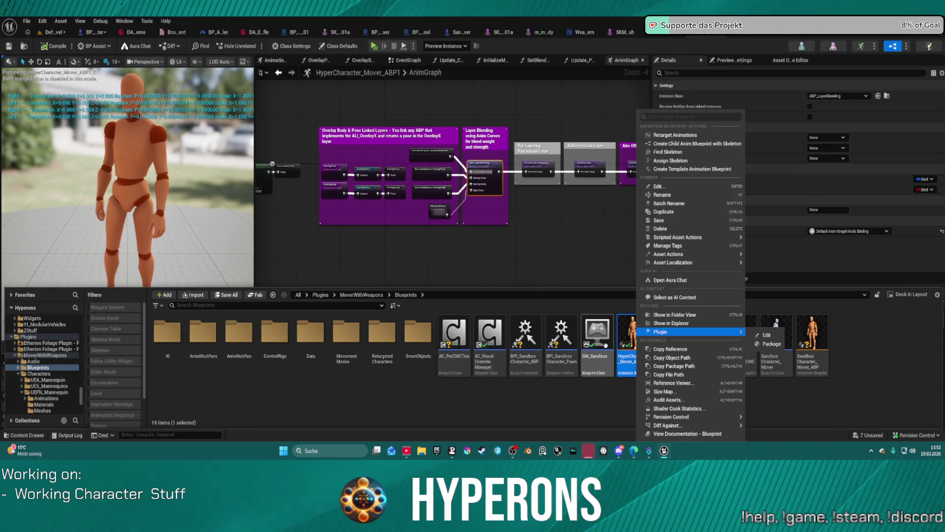
{"action": "left_click", "coordinate": [638, 332]}
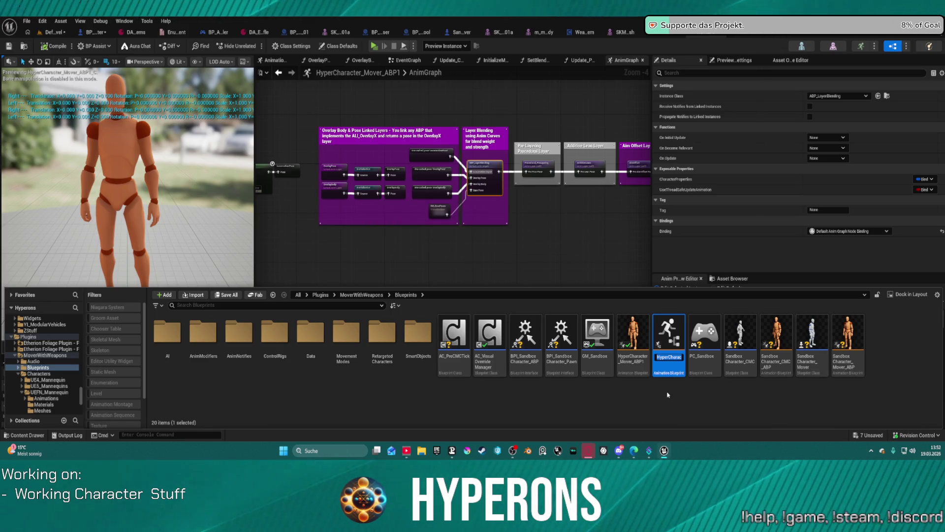
{"action": "right_click", "coordinate": [671, 333]}
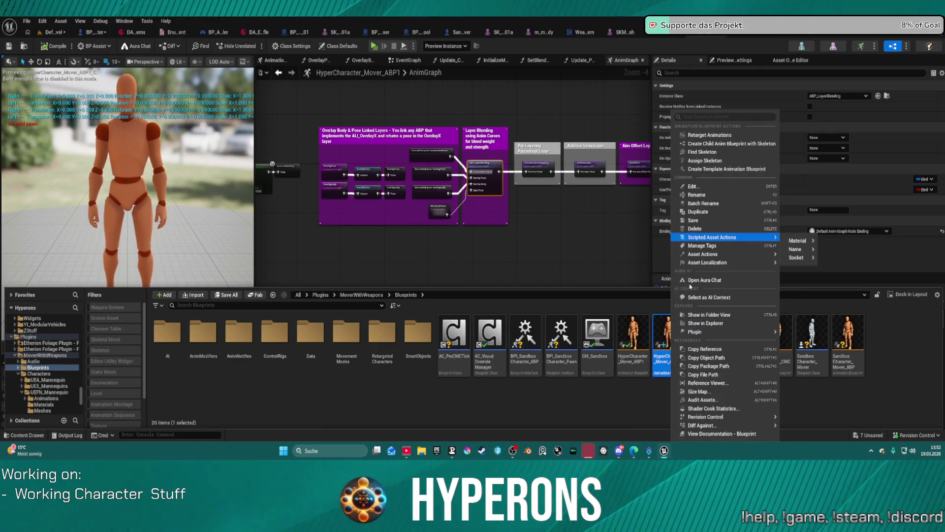
{"action": "left_click", "coordinate": [712, 161]}
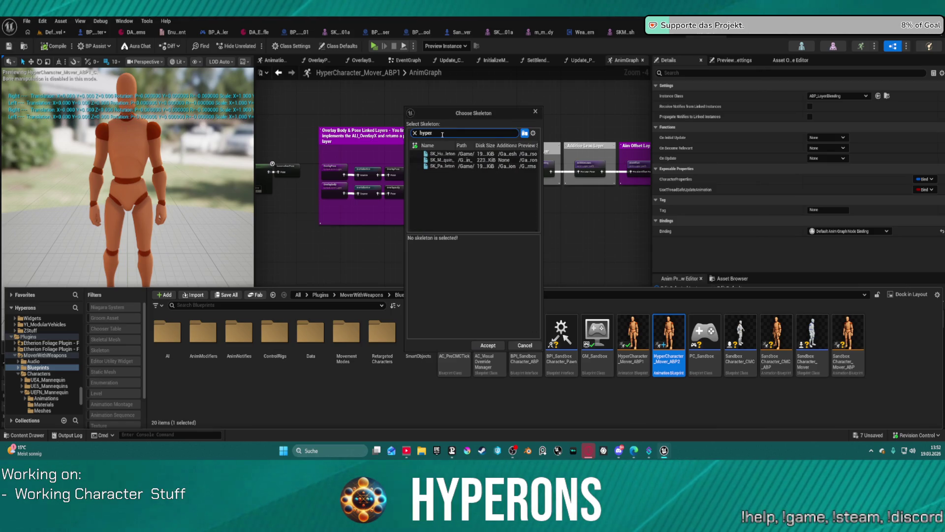
{"action": "mouse_move", "coordinate": [444, 160]}
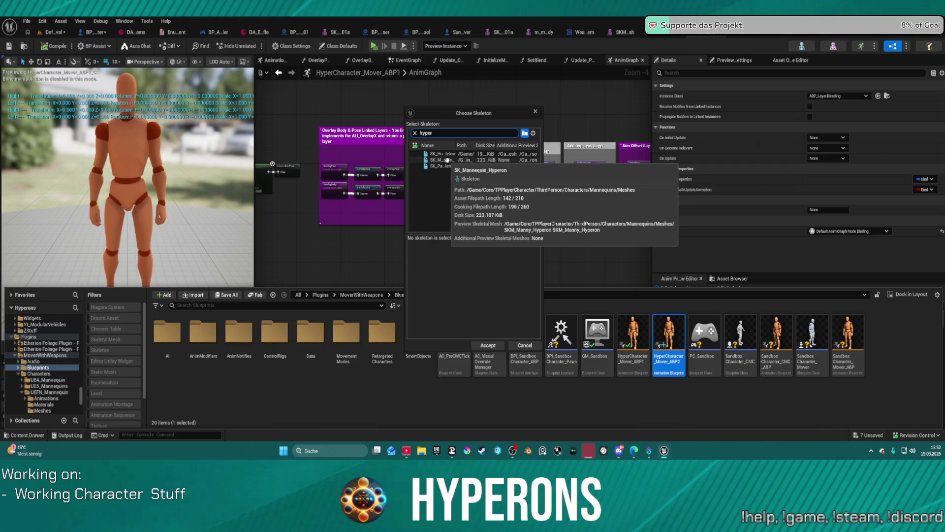
{"action": "left_click", "coordinate": [448, 159]}
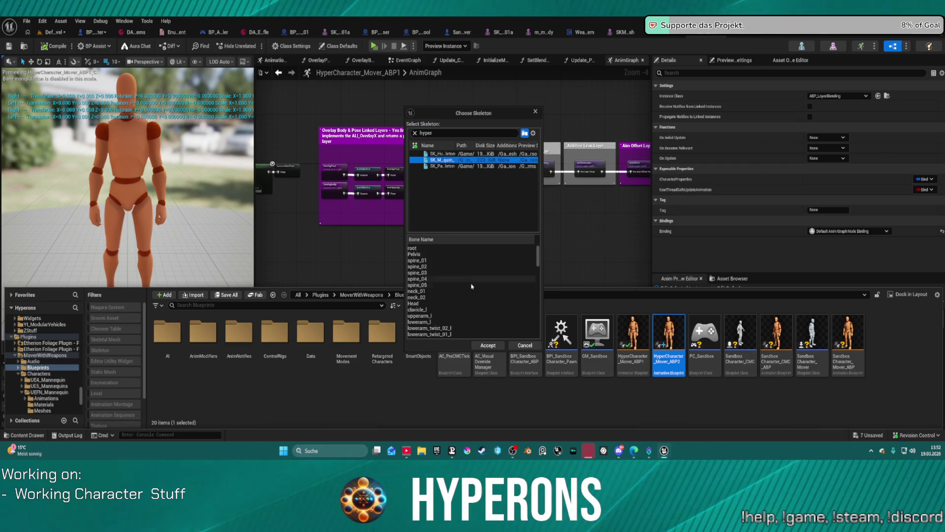
{"action": "left_click", "coordinate": [498, 344]}
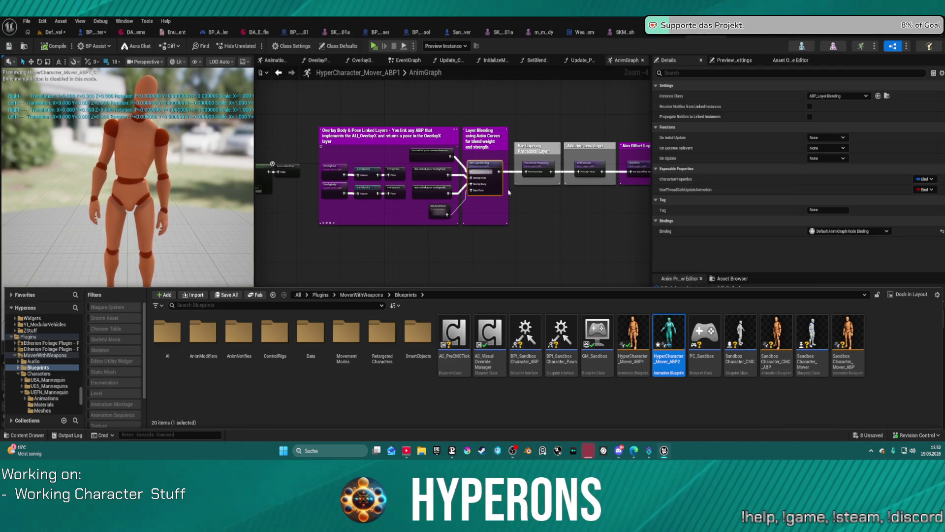
- Set BP_ARPG_Character's SkeletalMesh asset to SKM_Manny_Hyperon
{"action": "left_click", "coordinate": [92, 34]}
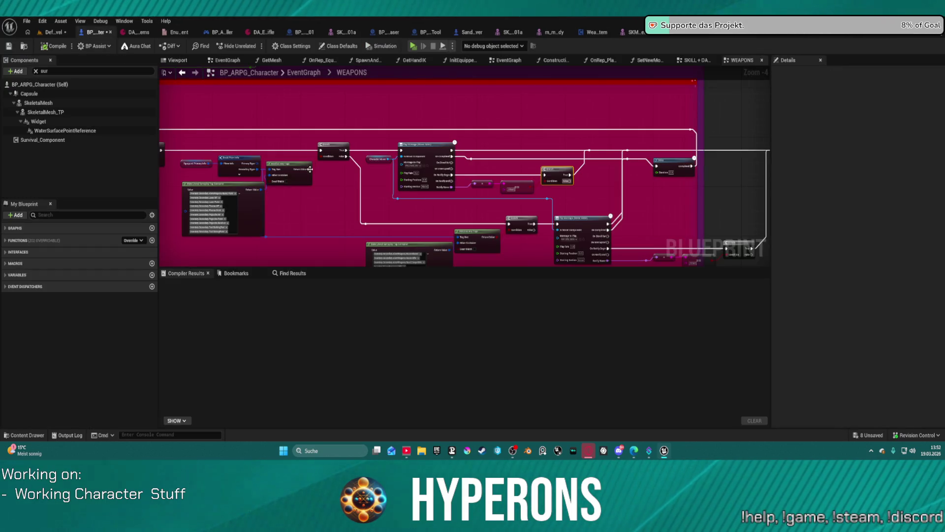
{"action": "left_click", "coordinate": [45, 102]}
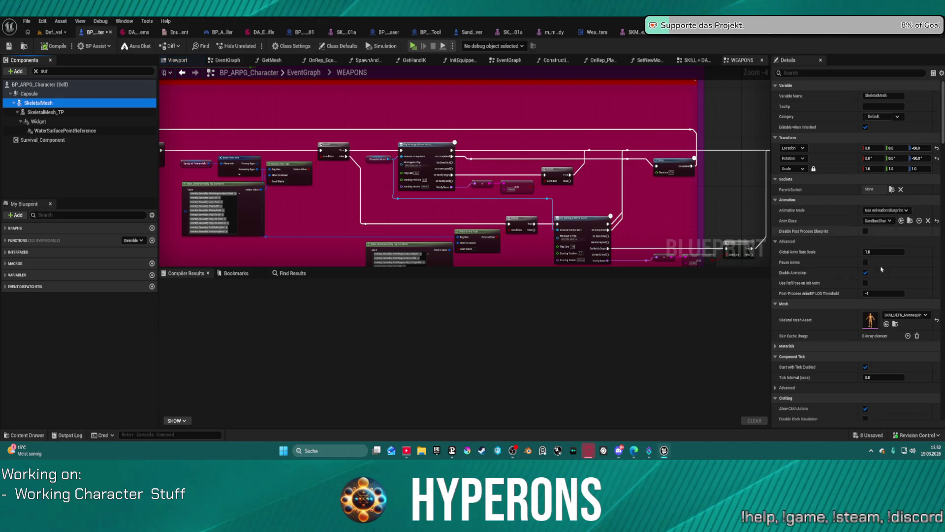
{"action": "left_click", "coordinate": [902, 315]}
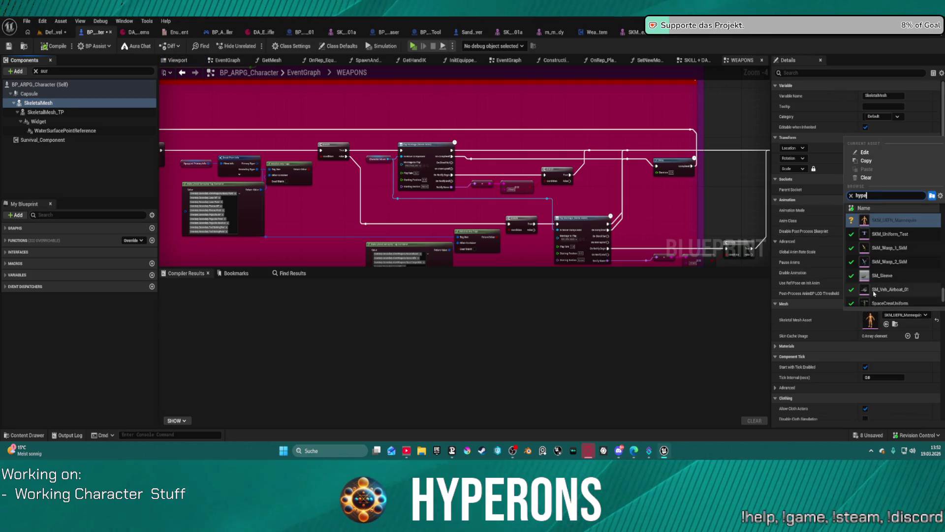
{"action": "type", "text": "ron"}
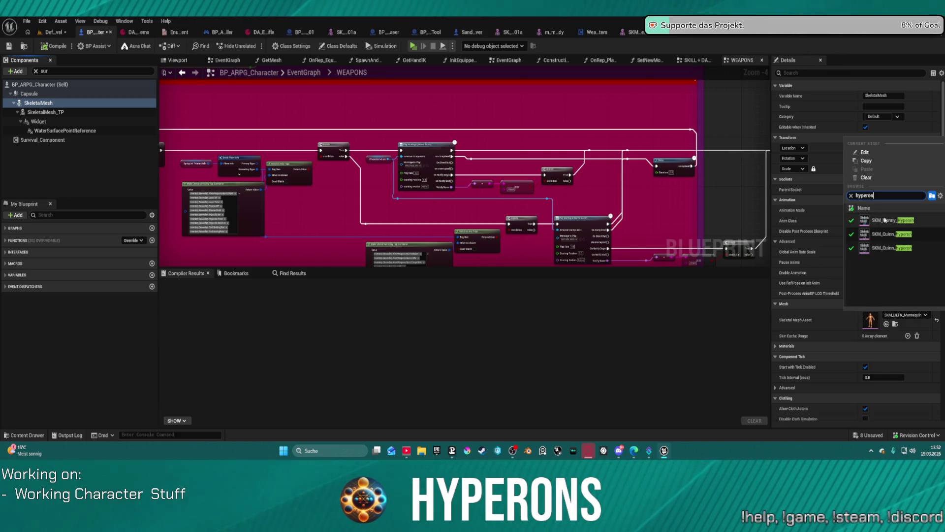
{"action": "left_click", "coordinate": [885, 220]}
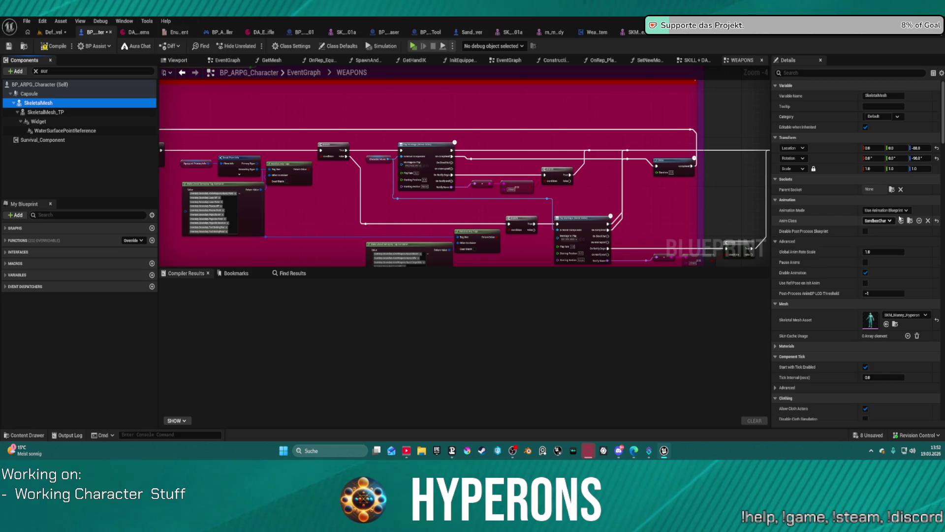
- Set the mesh's Anim Class to the HyperCharacter mover ABP, compile, and start a PIE test
{"action": "left_click", "coordinate": [885, 220]}
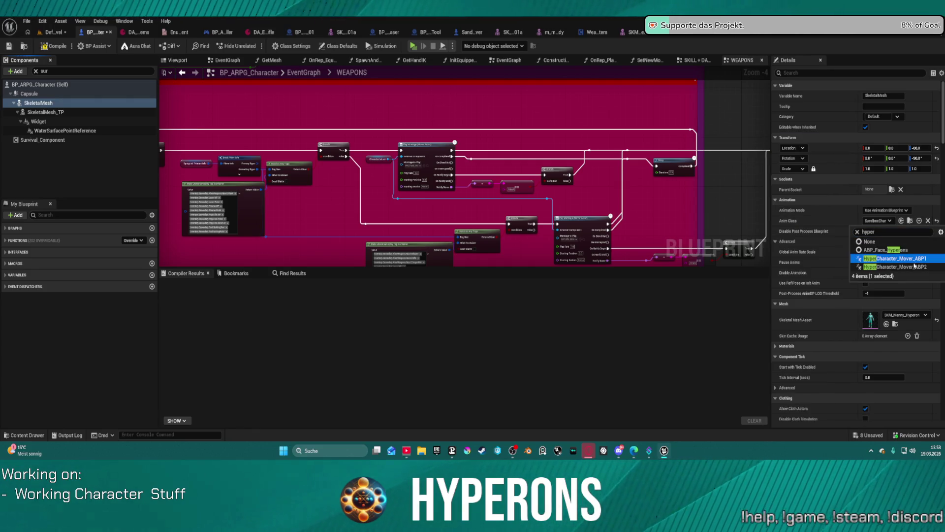
{"action": "left_click", "coordinate": [914, 266]}
{"action": "left_click", "coordinate": [882, 221]}
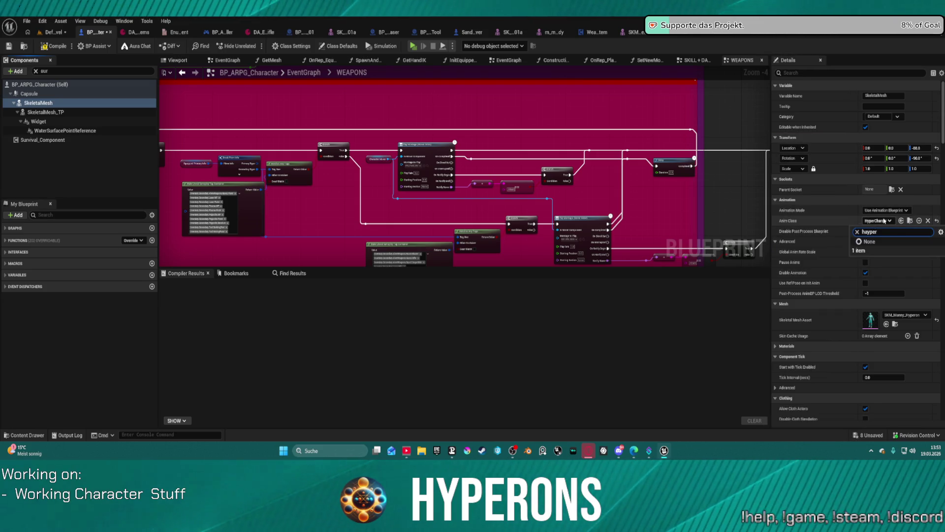
{"action": "key", "text": "BackSpace"}
{"action": "key", "text": "BackSpace"}
{"action": "key", "text": "BackSpace"}
{"action": "type", "text": "yper"}
{"action": "left_click", "coordinate": [906, 266]}
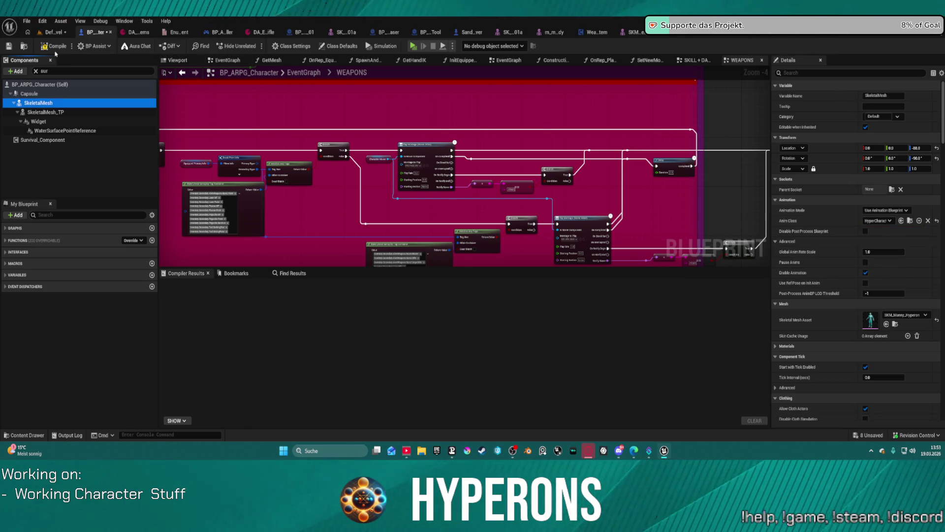
{"action": "left_click", "coordinate": [55, 47]}
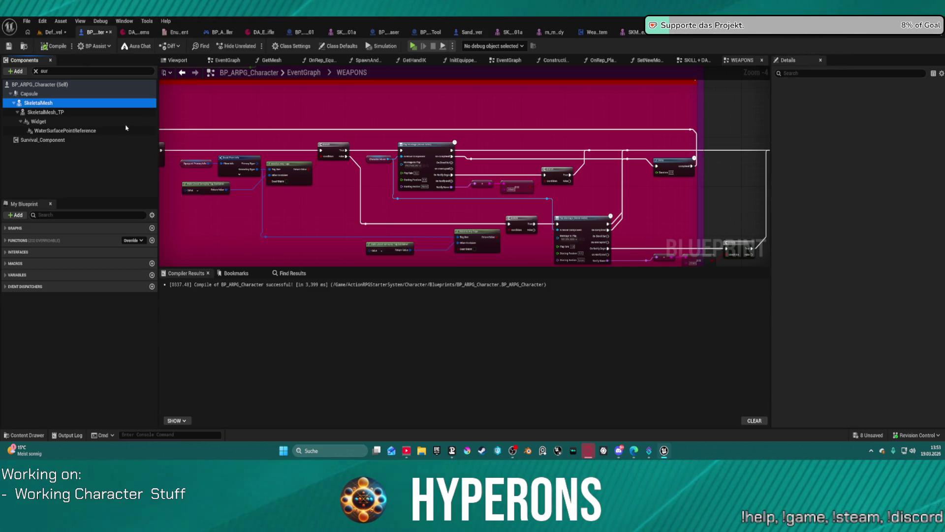
{"action": "left_click", "coordinate": [414, 46]}
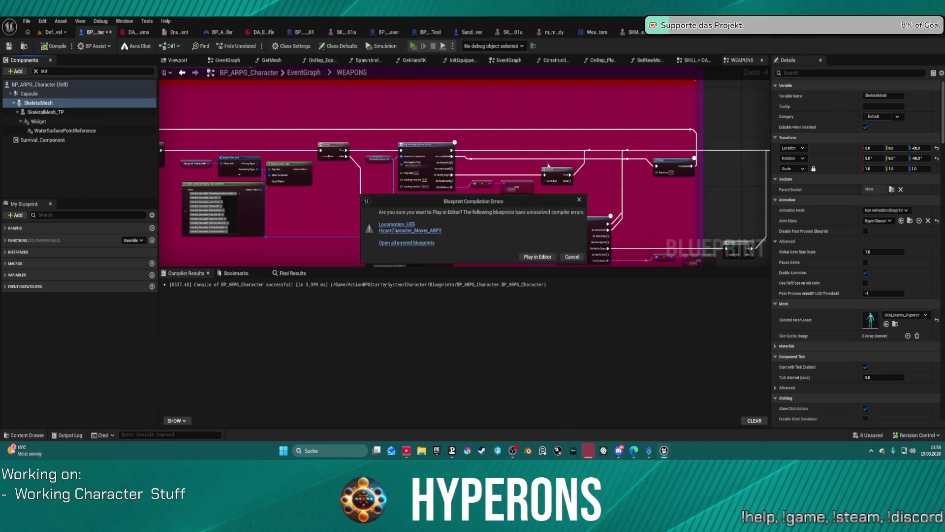
- Inspect the errored ABP_LayerBlending anim and event graphs, then return to the level editor
{"action": "left_click", "coordinate": [421, 231]}
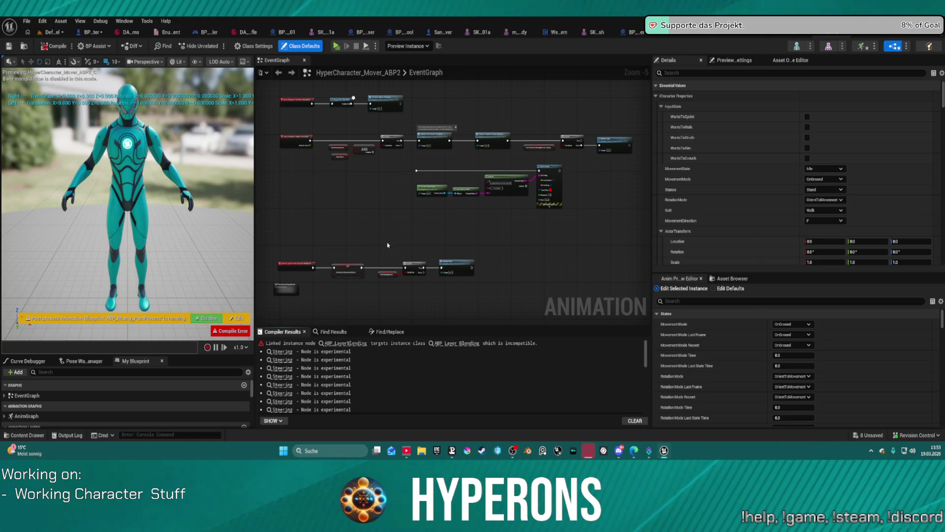
{"action": "left_click", "coordinate": [457, 345]}
{"action": "scroll", "coordinate": [541, 259], "scroll_direction": "down", "scroll_amount": 1}
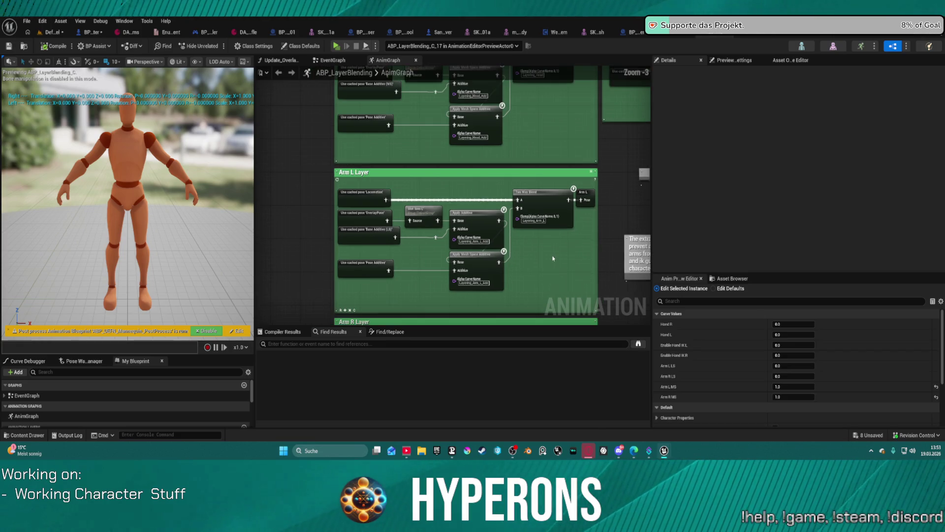
{"action": "scroll", "coordinate": [553, 258], "scroll_direction": "down", "scroll_amount": 1}
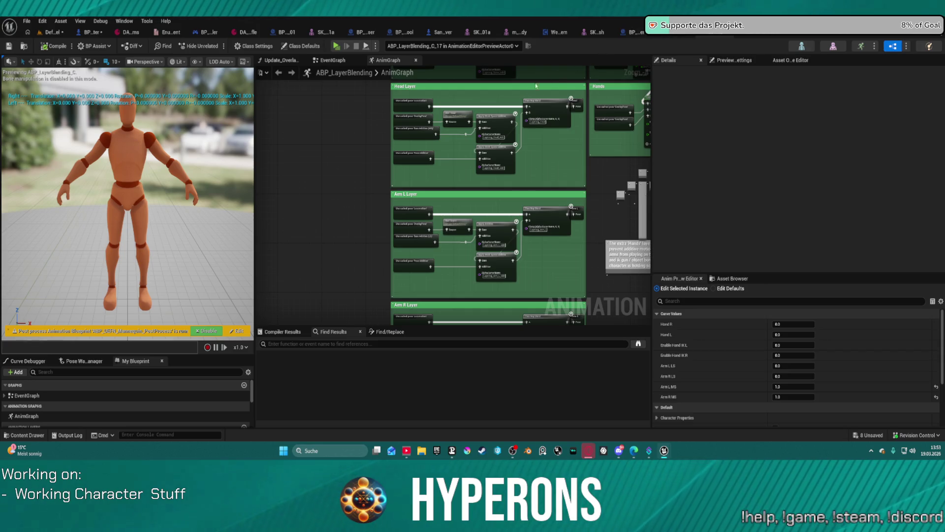
{"action": "left_click_drag", "start_coordinate": [363, 194], "coordinate": [266, 243]}
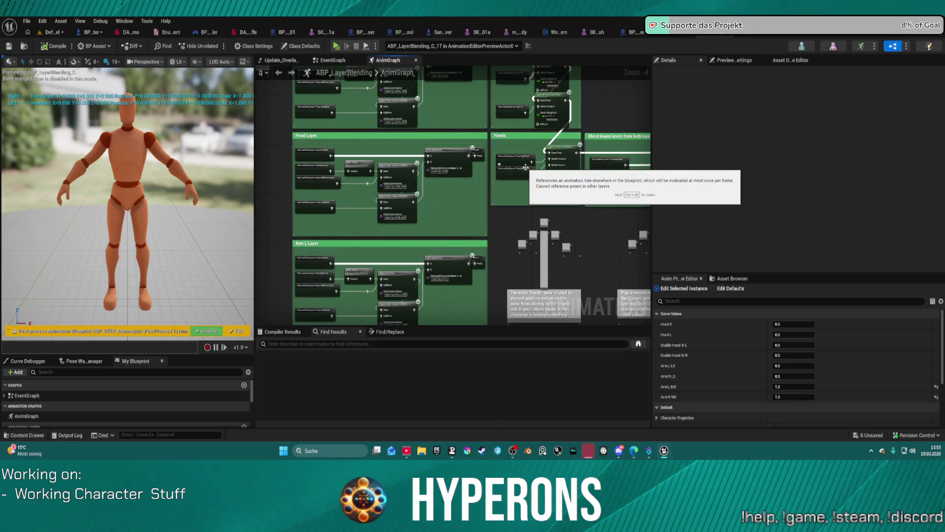
{"action": "scroll", "coordinate": [527, 167], "scroll_direction": "up", "scroll_amount": 3}
{"action": "left_click", "coordinate": [332, 60]}
{"action": "scroll", "coordinate": [409, 150], "scroll_direction": "down", "scroll_amount": 5}
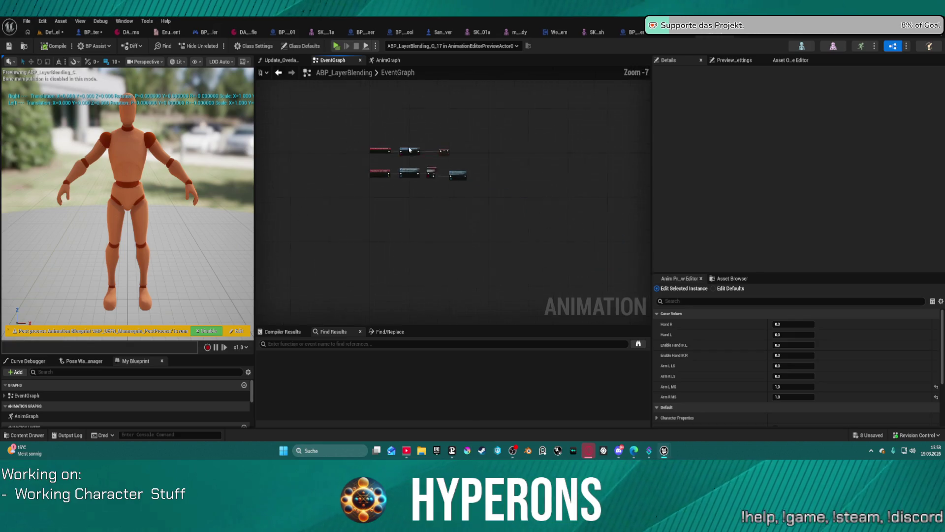
{"action": "left_click", "coordinate": [55, 32]}
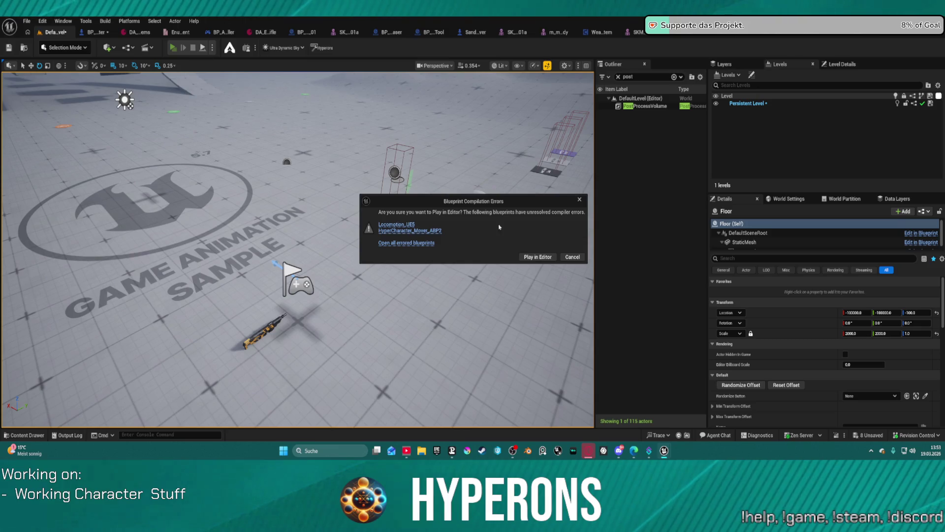
- Play the level despite compile errors, stop PIE, and return to HyperCharacter_Mover_ABP1's anim graph
{"action": "left_click", "coordinate": [538, 255]}
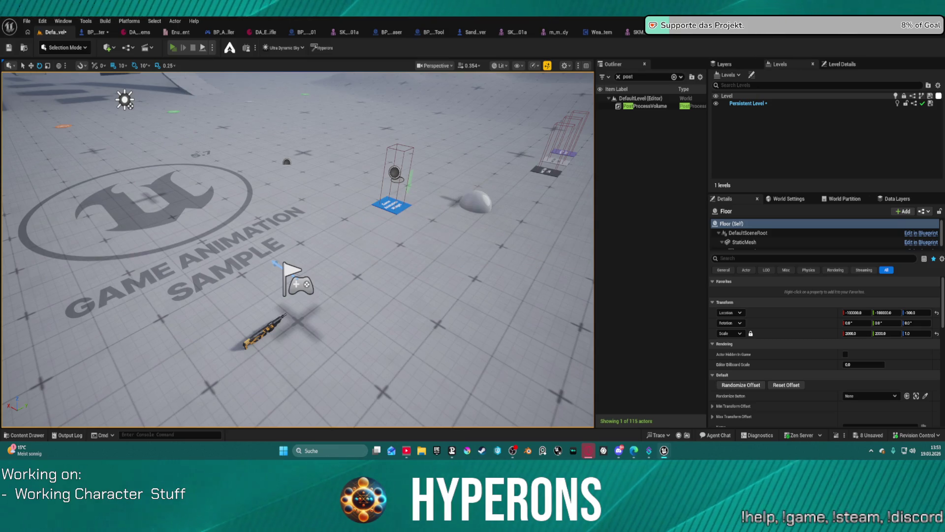
{"action": "key", "text": "Escape"}
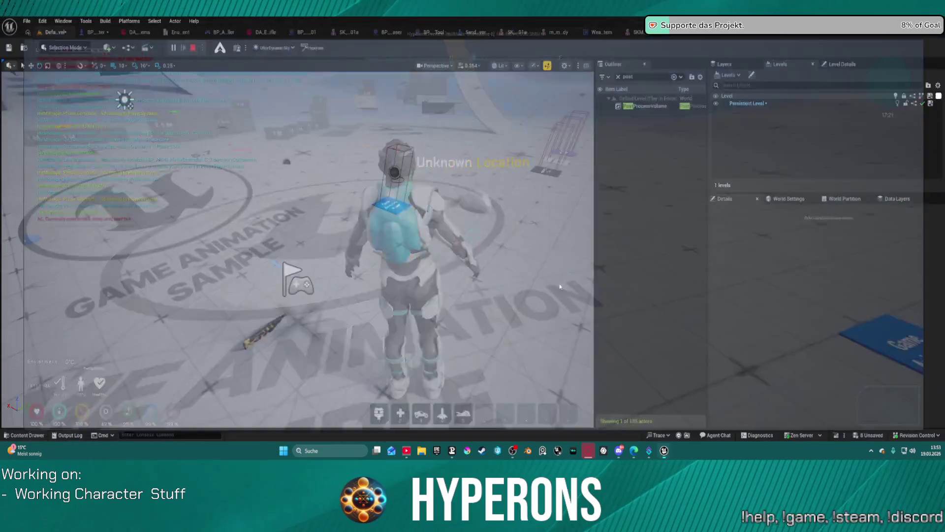
{"action": "left_click", "coordinate": [761, 34]}
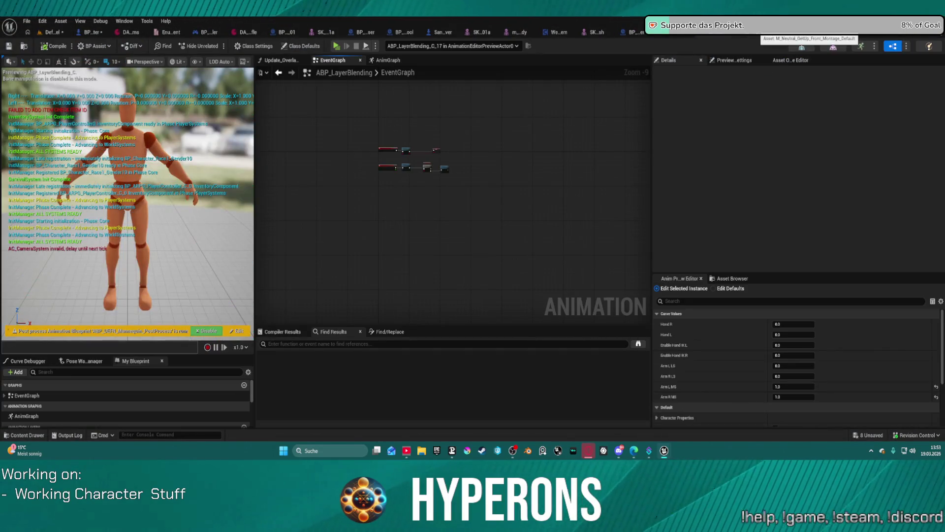
{"action": "key", "text": "ctrl+Tab"}
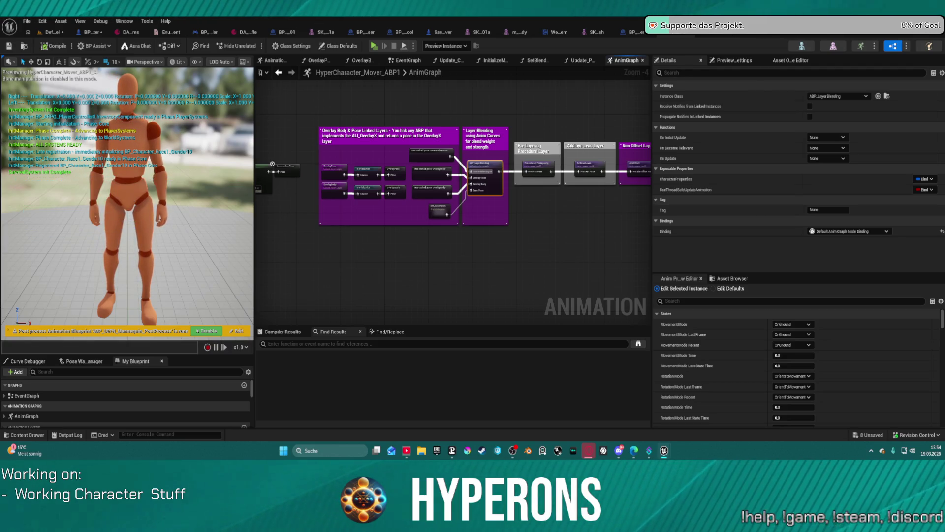
- Undo the Edit Anim Class changes on the layer blending node and show HyperCharacter_Mover_ABP2's event graph
{"action": "left_click_drag", "start_coordinate": [574, 228], "coordinate": [420, 198]}
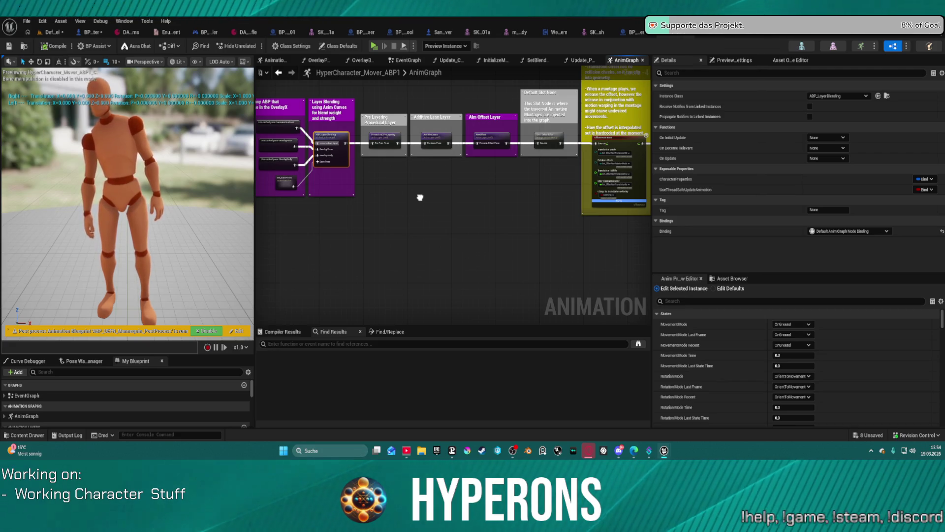
{"action": "left_click_drag", "start_coordinate": [420, 198], "coordinate": [423, 190]}
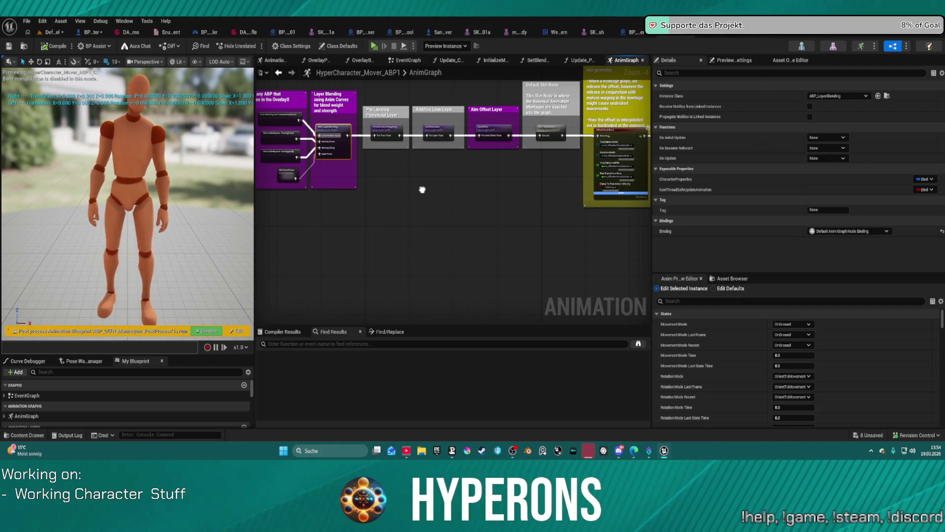
{"action": "mouse_move", "coordinate": [422, 189]}
{"action": "left_mouse_down"}
{"action": "mouse_move", "coordinate": [370, 216]}
{"action": "mouse_move", "coordinate": [126, 267]}
{"action": "mouse_move", "coordinate": [353, 241]}
{"action": "mouse_move", "coordinate": [512, 282]}
{"action": "left_mouse_up"}
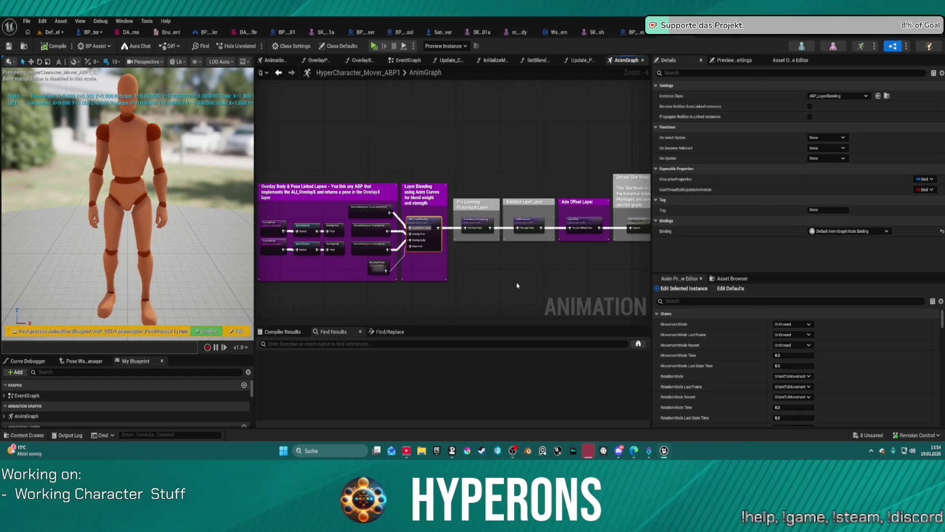
{"action": "key", "text": "ctrl+z"}
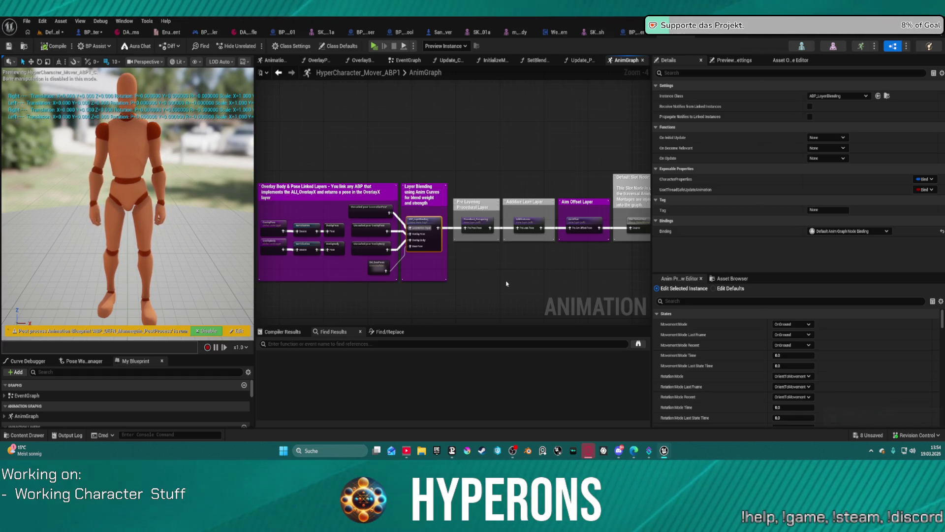
{"action": "key", "text": "ctrl+z"}
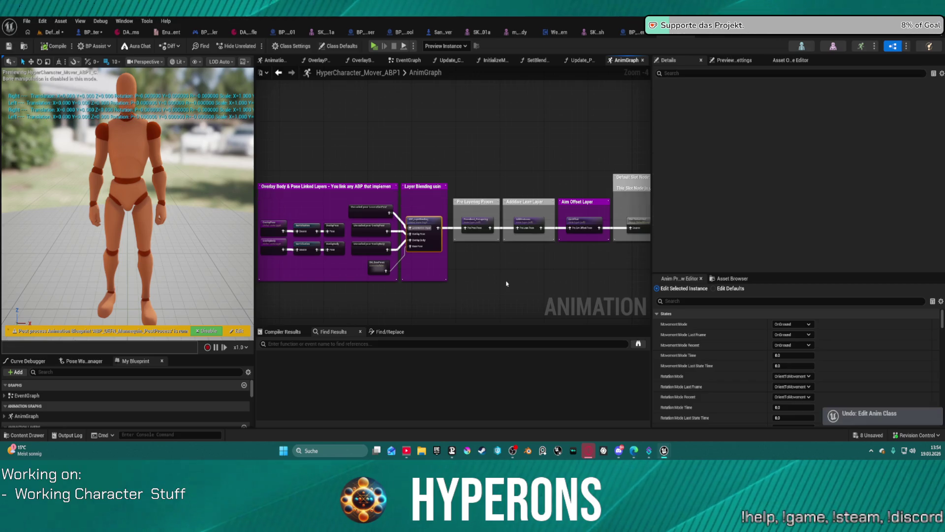
{"action": "key", "text": "ctrl+z"}
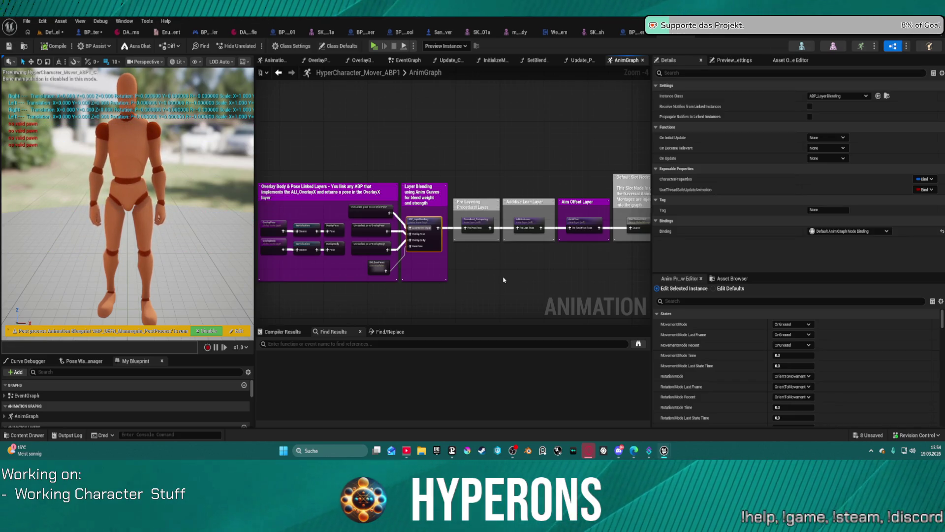
{"action": "left_click", "coordinate": [886, 95]}
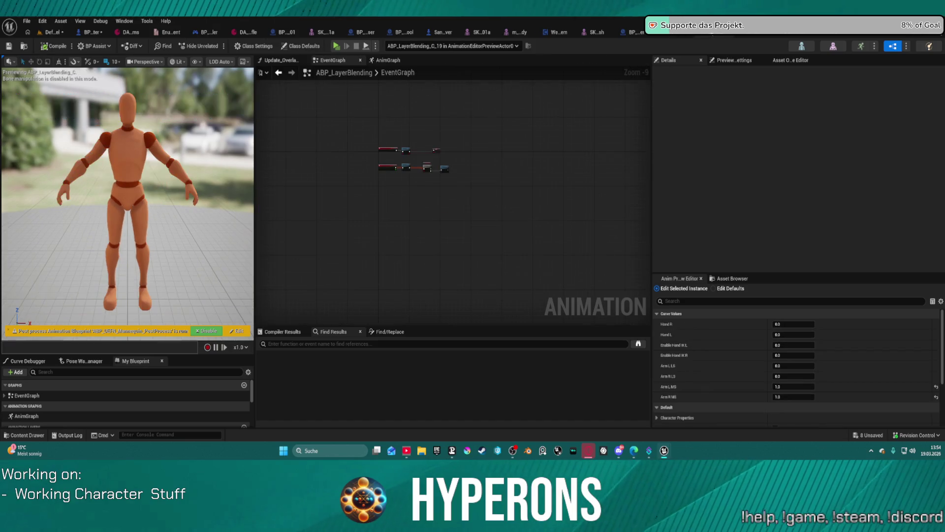
{"action": "key", "text": "ctrl+z"}
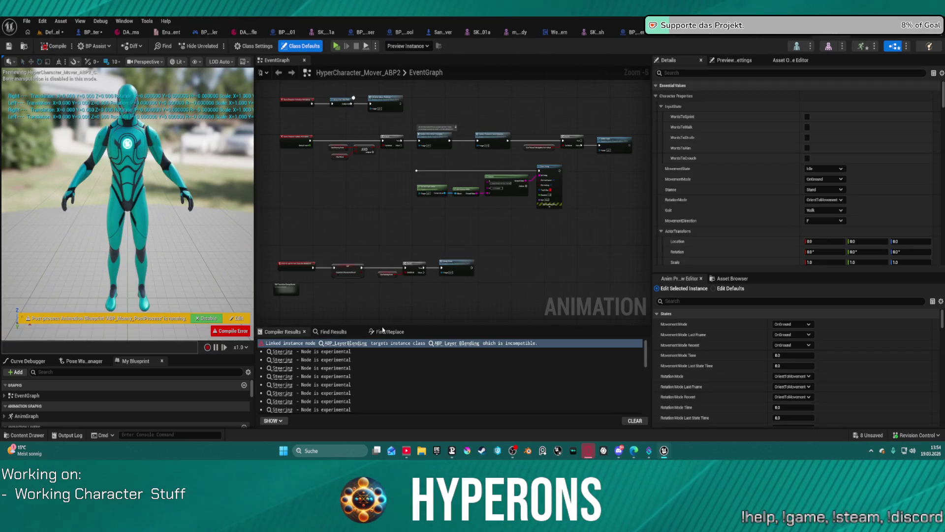
- Review ABP_LayerBlending's Update_OverlayValues graph and inspect ABP2's missing allocated node error
{"action": "left_click", "coordinate": [449, 343]}
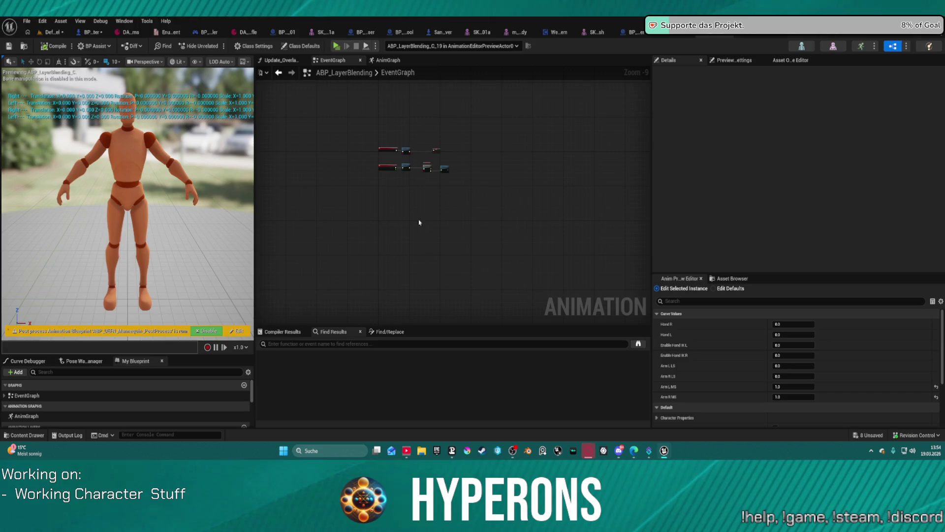
{"action": "double_click", "coordinate": [444, 168]}
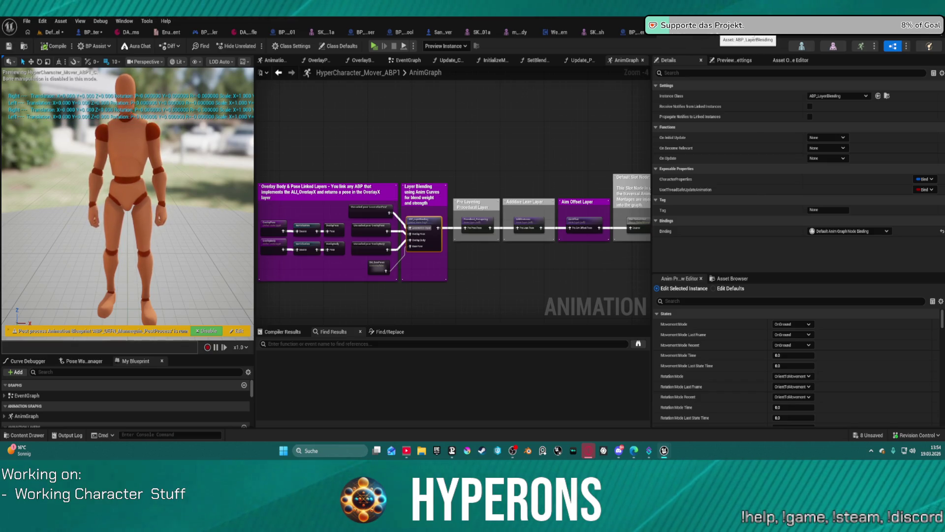
{"action": "left_click", "coordinate": [724, 33]}
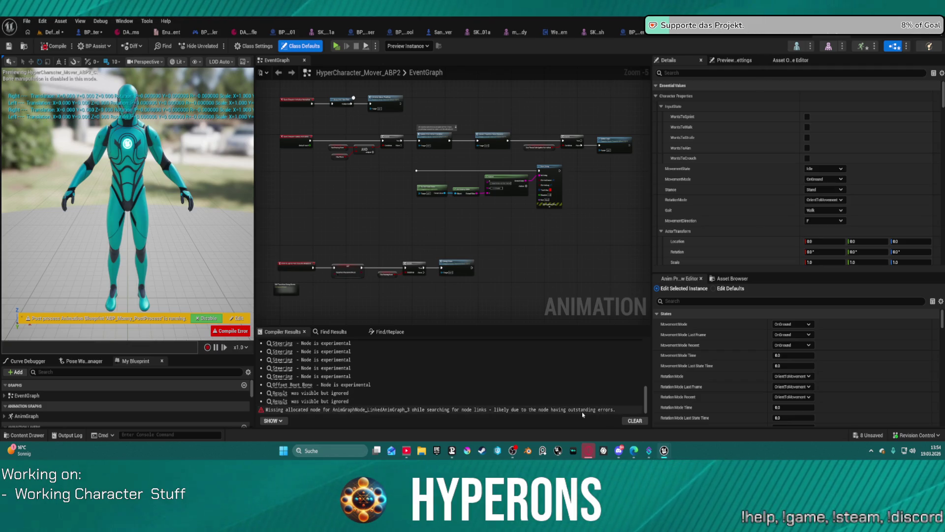
{"action": "left_click", "coordinate": [298, 412]}
{"action": "scroll", "coordinate": [384, 267], "scroll_direction": "up", "scroll_amount": 4}
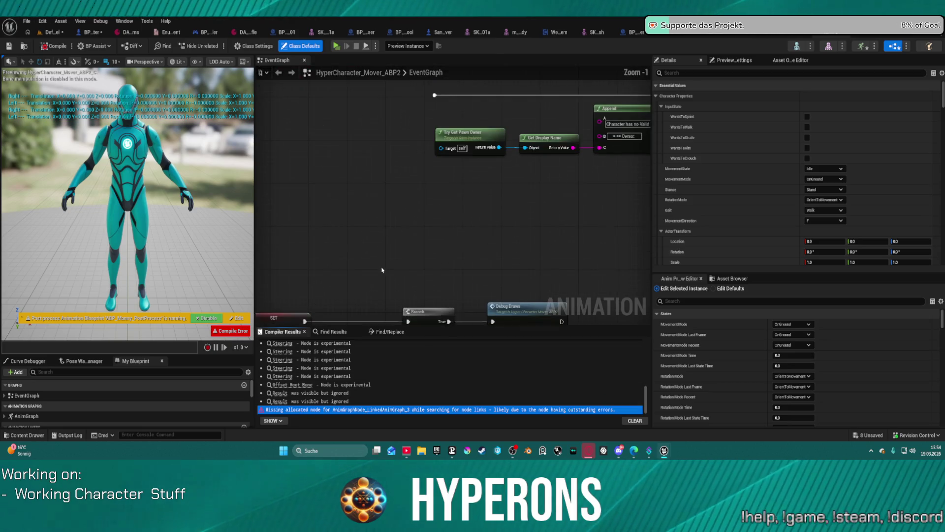
{"action": "scroll", "coordinate": [384, 267], "scroll_direction": "down", "scroll_amount": 4}
- Delete the debug node group and jump to the incompatible Hand IK linked layer
{"action": "left_click_drag", "start_coordinate": [377, 215], "coordinate": [535, 280]}
{"action": "key", "text": "Delete"}
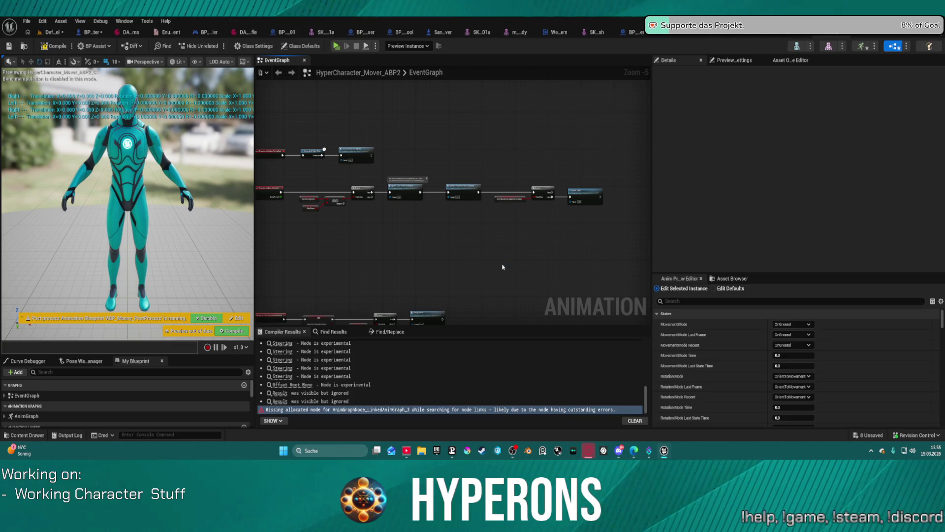
{"action": "scroll", "coordinate": [502, 267], "scroll_direction": "up", "scroll_amount": 1}
{"action": "scroll", "coordinate": [346, 358], "scroll_direction": "up", "scroll_amount": 2}
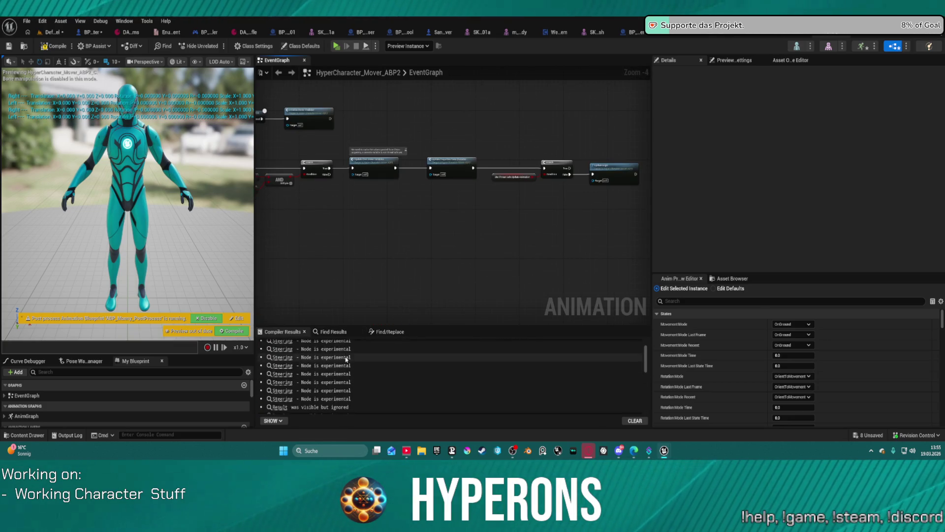
{"action": "scroll", "coordinate": [348, 359], "scroll_direction": "up", "scroll_amount": 2}
{"action": "scroll", "coordinate": [351, 361], "scroll_direction": "up", "scroll_amount": 2}
{"action": "scroll", "coordinate": [359, 364], "scroll_direction": "down", "scroll_amount": 1}
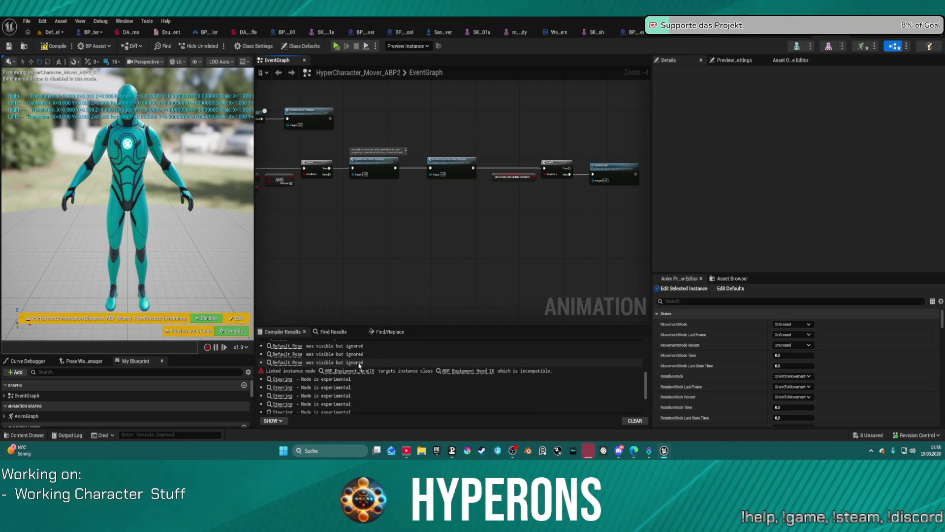
{"action": "left_click", "coordinate": [350, 371]}
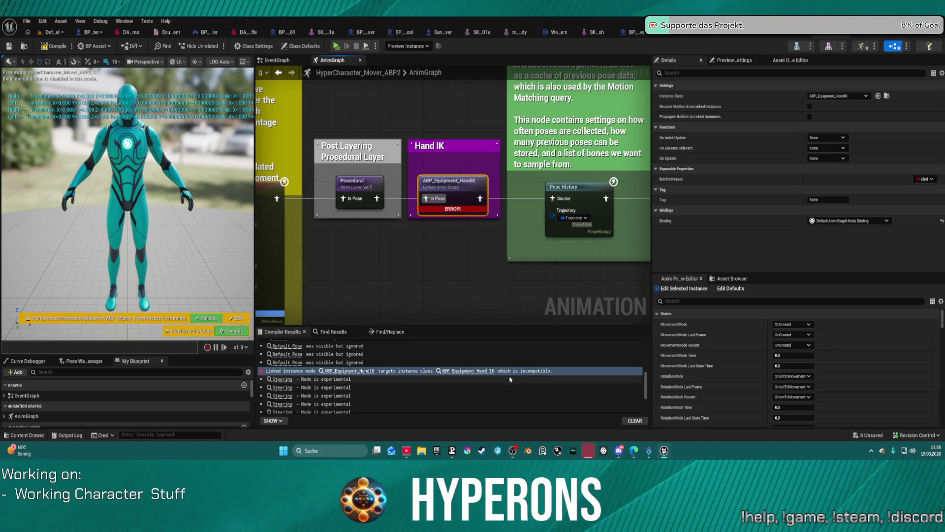
{"action": "scroll", "coordinate": [464, 365], "scroll_direction": "up", "scroll_amount": 2}
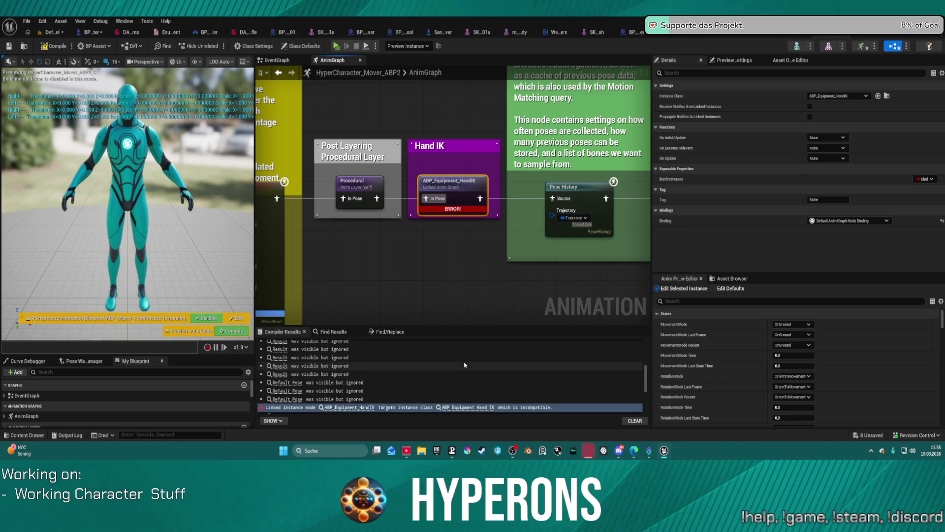
{"action": "scroll", "coordinate": [465, 365], "scroll_direction": "down", "scroll_amount": 2}
{"action": "scroll", "coordinate": [464, 362], "scroll_direction": "up", "scroll_amount": 2}
{"action": "scroll", "coordinate": [462, 359], "scroll_direction": "up", "scroll_amount": 2}
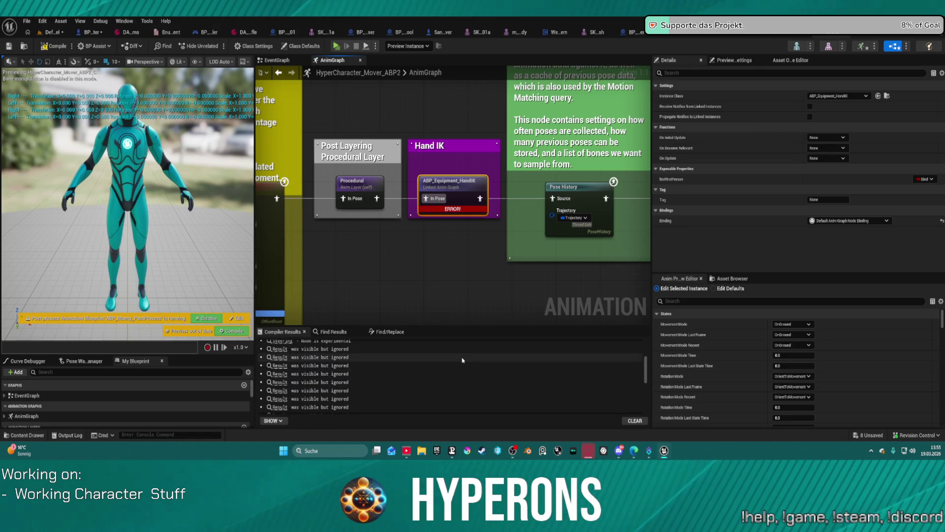
{"action": "scroll", "coordinate": [462, 359], "scroll_direction": "down", "scroll_amount": 4}
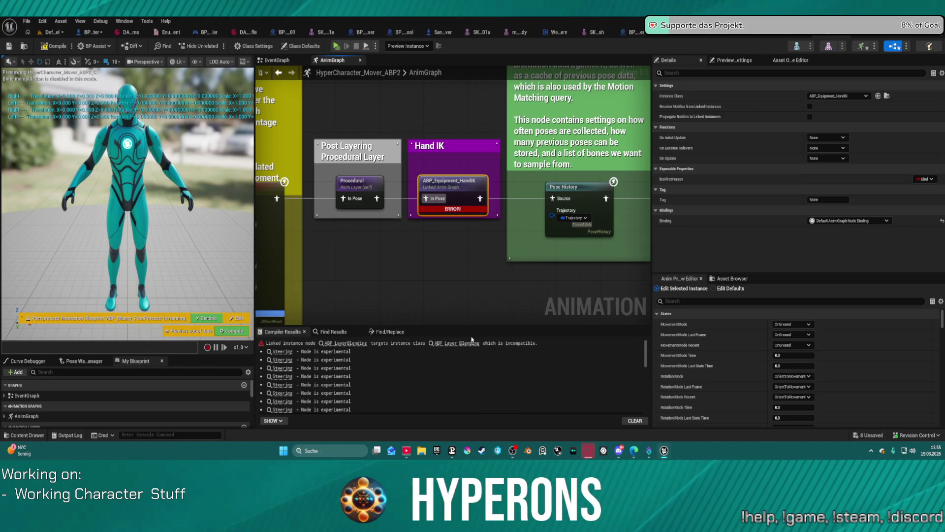
- Jump to the incompatible ABP_LayerBlending linked layer and reveal the project's blueprint assets
{"action": "left_click", "coordinate": [344, 343]}
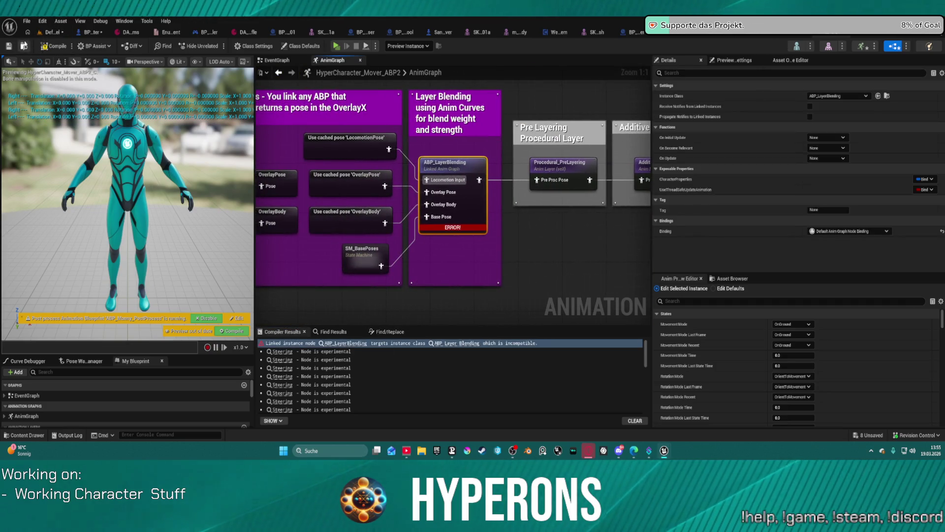
{"action": "key", "text": "ctrl+space"}
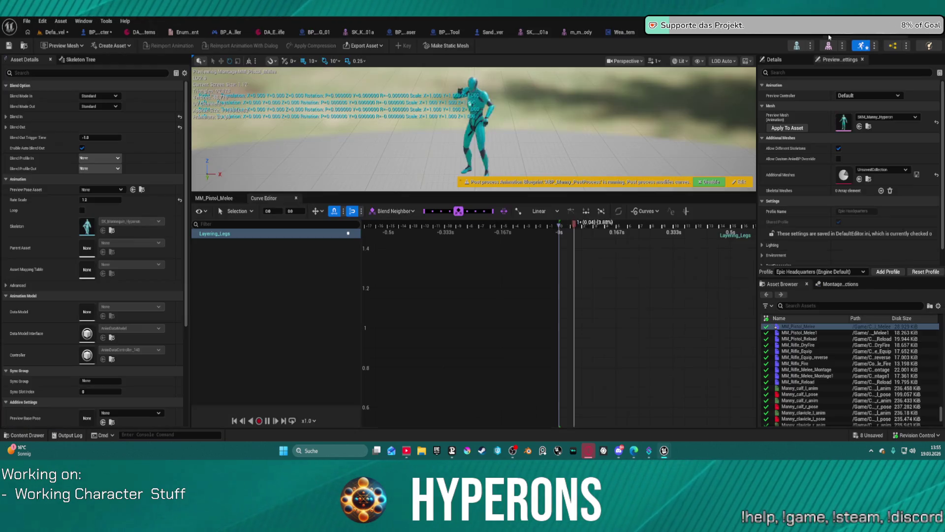
- Delete the HyperCharacter_Mover_ABP2 asset from the MoverWithWeapons Blueprints folder
{"action": "key", "text": "ctrl+space"}
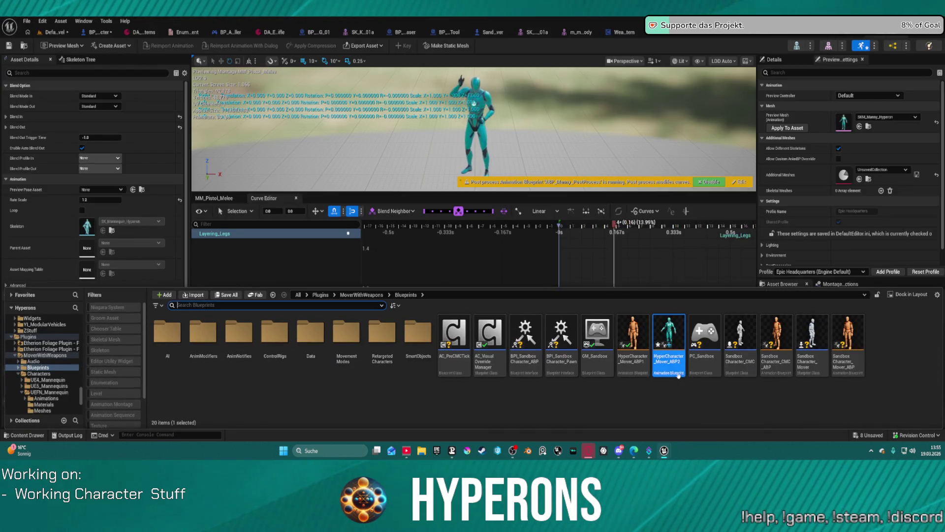
{"action": "left_click", "coordinate": [669, 340]}
{"action": "right_click", "coordinate": [668, 343]}
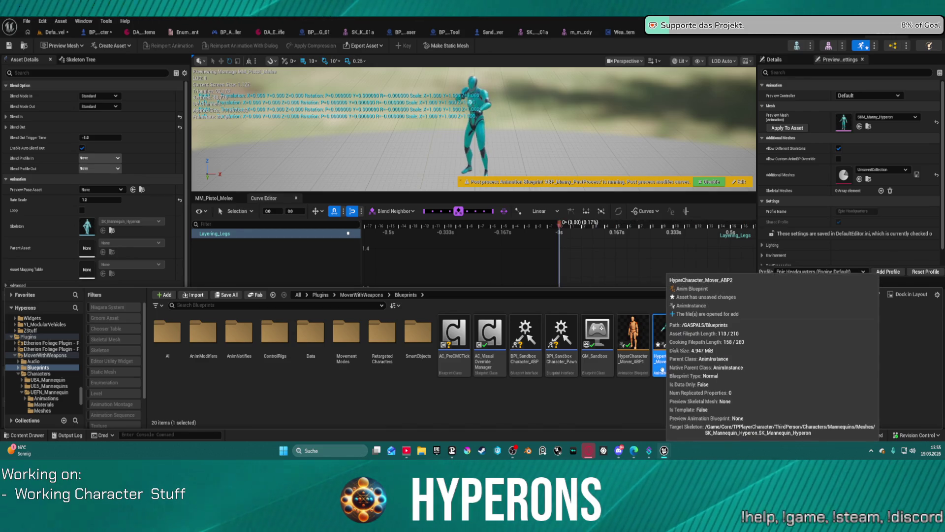
{"action": "key", "text": "Delete"}
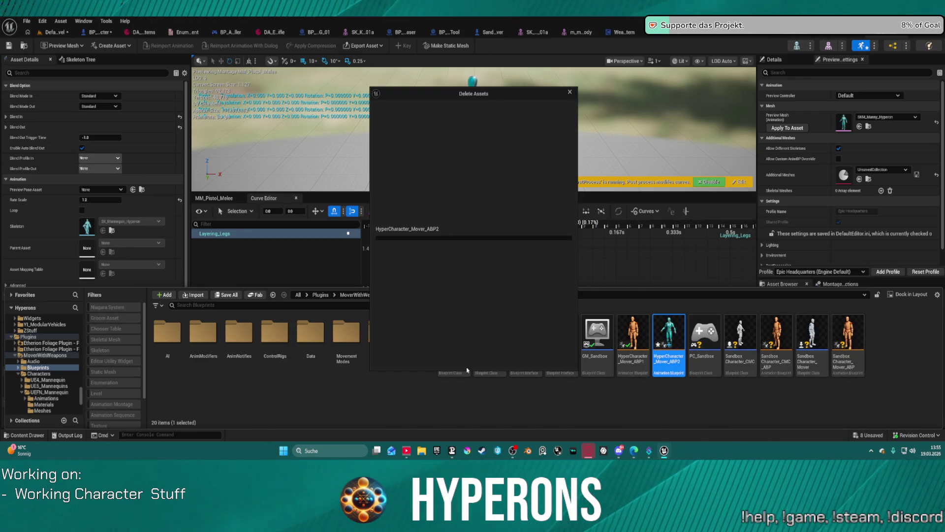
{"action": "left_click", "coordinate": [459, 360]}
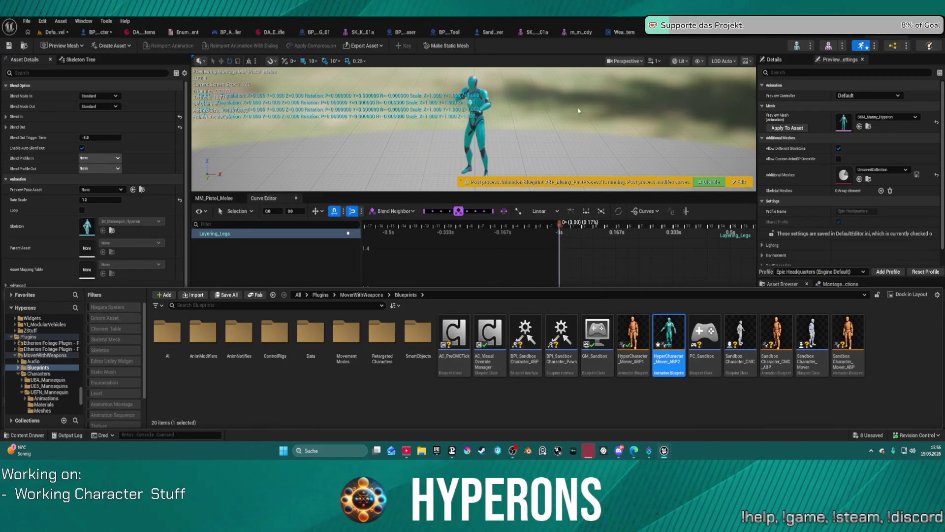
{"action": "mouse_move", "coordinate": [664, 450]}
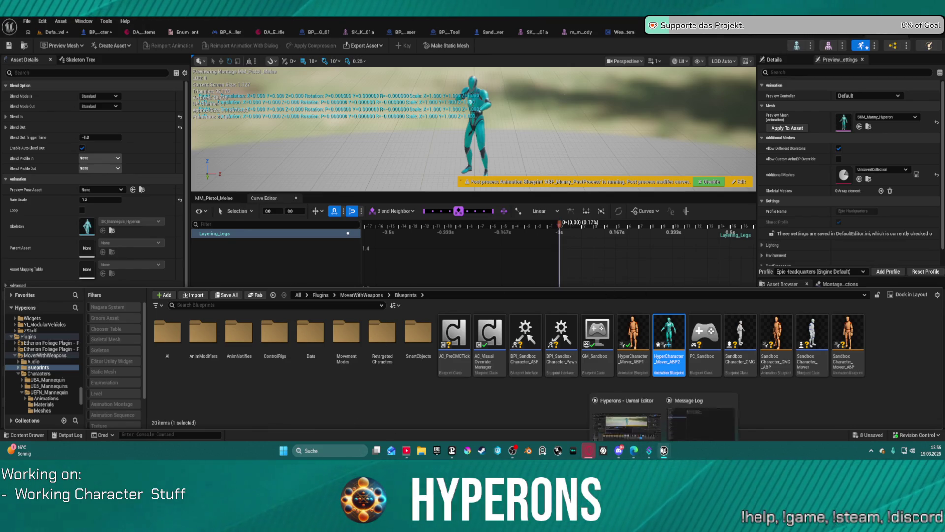
- Confirm the HyperCharacter_Mover_ABP2 deletion and return to the DefaultLevel editor
{"action": "left_click", "coordinate": [653, 413]}
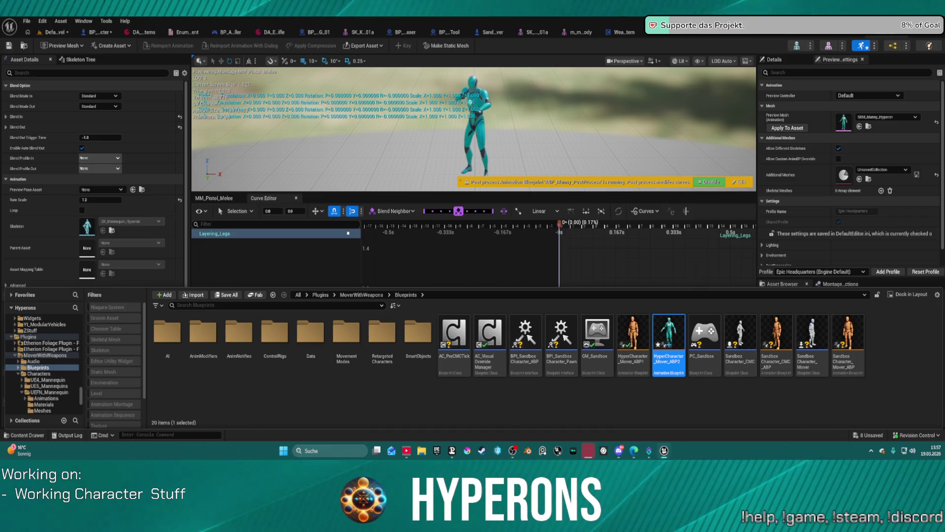
{"action": "key", "text": "Delete"}
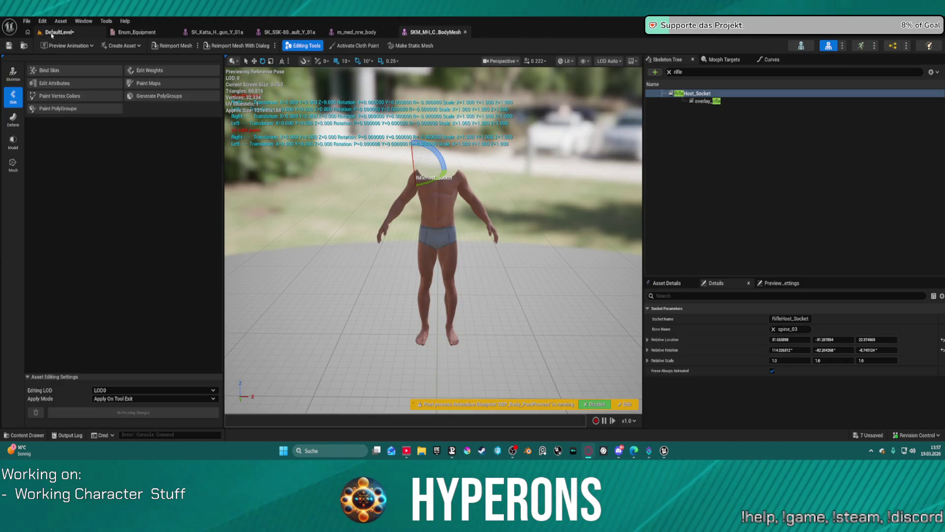
{"action": "left_click", "coordinate": [49, 33]}
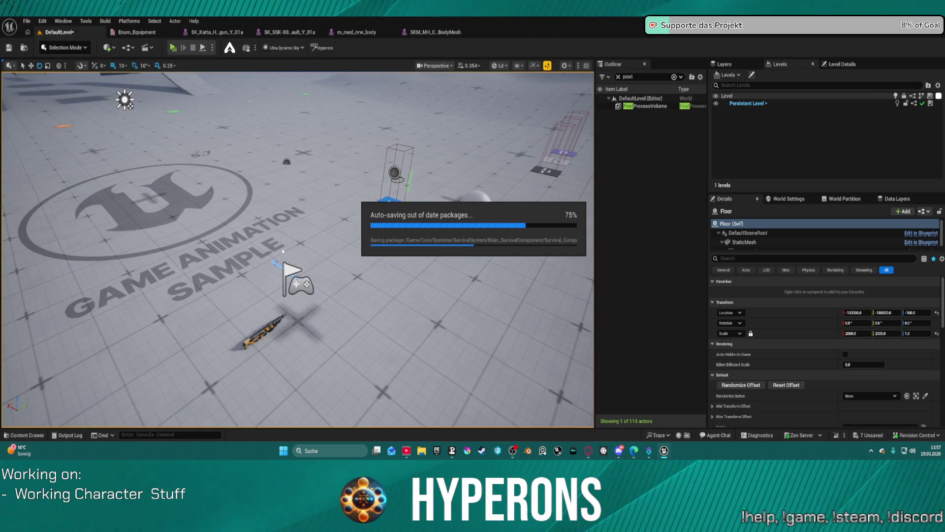
- Browse to ActionRPGStarterSystem > Character > Blueprints and open BP_ARPG_Character
{"action": "left_click", "coordinate": [20, 437]}
{"action": "scroll", "coordinate": [72, 316], "scroll_direction": "up", "scroll_amount": 3}
{"action": "scroll", "coordinate": [72, 316], "scroll_direction": "up", "scroll_amount": 5}
{"action": "scroll", "coordinate": [72, 315], "scroll_direction": "up", "scroll_amount": 5}
{"action": "scroll", "coordinate": [72, 316], "scroll_direction": "up", "scroll_amount": 5}
{"action": "scroll", "coordinate": [72, 316], "scroll_direction": "up", "scroll_amount": 5}
{"action": "scroll", "coordinate": [72, 316], "scroll_direction": "up", "scroll_amount": 5}
{"action": "scroll", "coordinate": [75, 316], "scroll_direction": "up", "scroll_amount": 5}
{"action": "scroll", "coordinate": [80, 315], "scroll_direction": "up", "scroll_amount": 5}
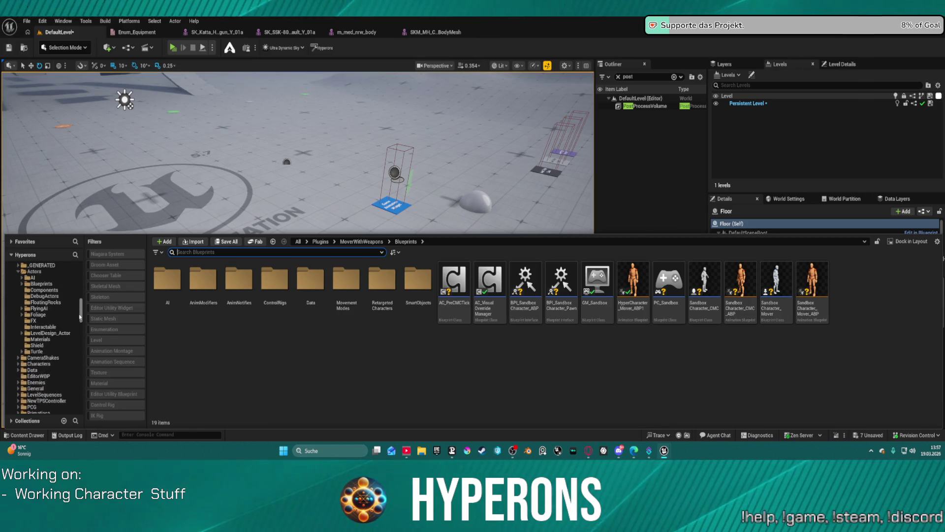
{"action": "scroll", "coordinate": [79, 315], "scroll_direction": "up", "scroll_amount": 5}
{"action": "scroll", "coordinate": [79, 315], "scroll_direction": "up", "scroll_amount": 5}
{"action": "scroll", "coordinate": [79, 314], "scroll_direction": "up", "scroll_amount": 5}
{"action": "scroll", "coordinate": [79, 313], "scroll_direction": "down", "scroll_amount": 1}
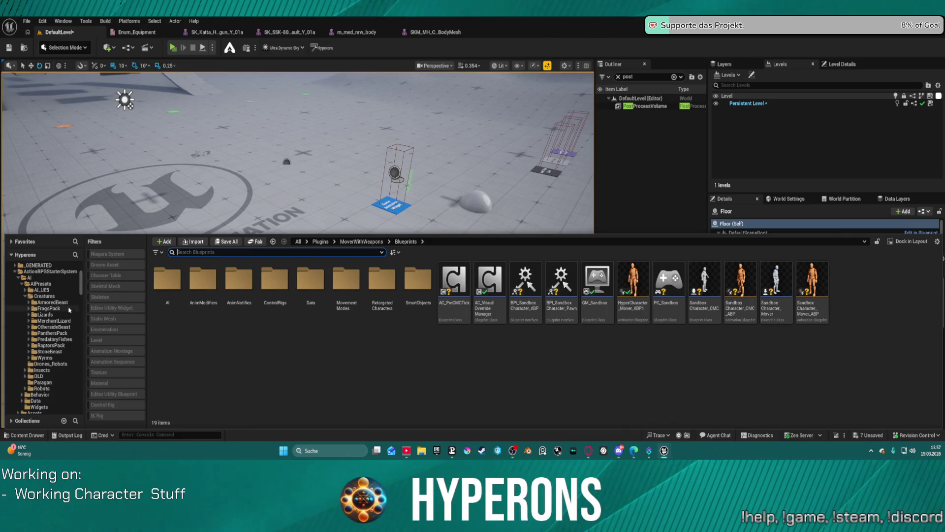
{"action": "scroll", "coordinate": [46, 389], "scroll_direction": "down", "scroll_amount": 4}
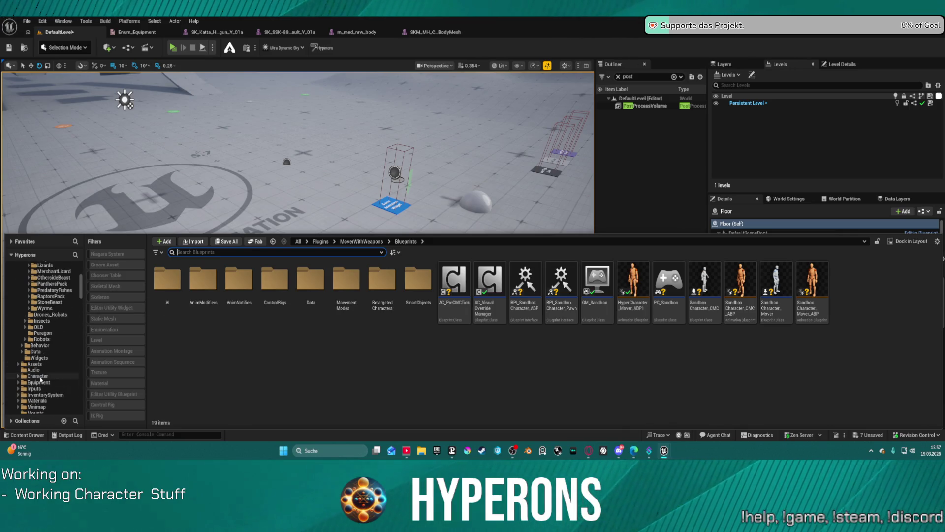
{"action": "left_click", "coordinate": [38, 376]}
{"action": "double_click", "coordinate": [165, 299]}
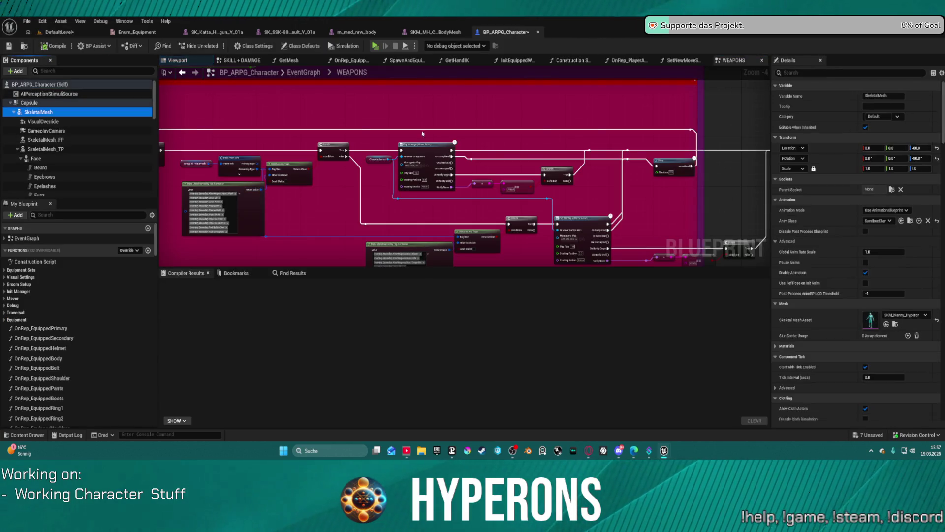
- Assign HyperCharacter_Mover_ABP1 from MoverWithWeapons Blueprints as the skeletal mesh's Anim Class
{"action": "left_click", "coordinate": [907, 315]}
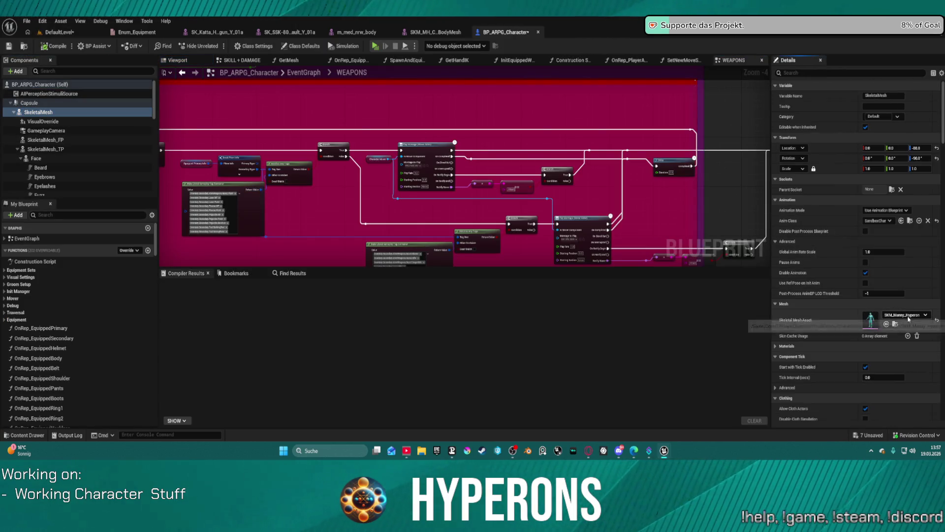
{"action": "key", "text": "ctrl+space"}
{"action": "scroll", "coordinate": [44, 369], "scroll_direction": "down", "scroll_amount": 2}
{"action": "scroll", "coordinate": [45, 380], "scroll_direction": "down", "scroll_amount": 3}
{"action": "scroll", "coordinate": [44, 384], "scroll_direction": "down", "scroll_amount": 3}
{"action": "scroll", "coordinate": [45, 387], "scroll_direction": "down", "scroll_amount": 3}
{"action": "scroll", "coordinate": [36, 377], "scroll_direction": "down", "scroll_amount": 3}
{"action": "scroll", "coordinate": [40, 366], "scroll_direction": "down", "scroll_amount": 3}
{"action": "scroll", "coordinate": [46, 350], "scroll_direction": "down", "scroll_amount": 3}
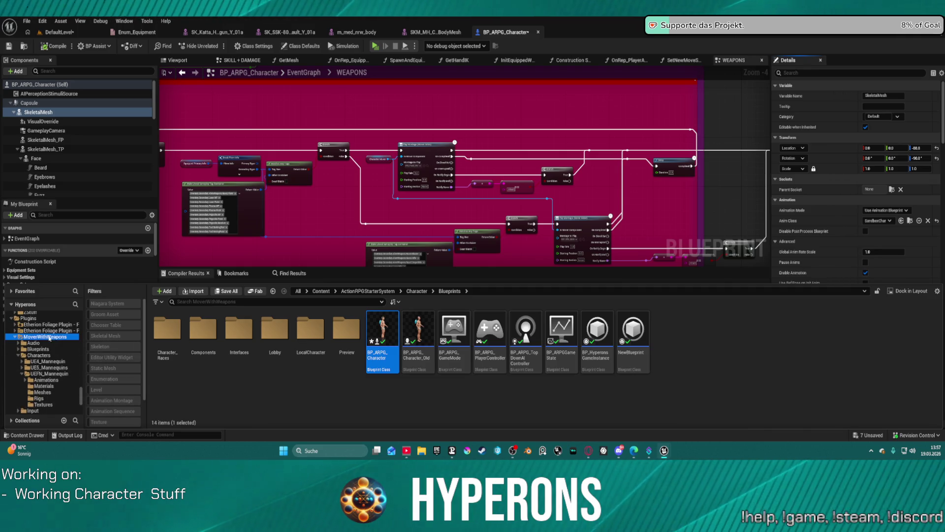
{"action": "left_click", "coordinate": [48, 337]}
{"action": "double_click", "coordinate": [203, 329]}
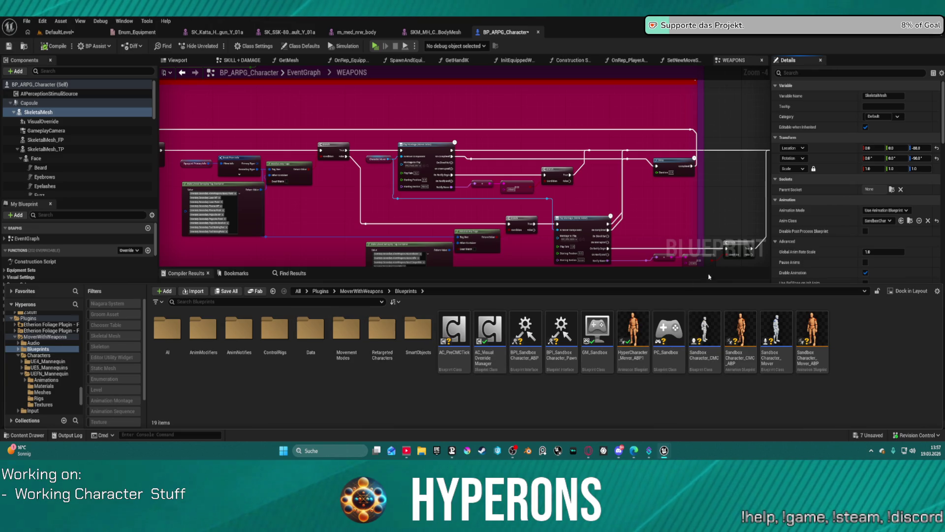
{"action": "scroll", "coordinate": [826, 242], "scroll_direction": "down", "scroll_amount": 3}
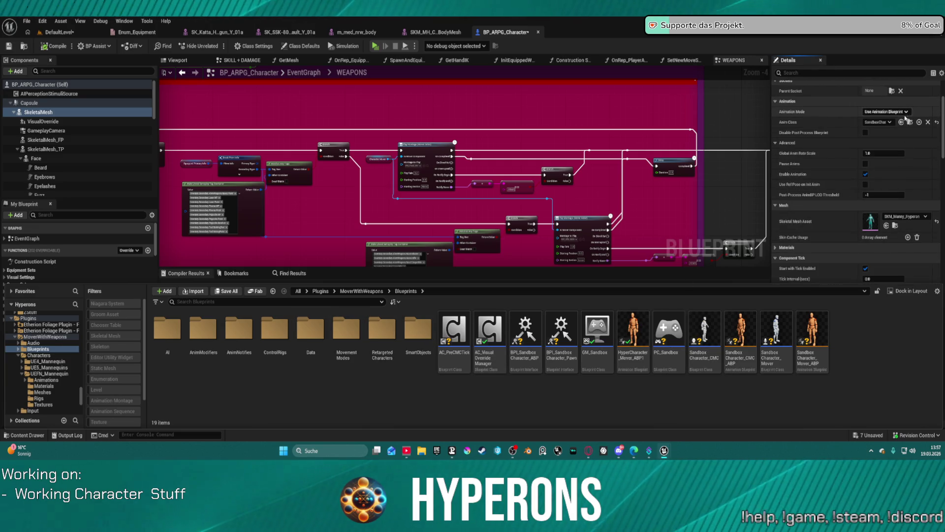
{"action": "left_click", "coordinate": [633, 332]}
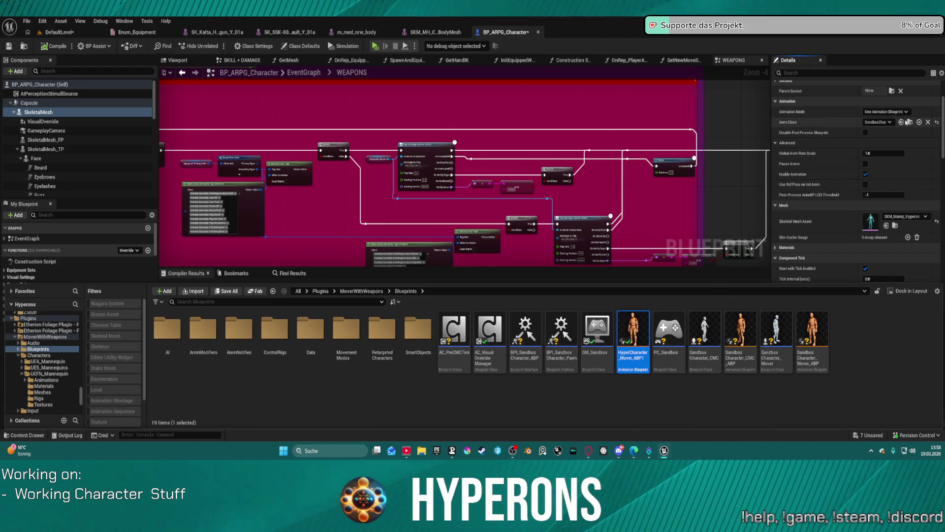
{"action": "left_click", "coordinate": [900, 122]}
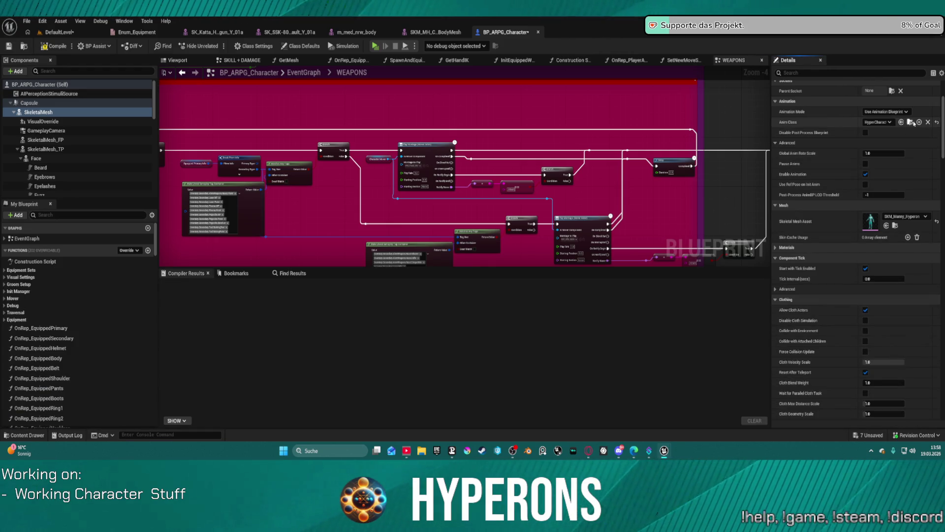
- Inspect HyperCharacter_Mover_ABP1 and the mannequin mesh, then return to BP_ARPG_Character
{"action": "left_click", "coordinate": [911, 122]}
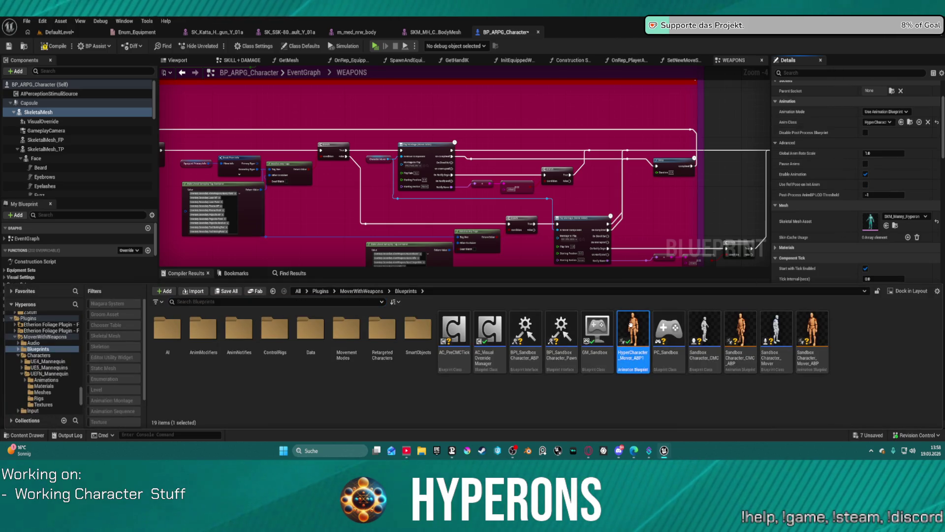
{"action": "double_click", "coordinate": [633, 344]}
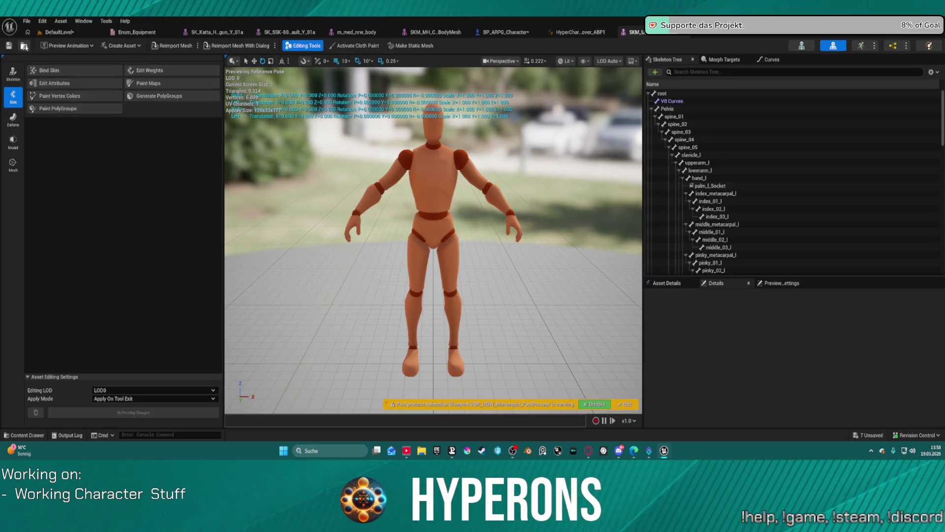
{"action": "left_click", "coordinate": [136, 32]}
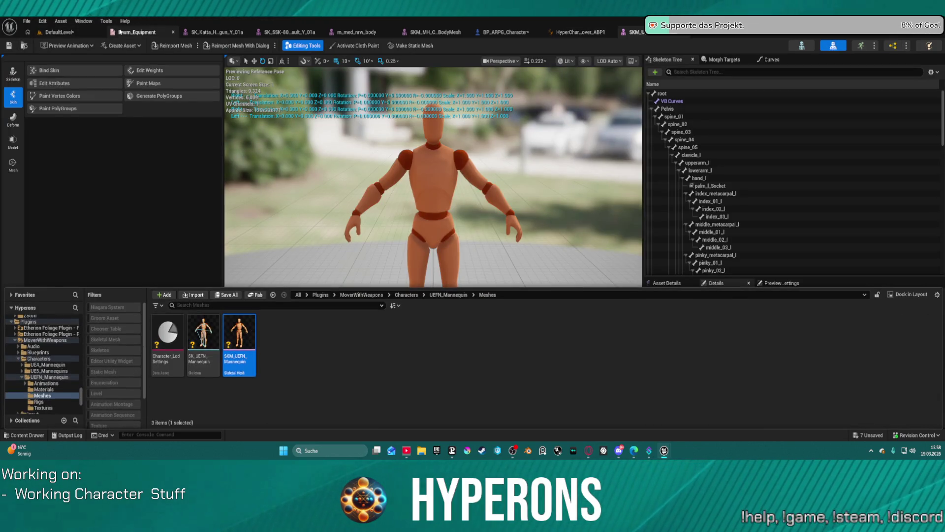
{"action": "left_click", "coordinate": [95, 31]}
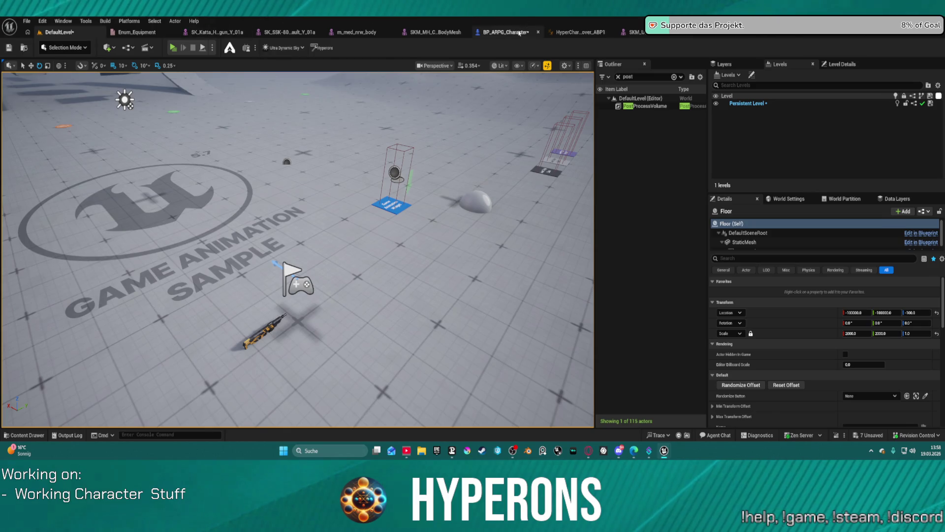
{"action": "left_click", "coordinate": [521, 33]}
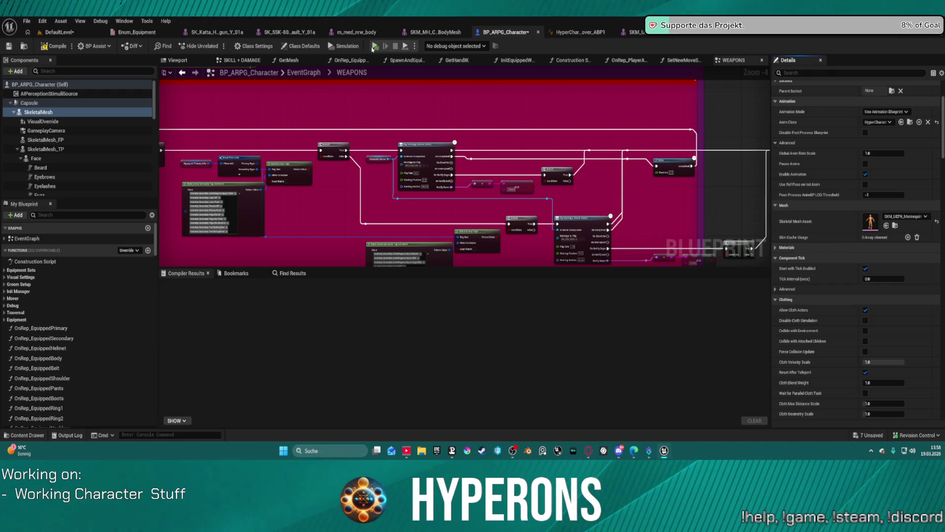
- Compile, start PIE despite errors and run the character around, climbing the blue test blocks
{"action": "key", "text": "F7"}
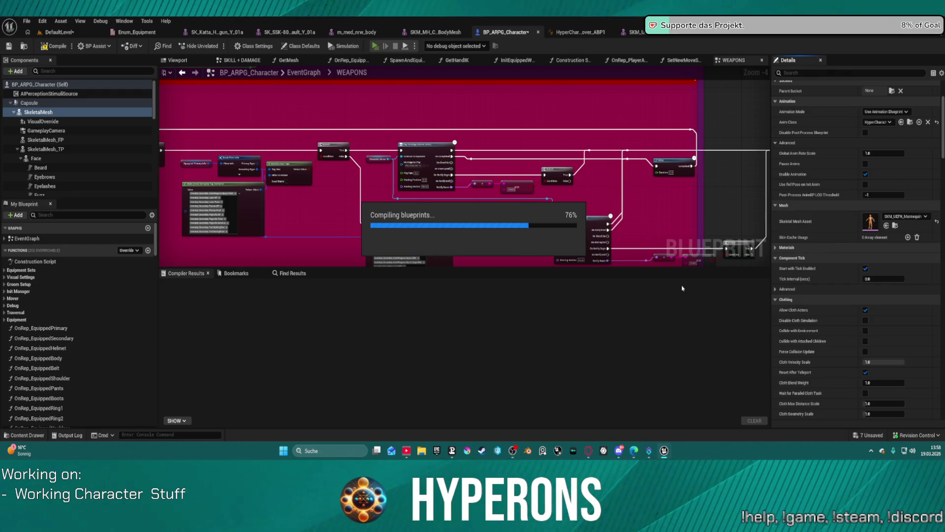
{"action": "key", "text": "alt+p"}
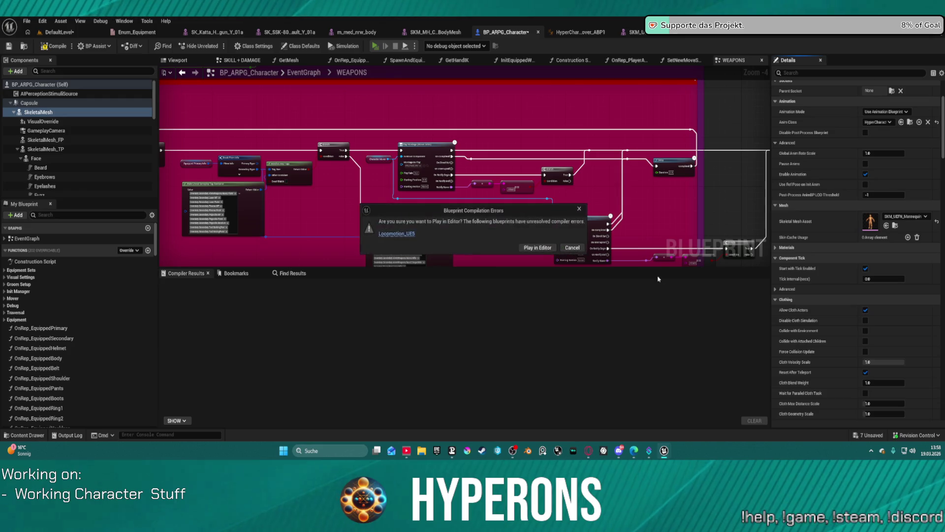
{"action": "left_click", "coordinate": [551, 248]}
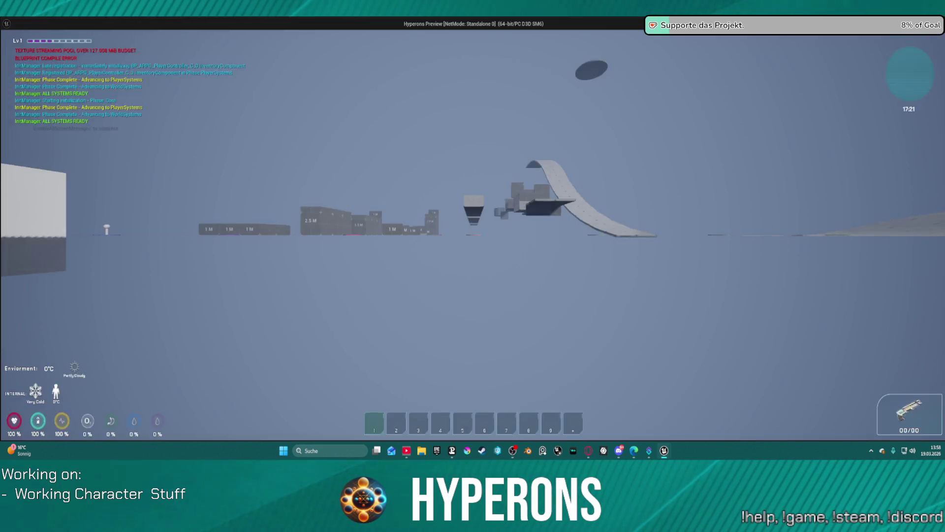
{"action": "key", "text": "w"}
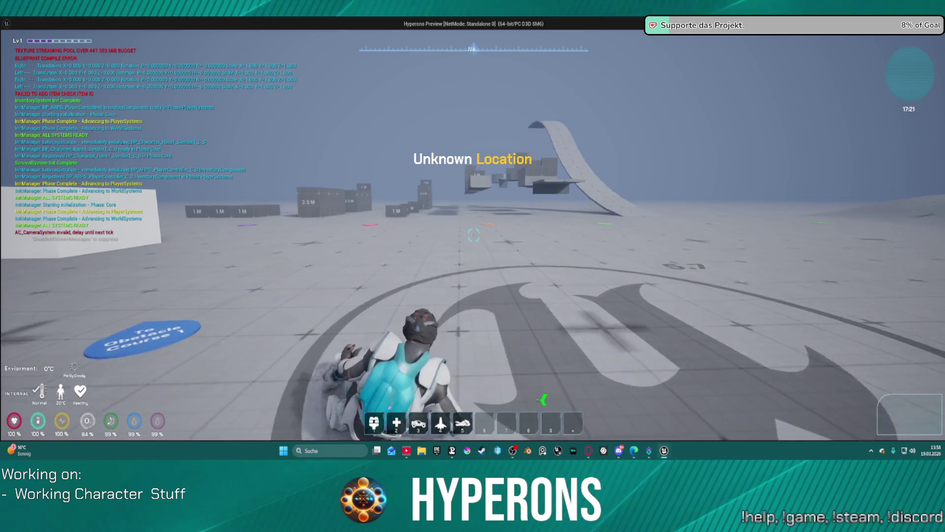
{"action": "key", "text": "w"}
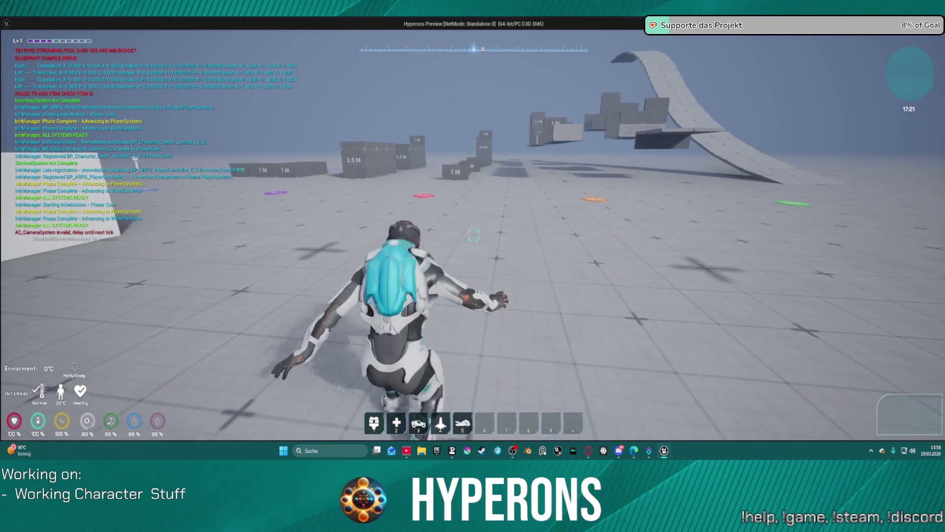
{"action": "key", "text": "w"}
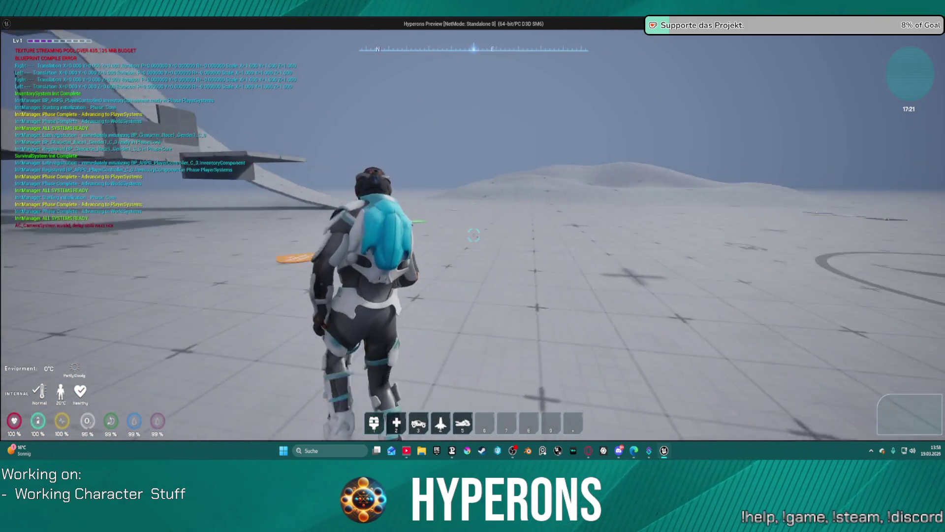
{"action": "key", "text": "w"}
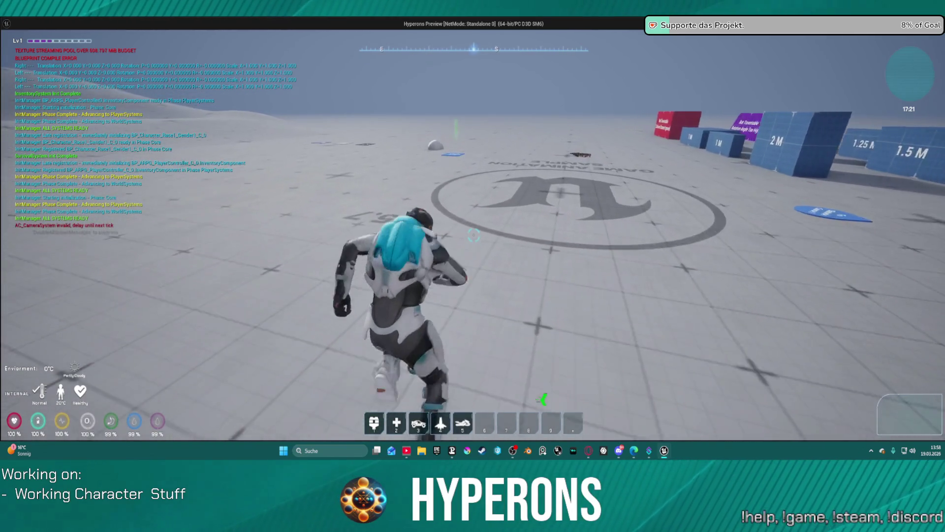
{"action": "key", "text": "w"}
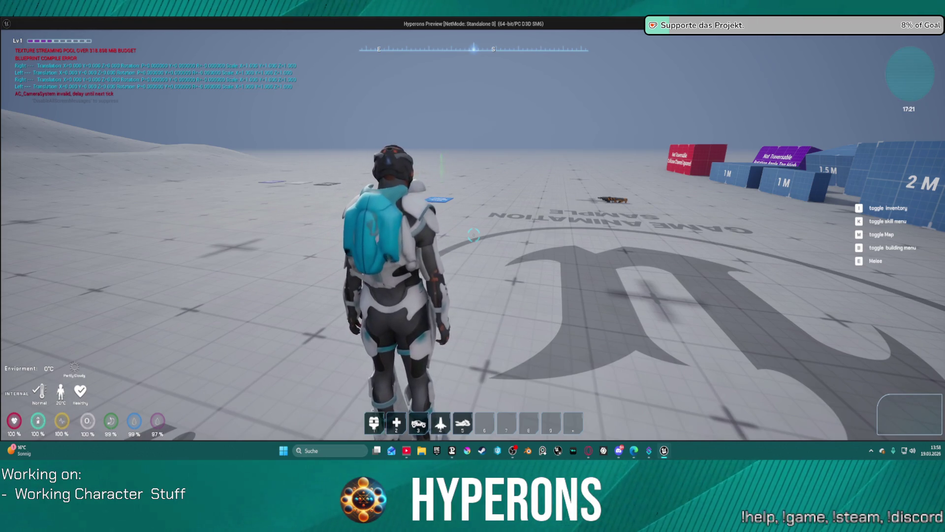
{"action": "key", "text": "w"}
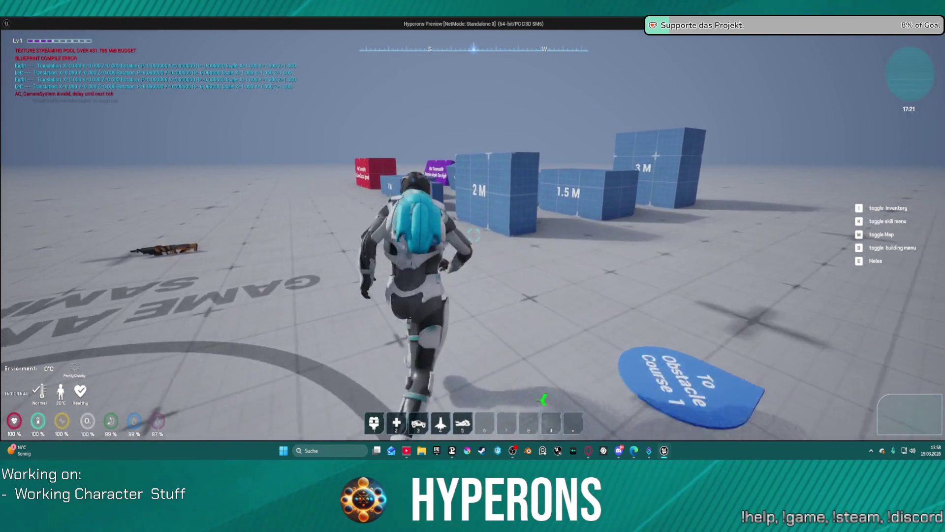
{"action": "key", "text": "space"}
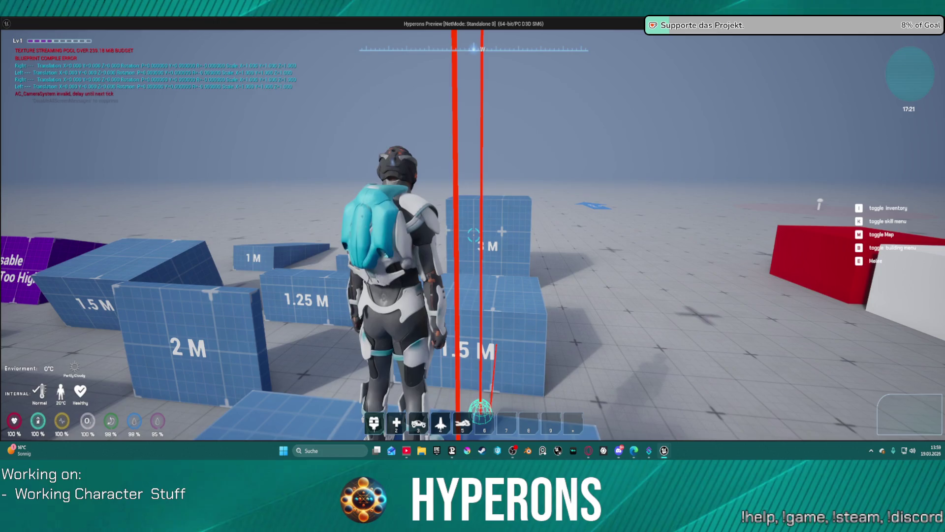
{"action": "key", "text": "w"}
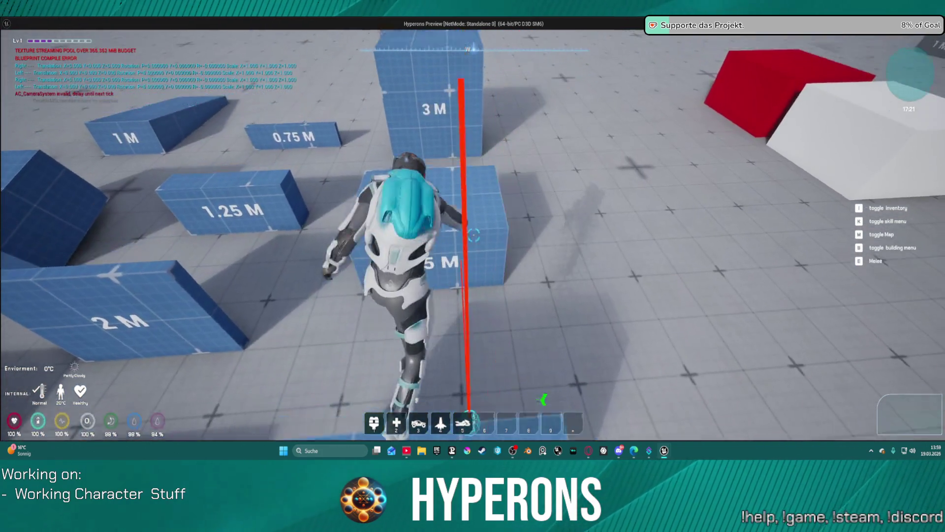
{"action": "key", "text": "space"}
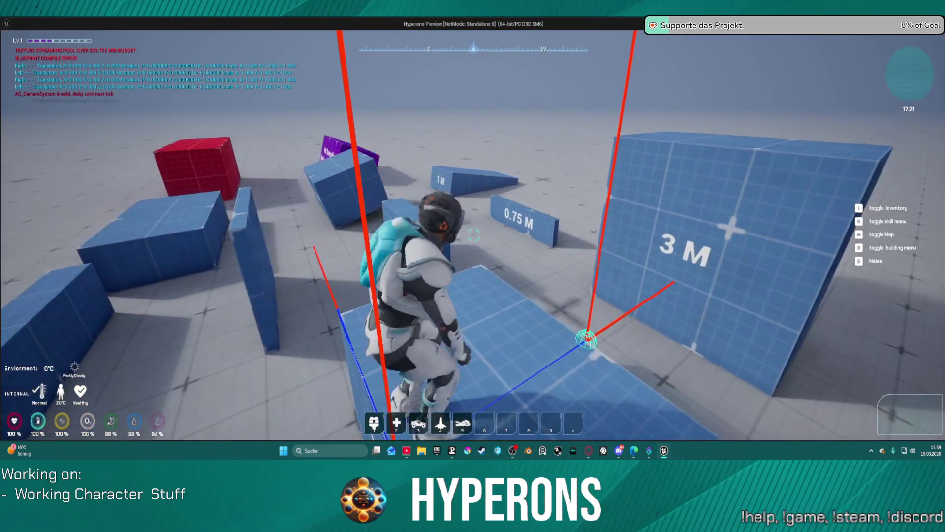
{"action": "key", "text": "w"}
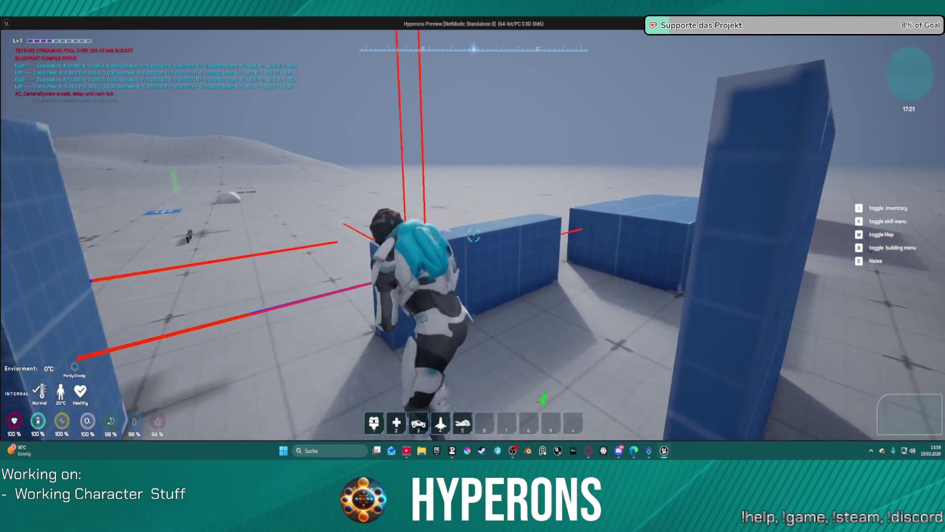
{"action": "key", "text": "w"}
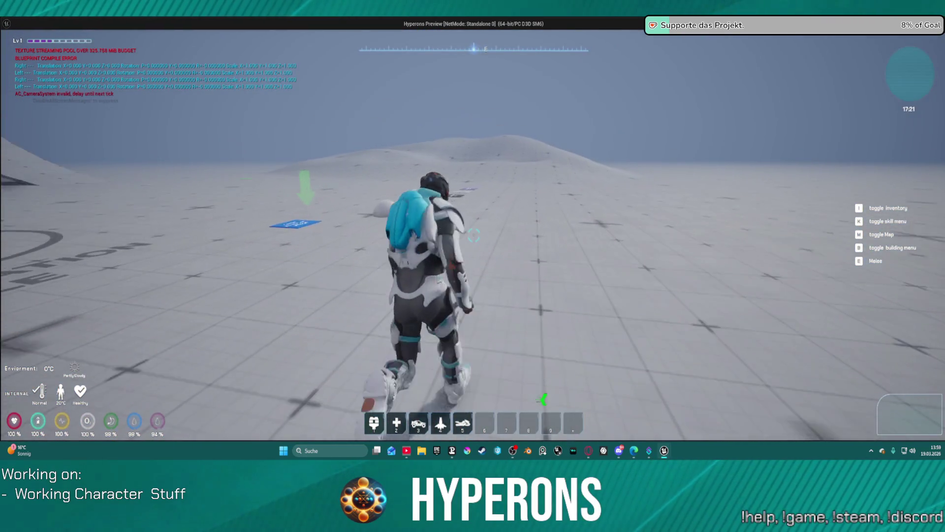
{"action": "key", "text": "w"}
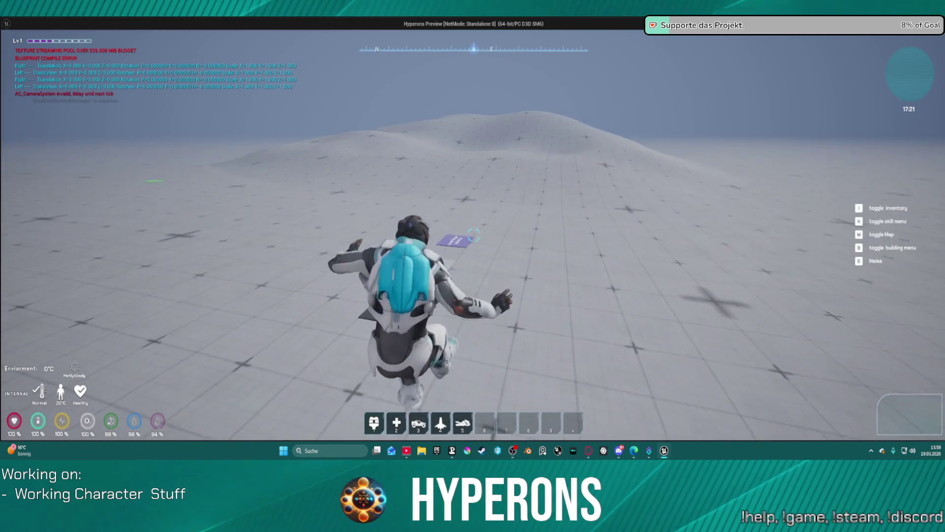
- Equip the MG 01 rifle from the inventory, run toward the red wall and stop the playtest
{"action": "key", "text": "i"}
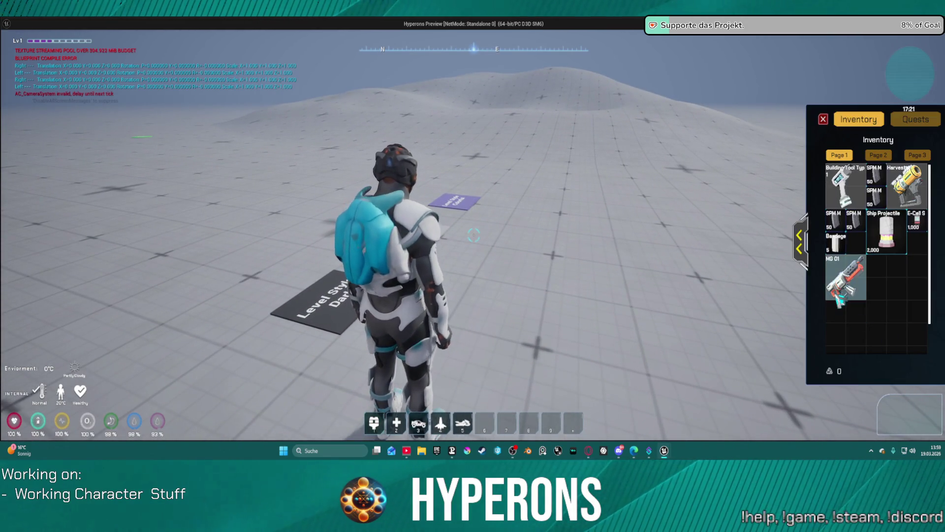
{"action": "key", "text": "e"}
{"action": "key", "text": "w"}
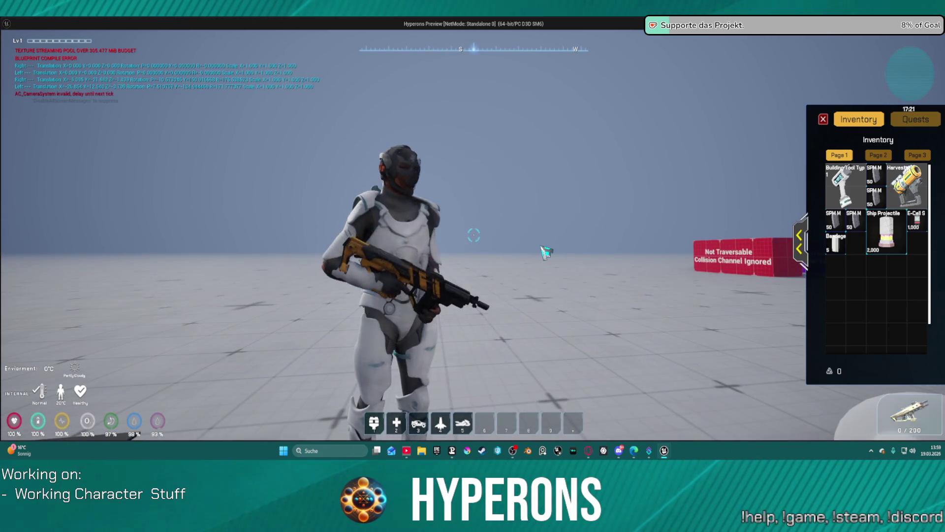
{"action": "key", "text": "w"}
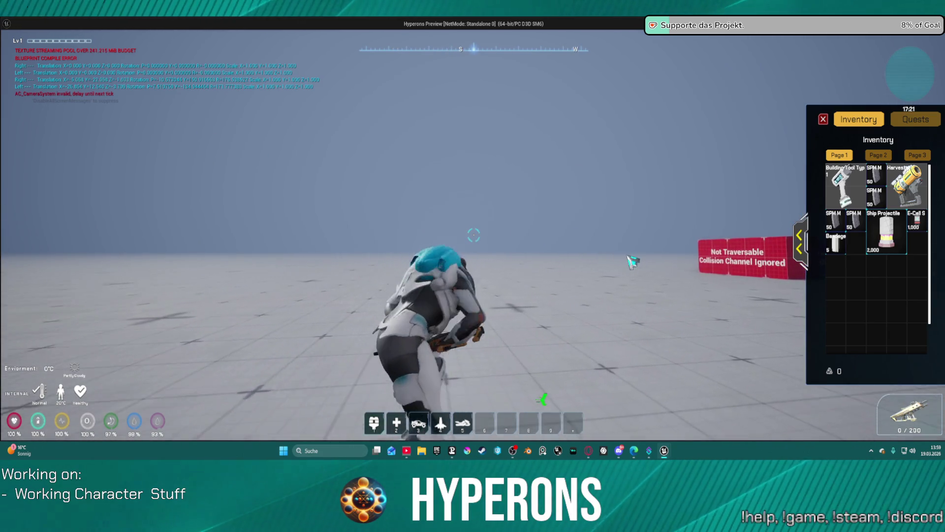
{"action": "key", "text": "w"}
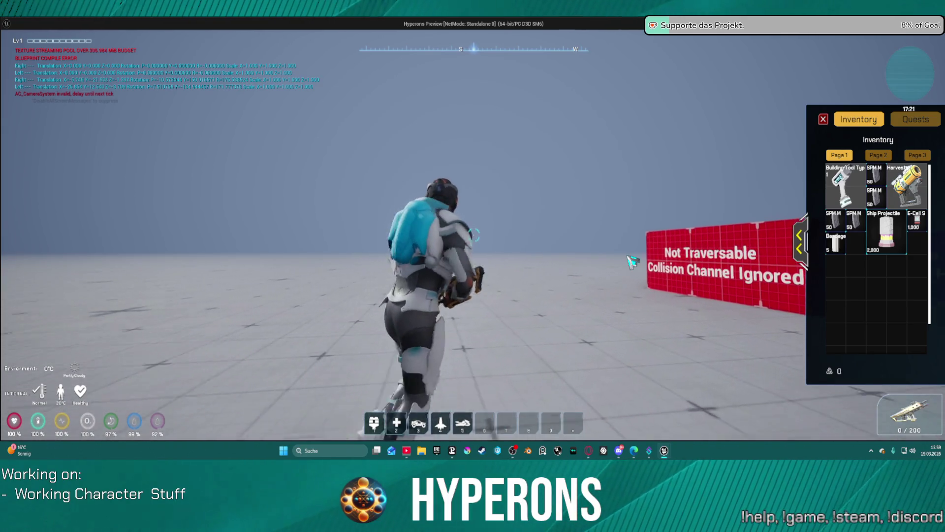
{"action": "key", "text": "Escape"}
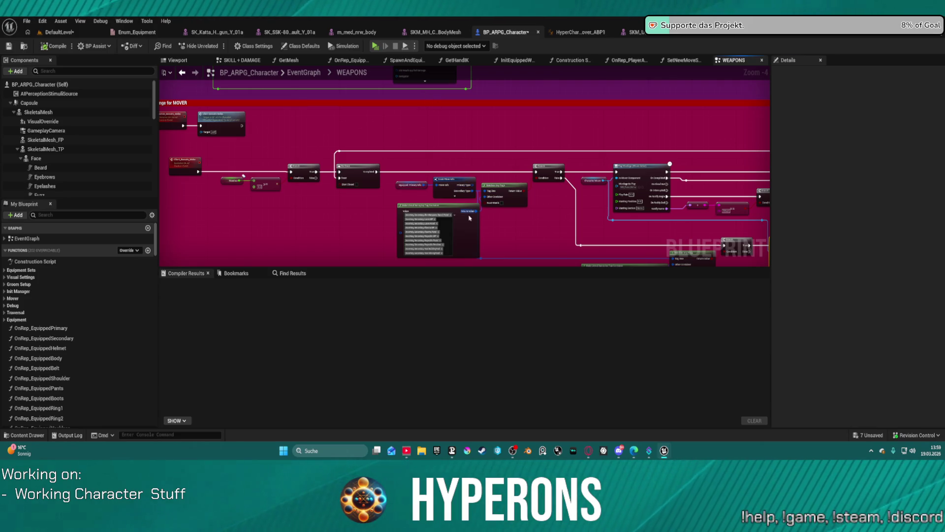
{"action": "scroll", "coordinate": [548, 233], "scroll_direction": "down", "scroll_amount": 2}
- Locate the Play Montage node in the WEAPONS graph and browse to its rifle melee montage asset
{"action": "left_click_drag", "start_coordinate": [454, 153], "coordinate": [397, 142]}
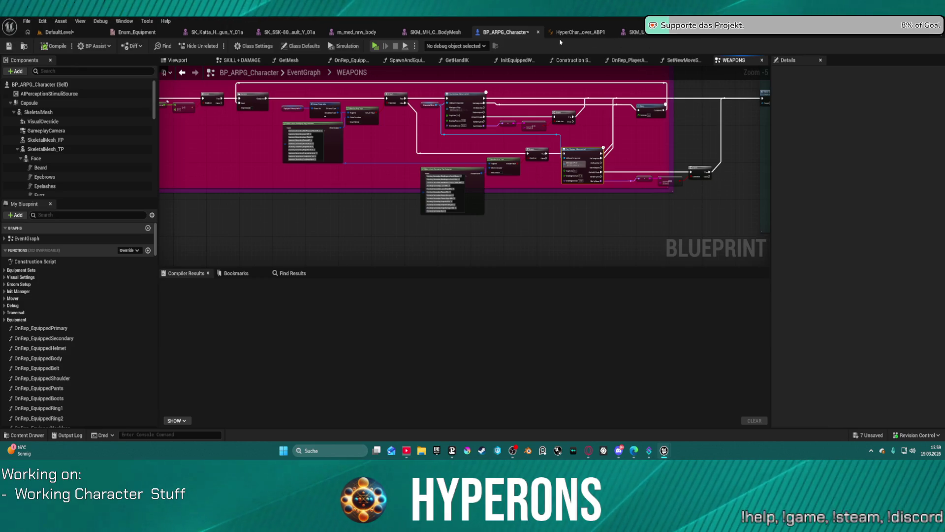
{"action": "scroll", "coordinate": [515, 91], "scroll_direction": "up", "scroll_amount": 5}
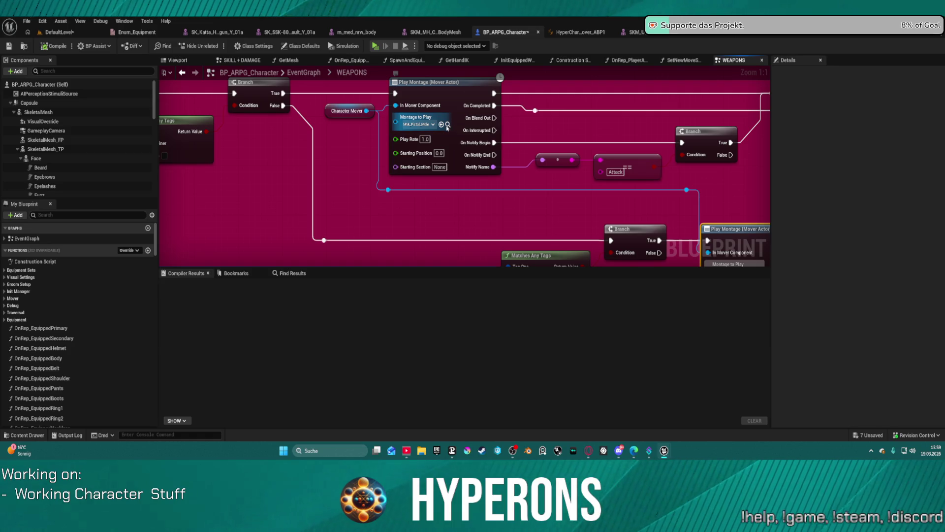
{"action": "mouse_move", "coordinate": [446, 124]}
{"action": "left_mouse_down"}
{"action": "mouse_move", "coordinate": [599, 128]}
{"action": "mouse_move", "coordinate": [525, 133]}
{"action": "left_mouse_up"}
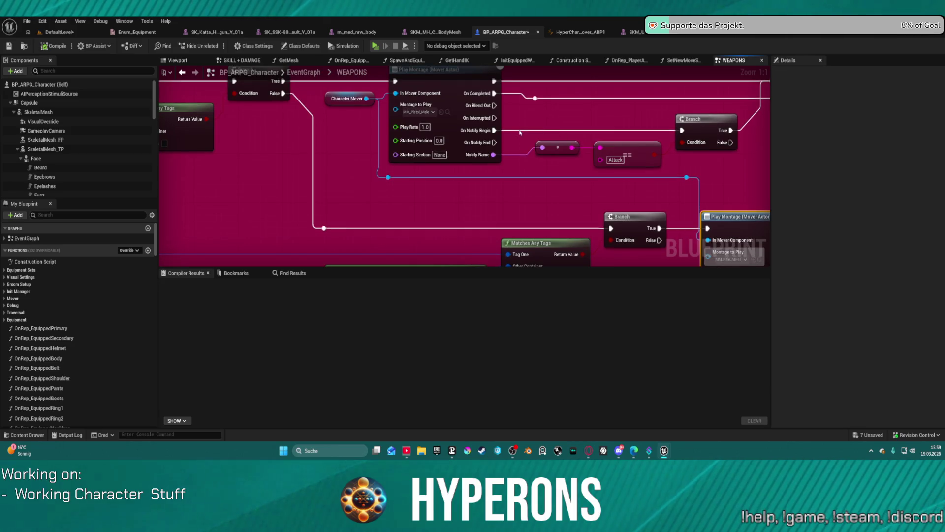
{"action": "mouse_move", "coordinate": [529, 178]}
{"action": "left_mouse_down"}
{"action": "mouse_move", "coordinate": [637, 218]}
{"action": "mouse_move", "coordinate": [621, 174]}
{"action": "left_mouse_up"}
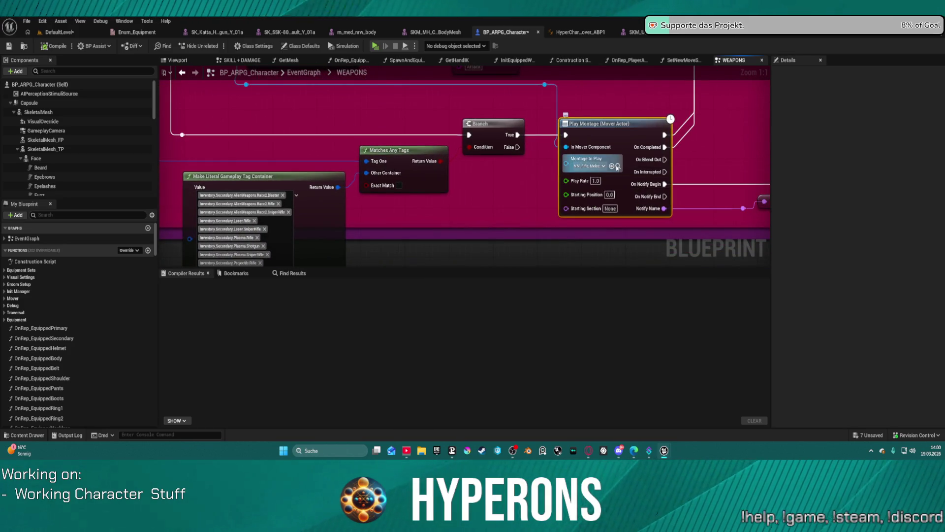
{"action": "left_click", "coordinate": [616, 167]}
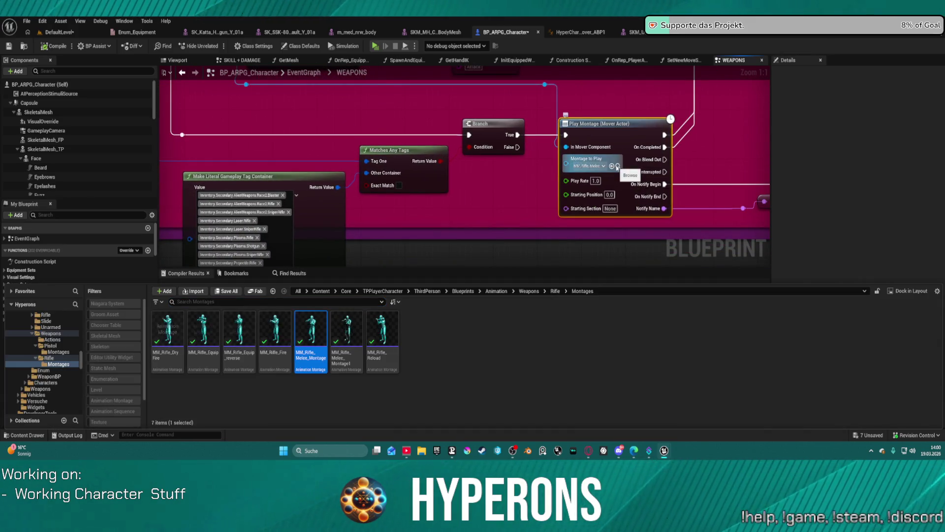
- Open MM_Rifle_Melee_Montage, then the MM_Pistol_Melee montage from Pistol > Montages
{"action": "double_click", "coordinate": [316, 325]}
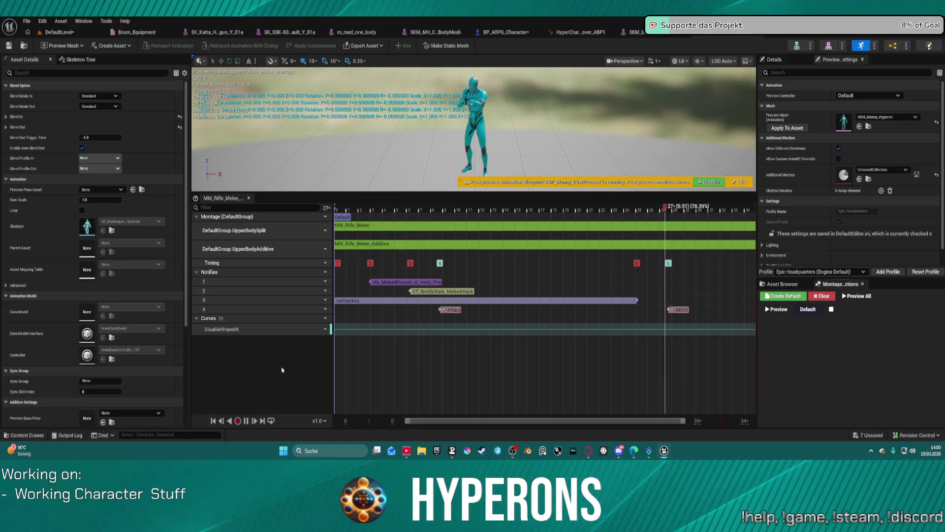
{"action": "key", "text": "ctrl+space"}
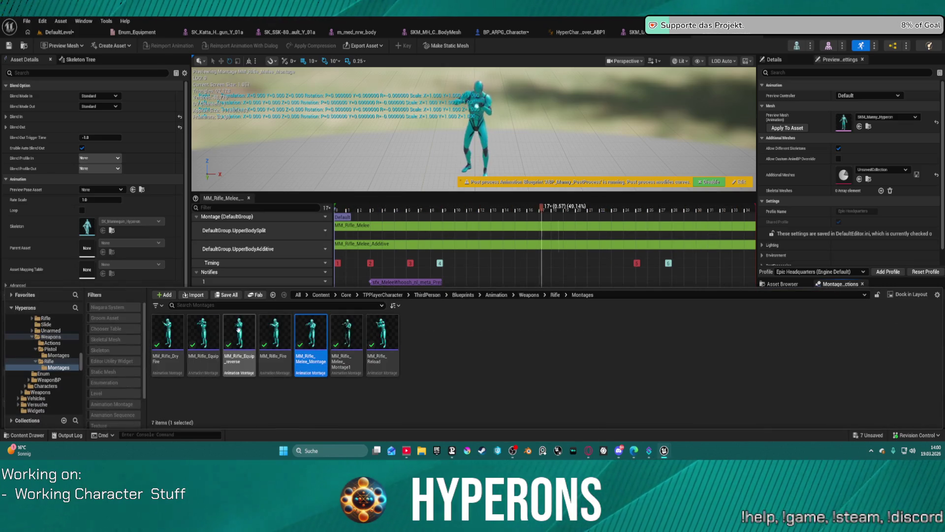
{"action": "left_click", "coordinate": [58, 356]}
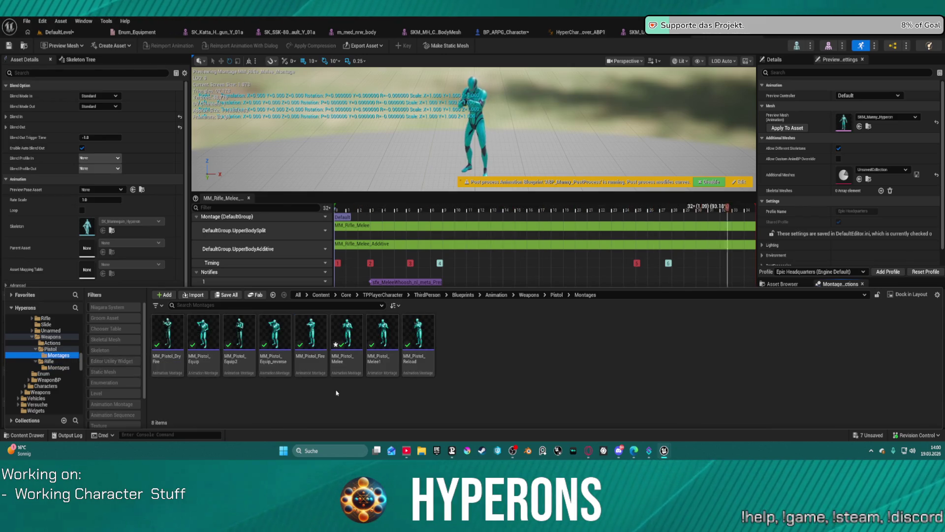
{"action": "double_click", "coordinate": [347, 339]}
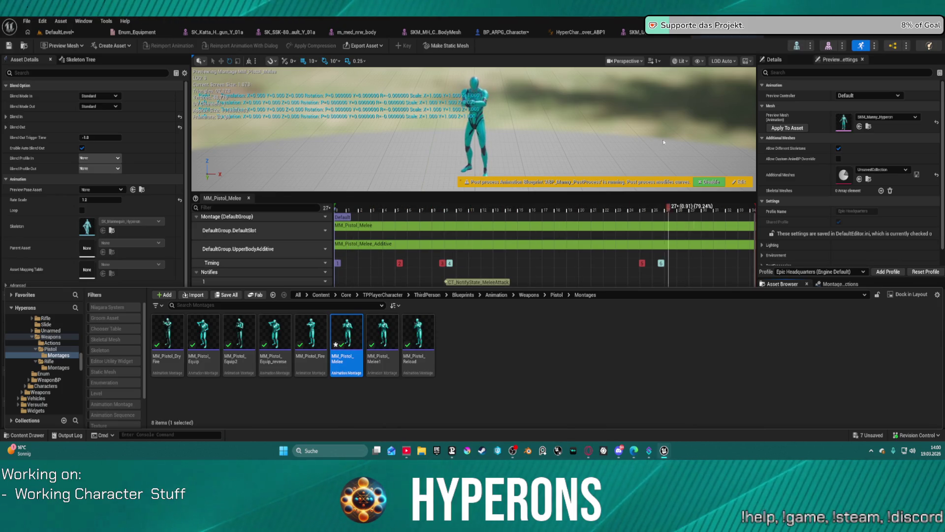
{"action": "scroll", "coordinate": [349, 259], "scroll_direction": "down", "scroll_amount": 2}
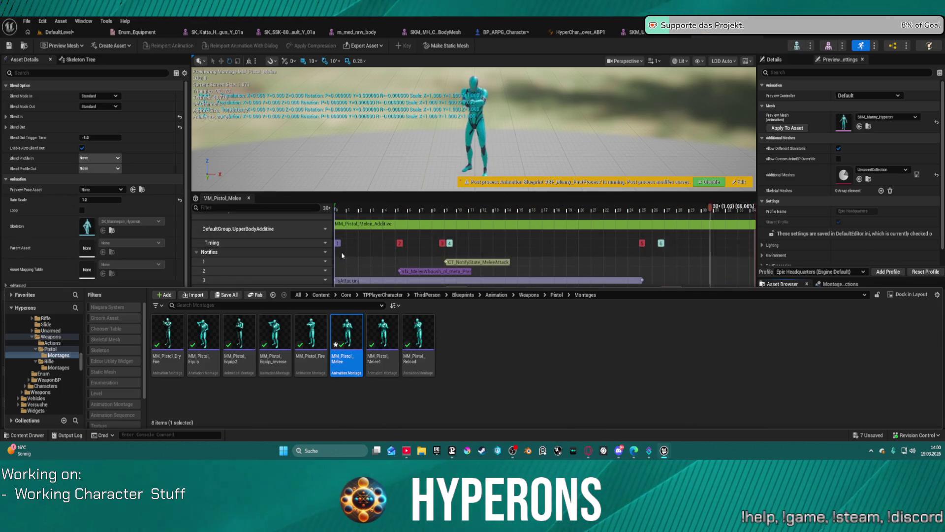
- Select all of the pistol melee montage's curve rows and return to the weapons graph
{"action": "left_click_drag", "start_coordinate": [370, 192], "coordinate": [370, 159]}
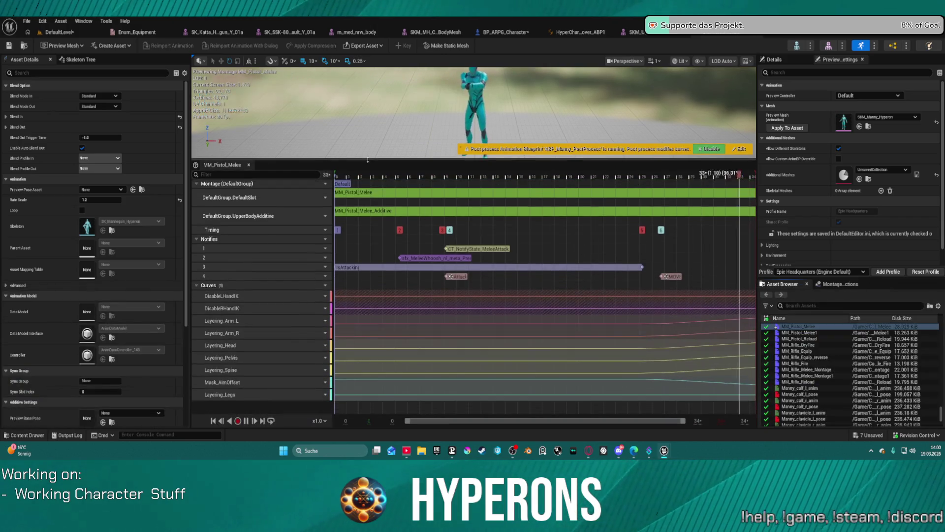
{"action": "left_click", "coordinate": [237, 297]}
{"action": "left_click", "coordinate": [267, 396], "text": "shift"}
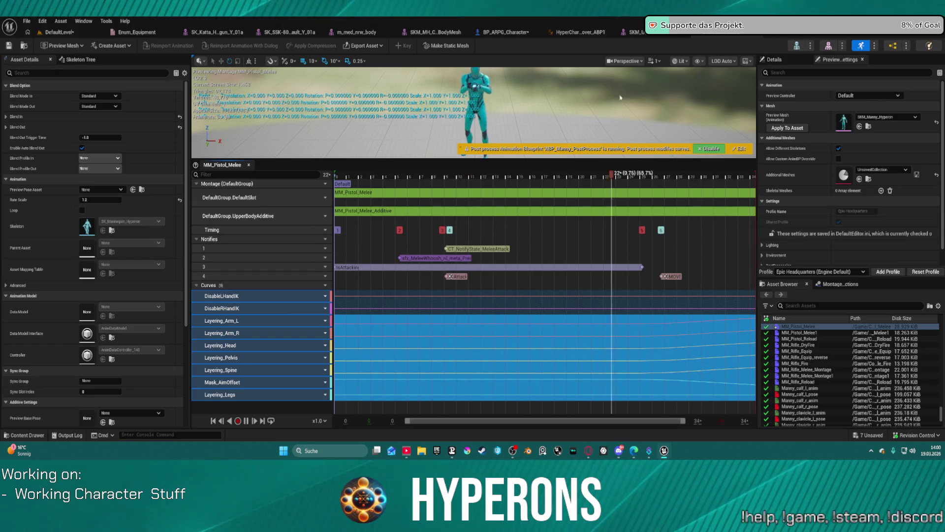
{"action": "left_click", "coordinate": [508, 33]}
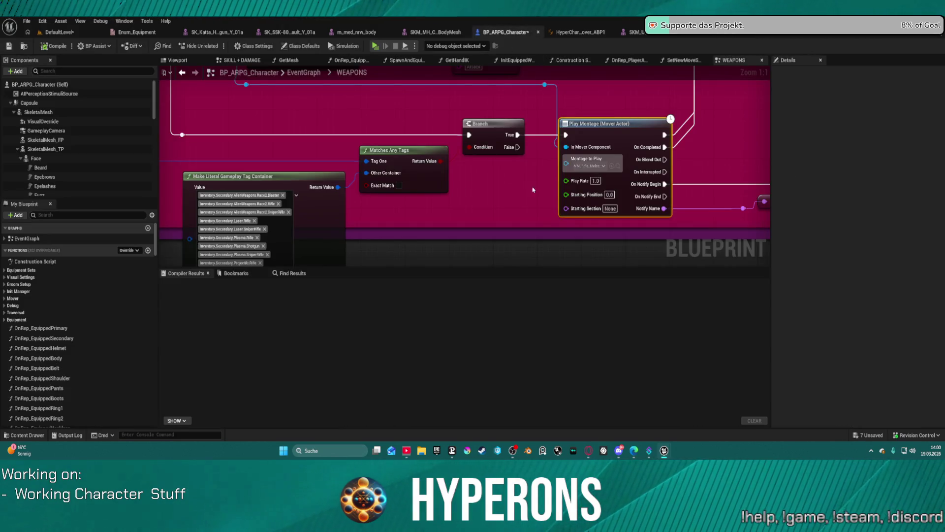
- In MM_Rifle_Melee_Montage, delete the DisableRHandIK curve and paste the nine copied layering curves
{"action": "left_click", "coordinate": [617, 167]}
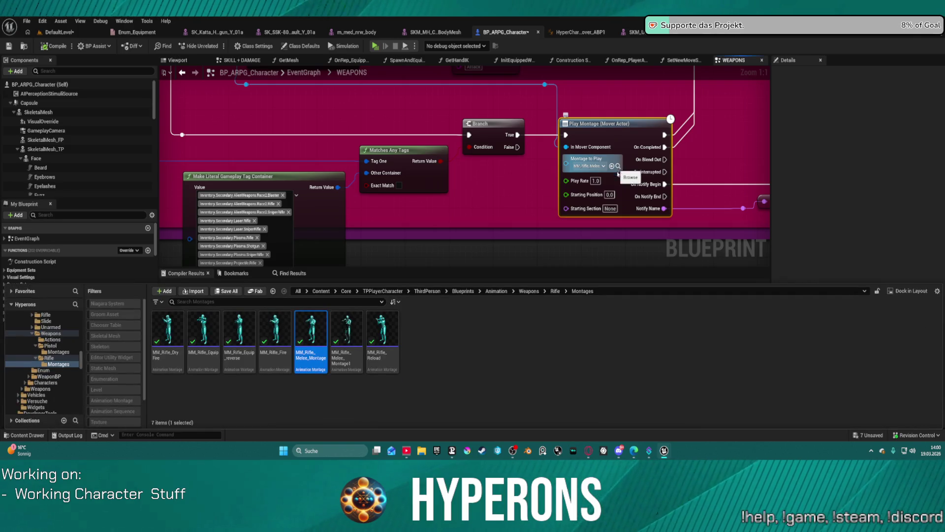
{"action": "double_click", "coordinate": [318, 330]}
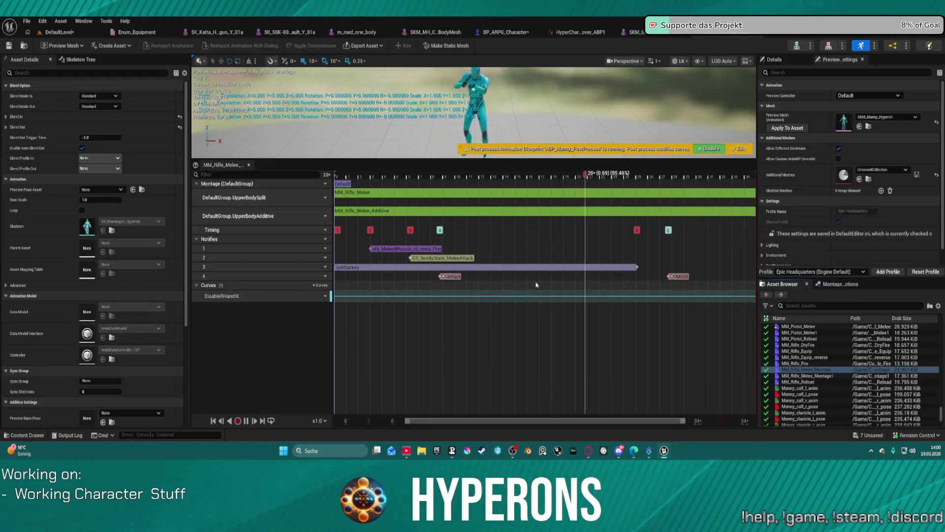
{"action": "left_click", "coordinate": [264, 295]}
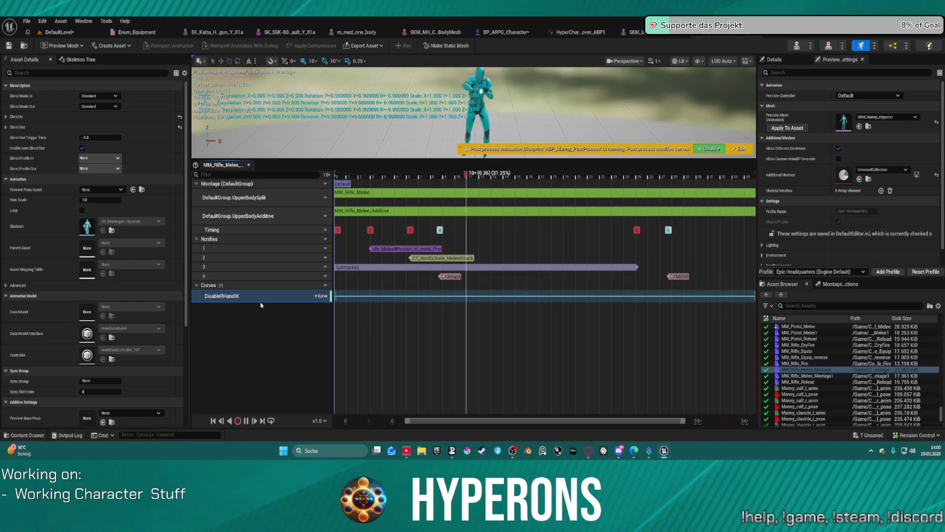
{"action": "key", "text": "Delete"}
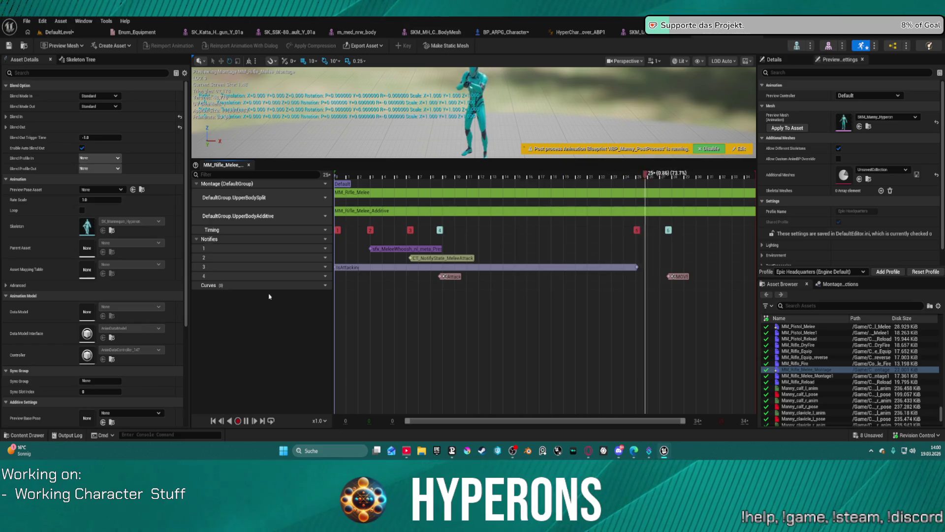
{"action": "key", "text": "ctrl+z"}
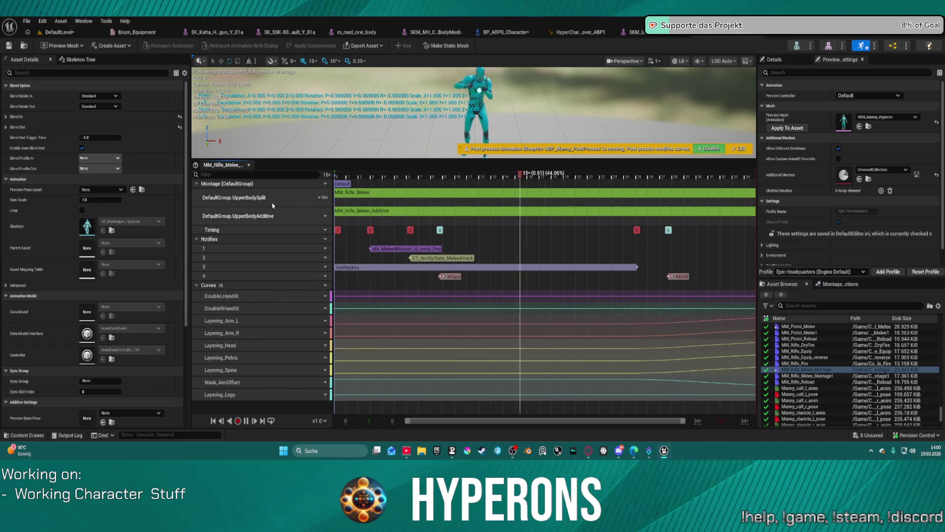
- Set the montage's first slot track to DefaultGroup.DefaultSlot and return to the level
{"action": "left_click", "coordinate": [322, 197]}
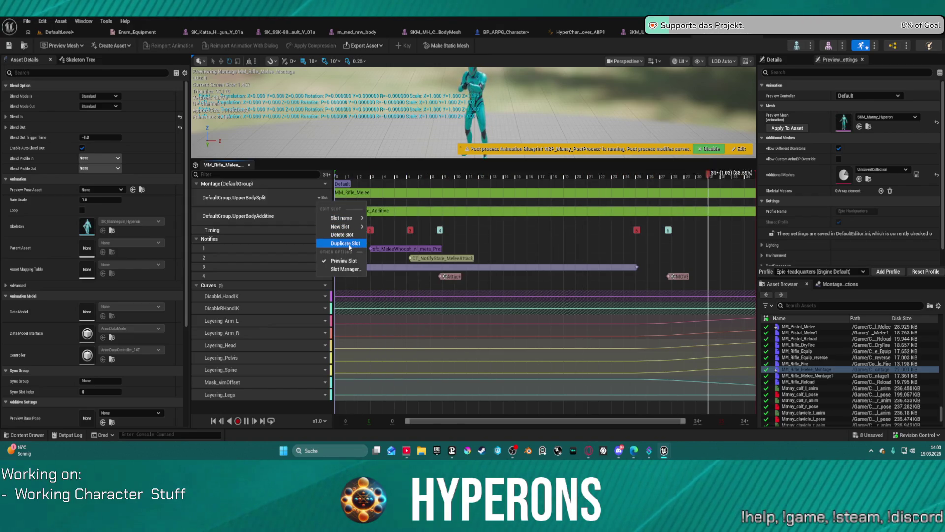
{"action": "mouse_move", "coordinate": [341, 218]}
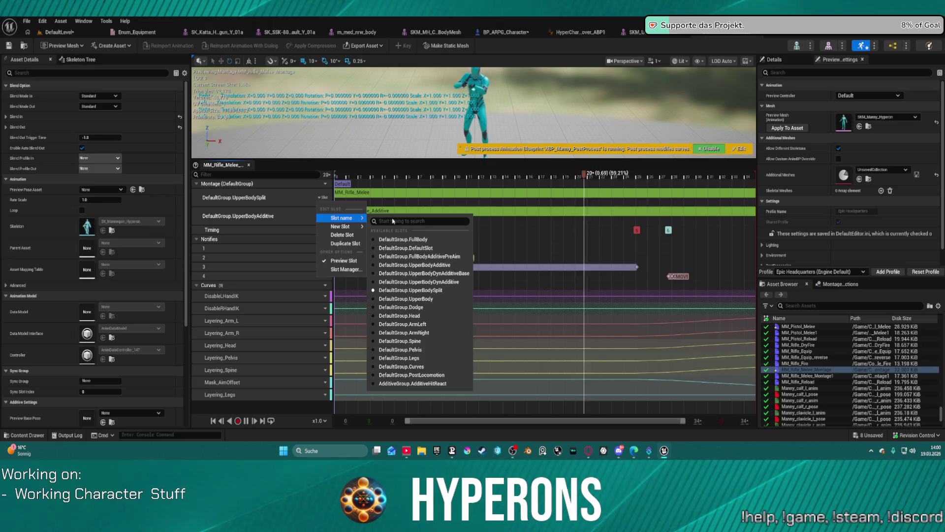
{"action": "left_click", "coordinate": [413, 249]}
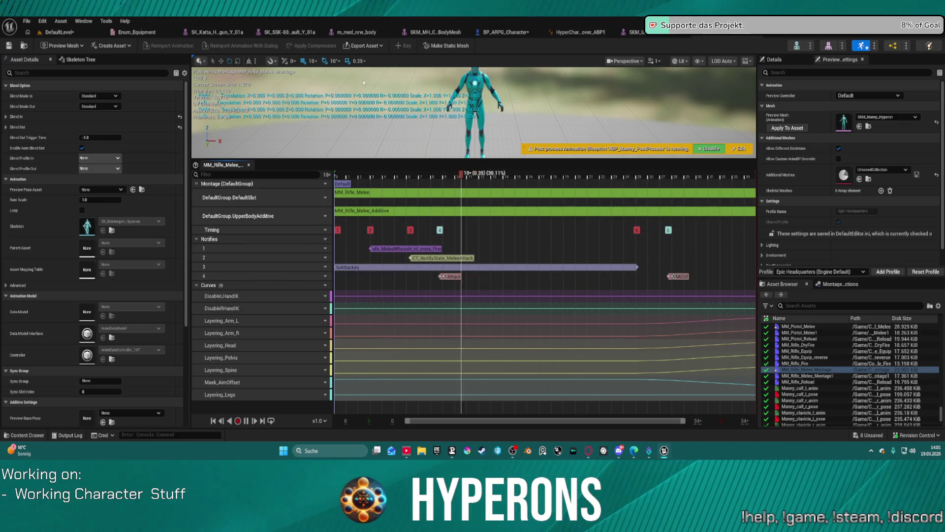
{"action": "left_click", "coordinate": [44, 33]}
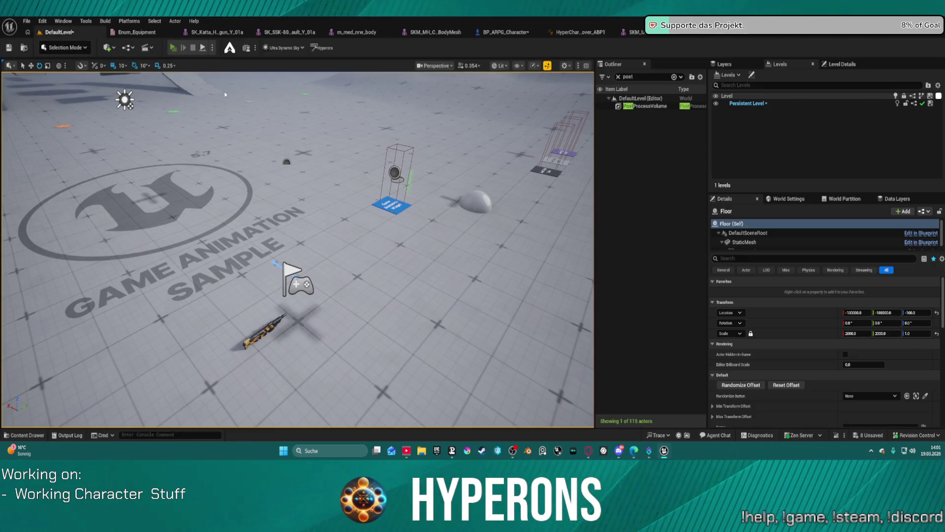
- Playtest with the MG 01 rifle equipped, ready it while walking, then stop PIE
{"action": "key", "text": "alt+p"}
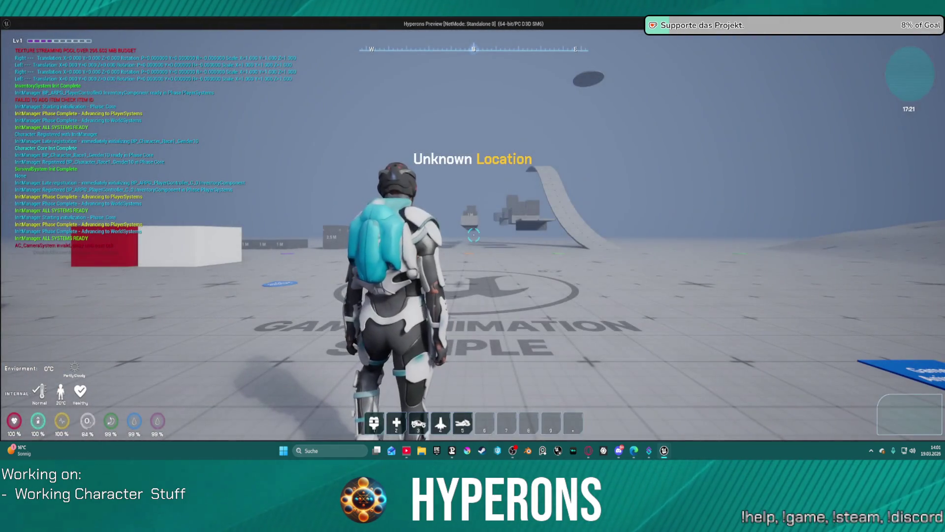
{"action": "key", "text": "i"}
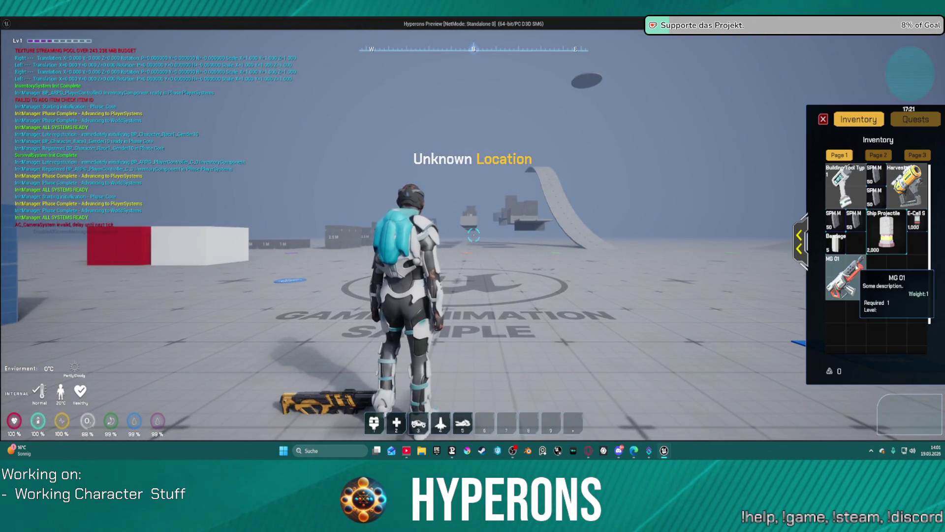
{"action": "left_click", "coordinate": [799, 242]}
{"action": "key", "text": "i"}
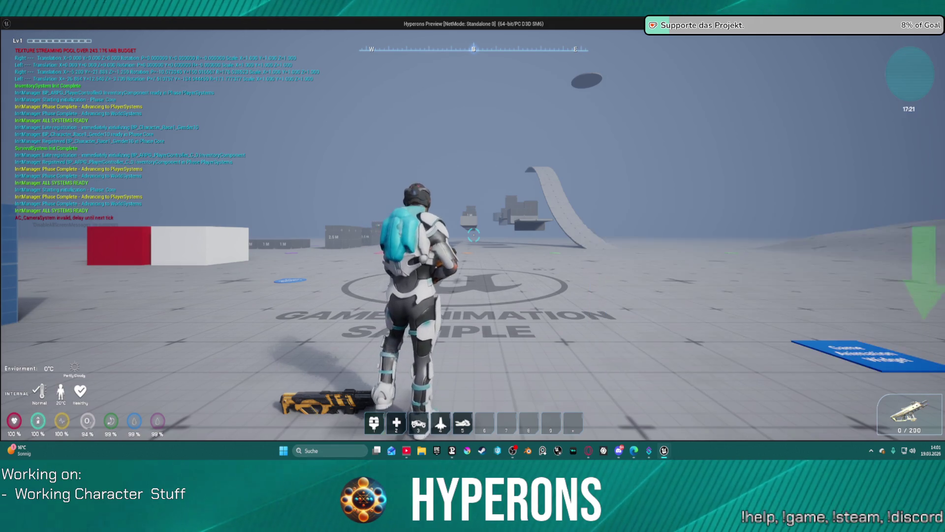
{"action": "key", "text": "w"}
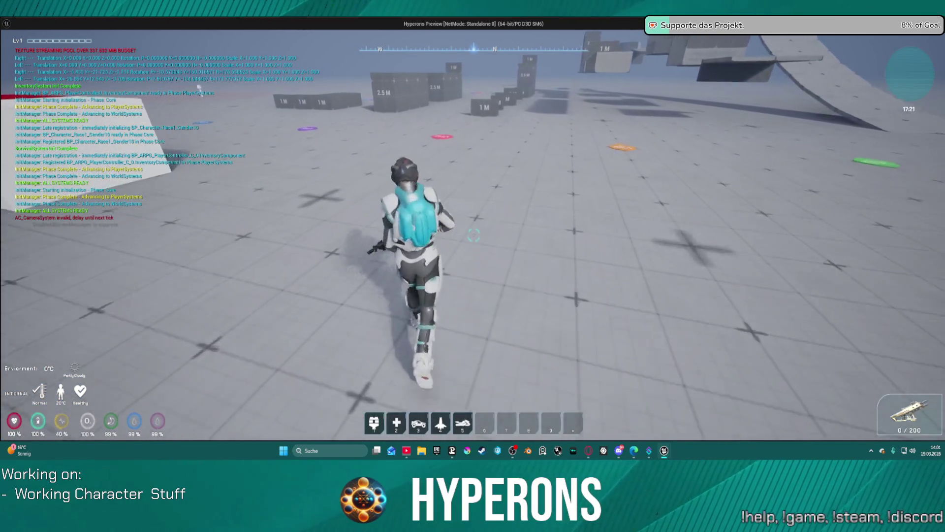
{"action": "key", "text": "1"}
{"action": "key", "text": "Escape"}
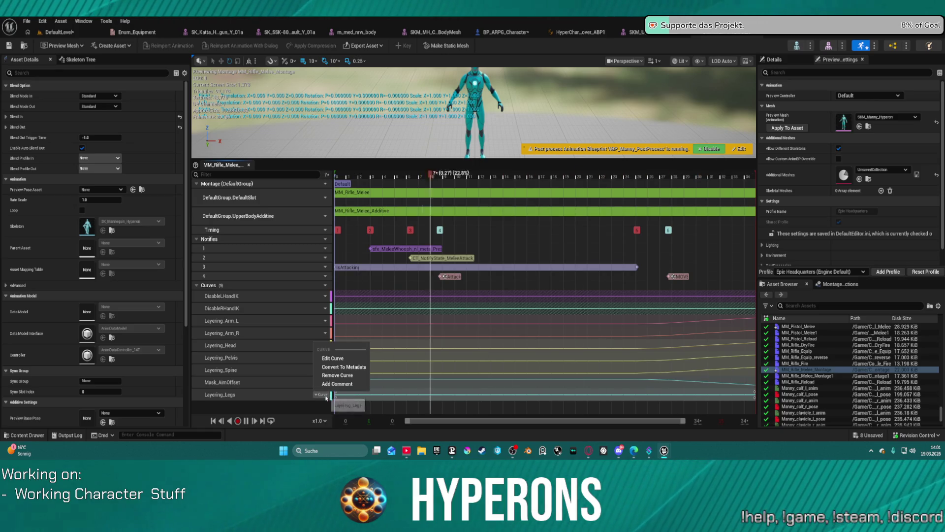
- Return to the level editor and launch a new playtest session
{"action": "left_click", "coordinate": [344, 368]}
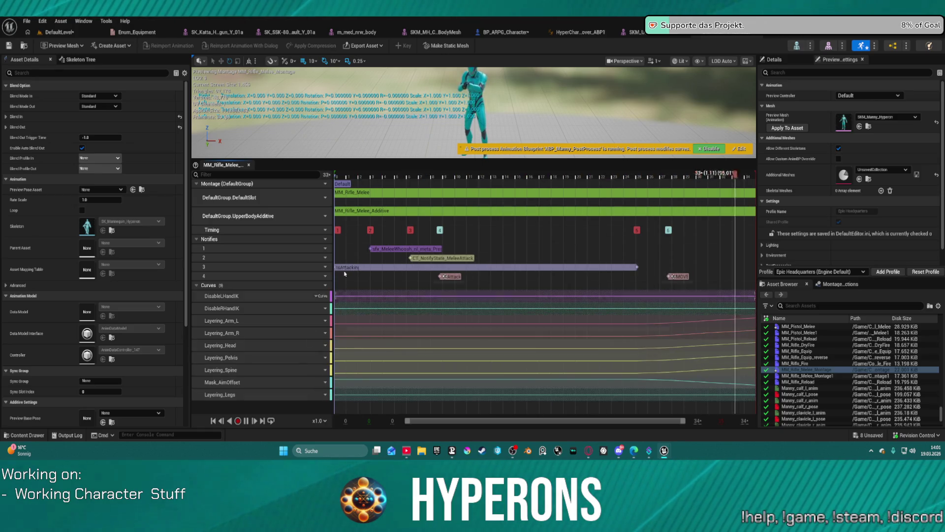
{"action": "key", "text": "ctrl+Tab"}
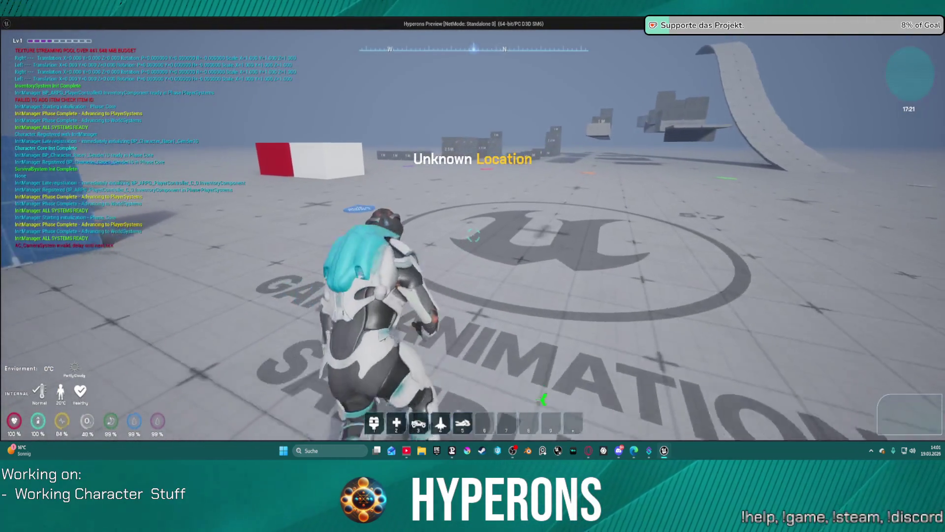
- Equip the MG 01 gun in-game, stop the playtest and reopen the MM_Rifle_Melee montage
{"action": "key", "text": "i"}
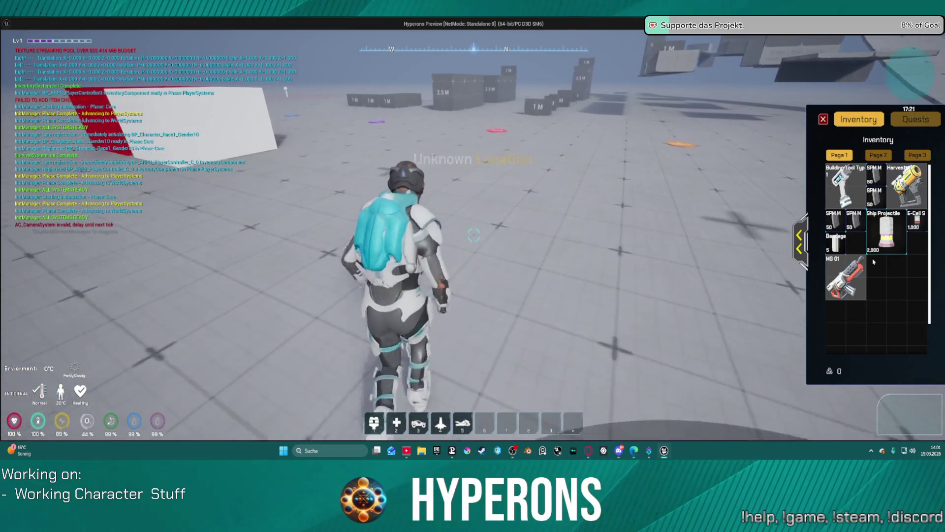
{"action": "left_click_drag", "start_coordinate": [846, 277], "coordinate": [777, 241]}
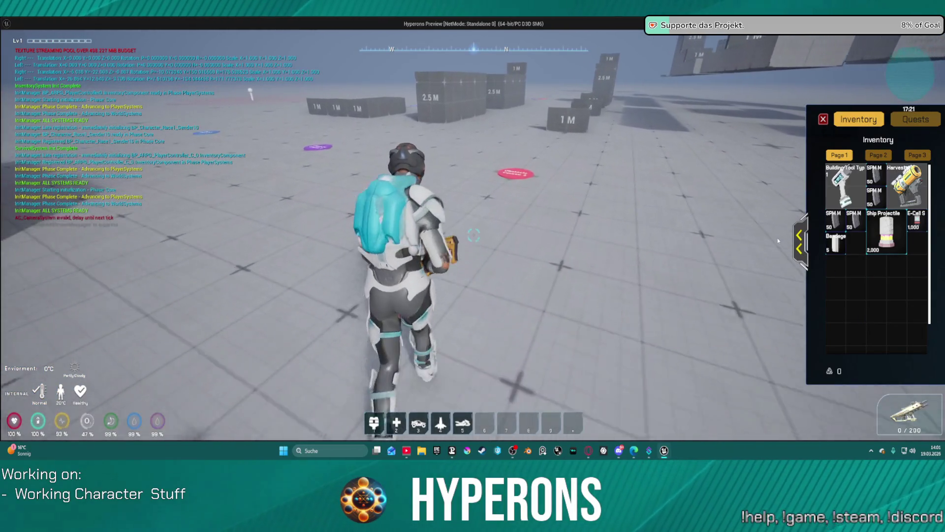
{"action": "left_click", "coordinate": [800, 242]}
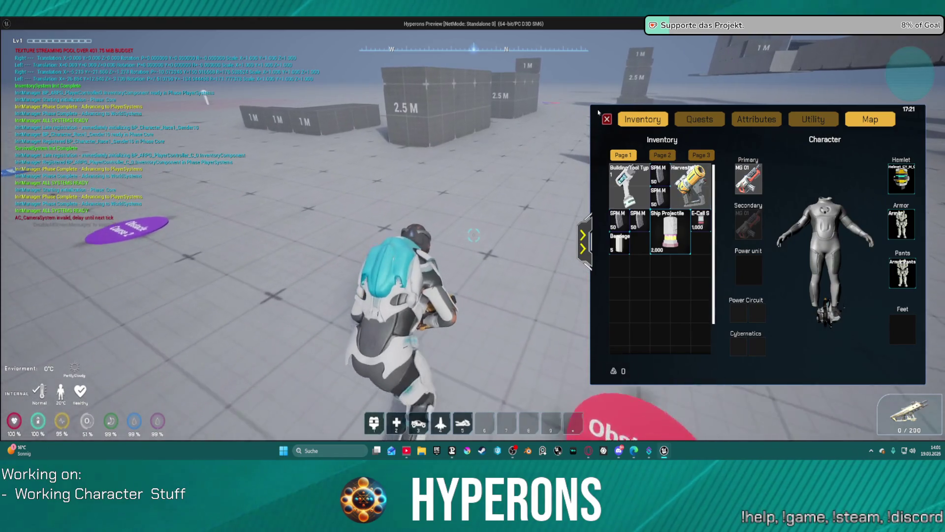
{"action": "left_click", "coordinate": [607, 120]}
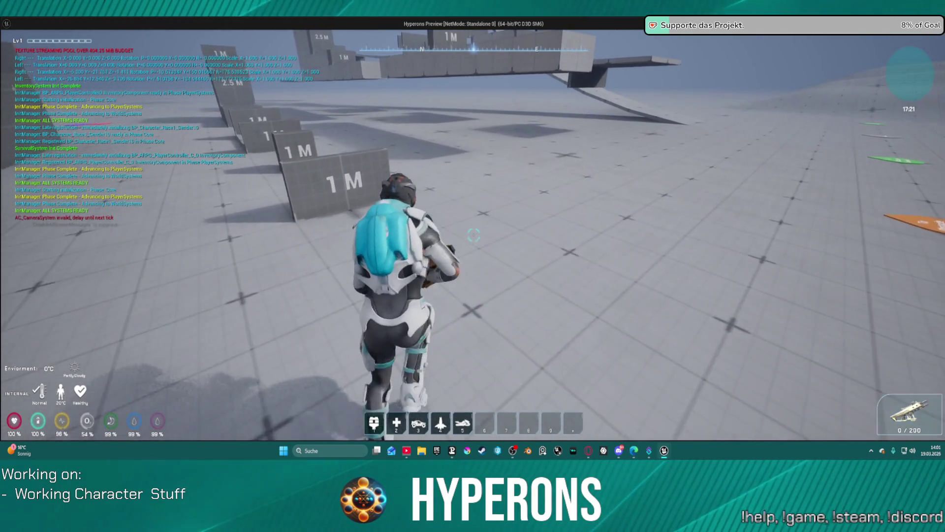
{"action": "key", "text": "Escape"}
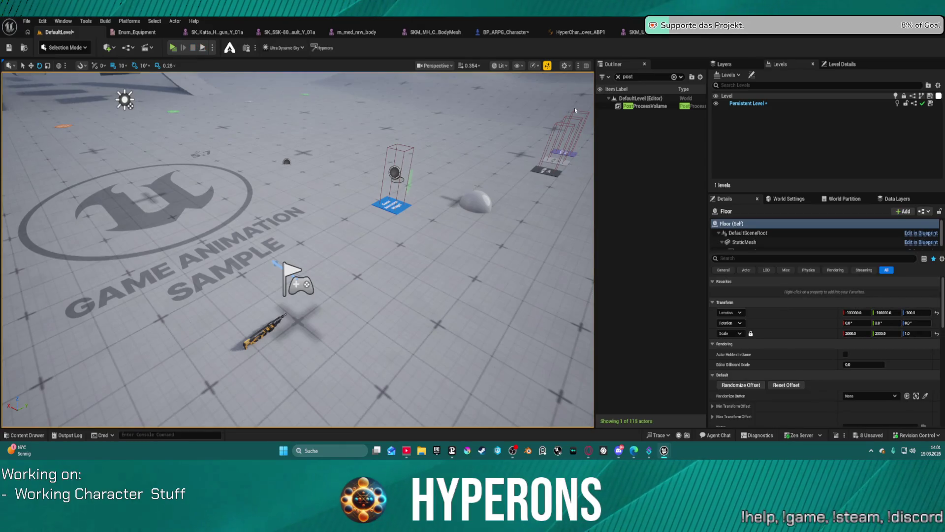
{"action": "left_click", "coordinate": [746, 34]}
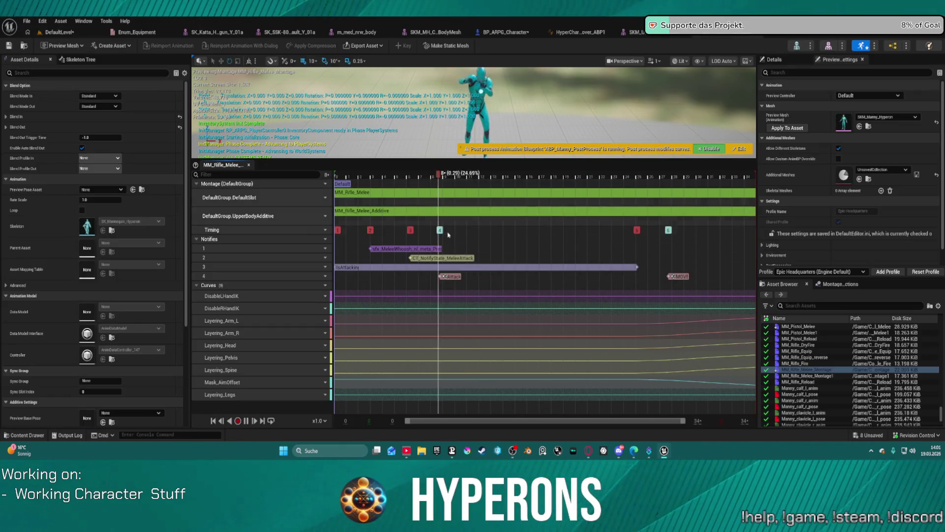
- Set the first slot track to DefaultGroup.Curves and return to DefaultLevel
{"action": "left_click", "coordinate": [323, 198]}
{"action": "mouse_move", "coordinate": [341, 217]}
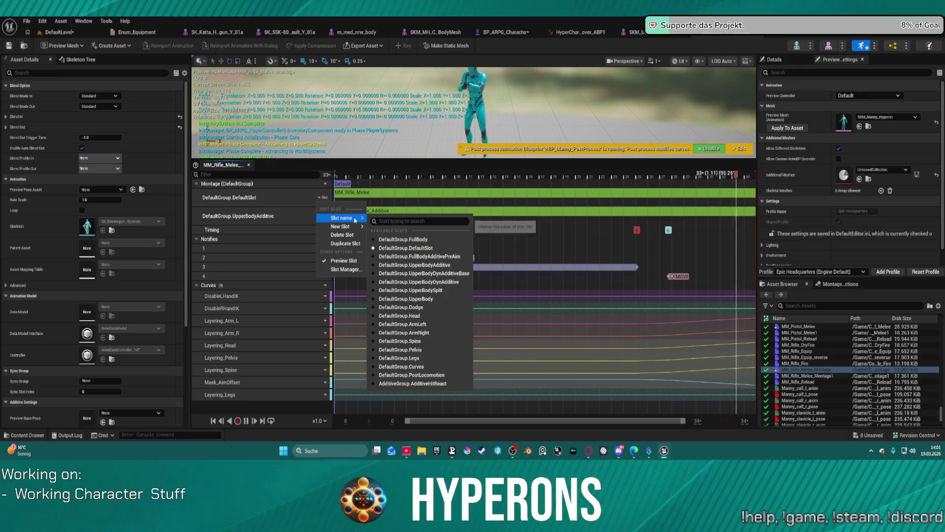
{"action": "left_click", "coordinate": [421, 366]}
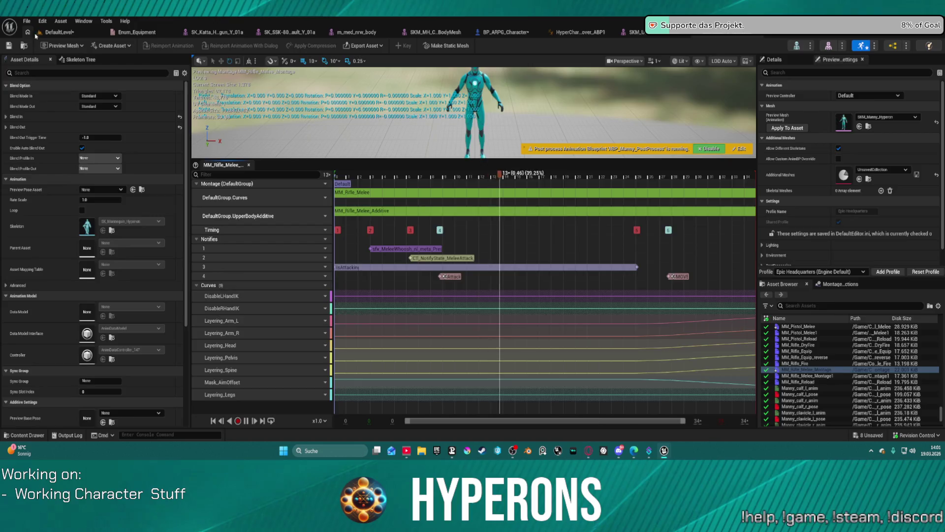
{"action": "left_click", "coordinate": [44, 32]}
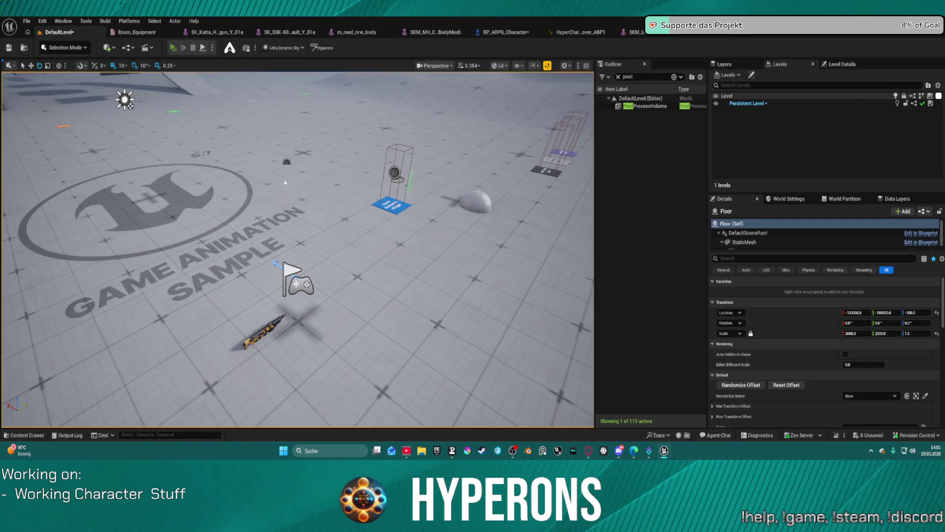
- Run a quick playtest, then remove the Layering_Legs curve from the MM_Rifle_Melee montage
{"action": "key", "text": "alt+Tab"}
{"action": "key", "text": "i"}
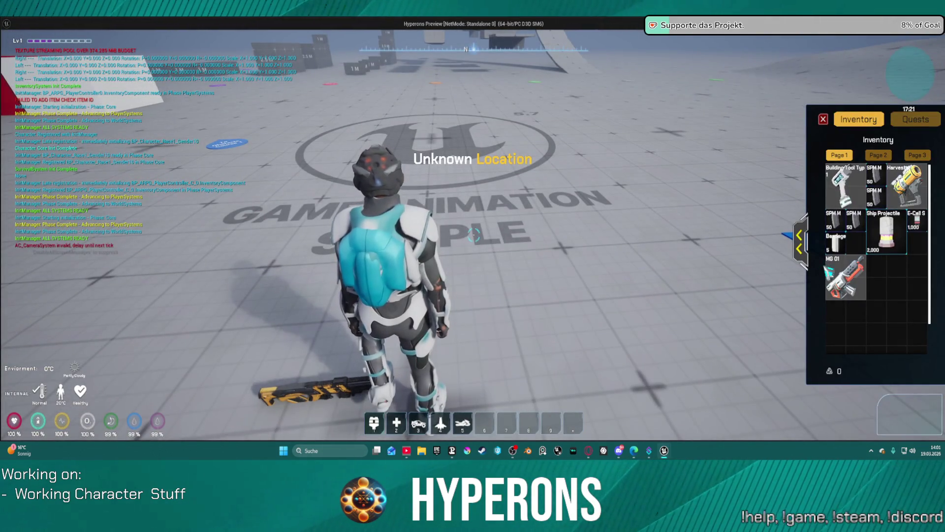
{"action": "left_click", "coordinate": [823, 119]}
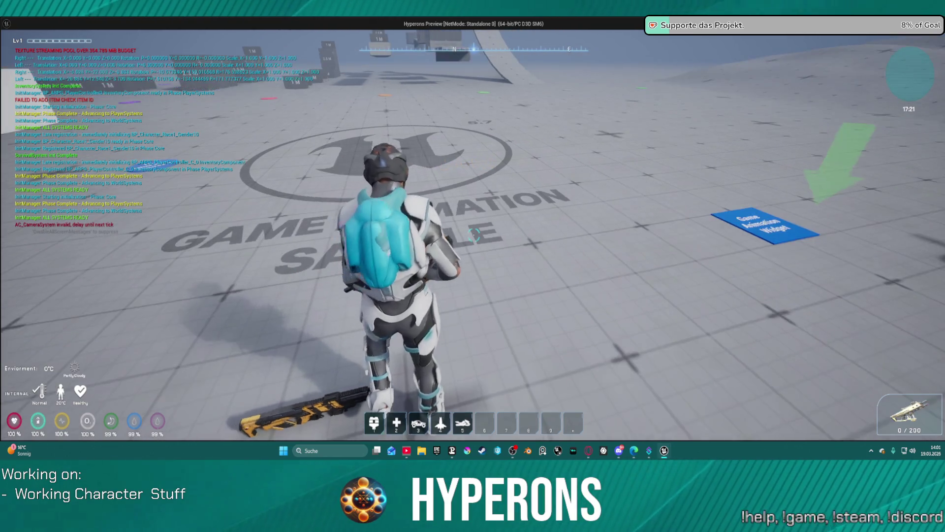
{"action": "key", "text": "w"}
{"action": "key", "text": "alt+Tab"}
{"action": "key", "text": "Escape"}
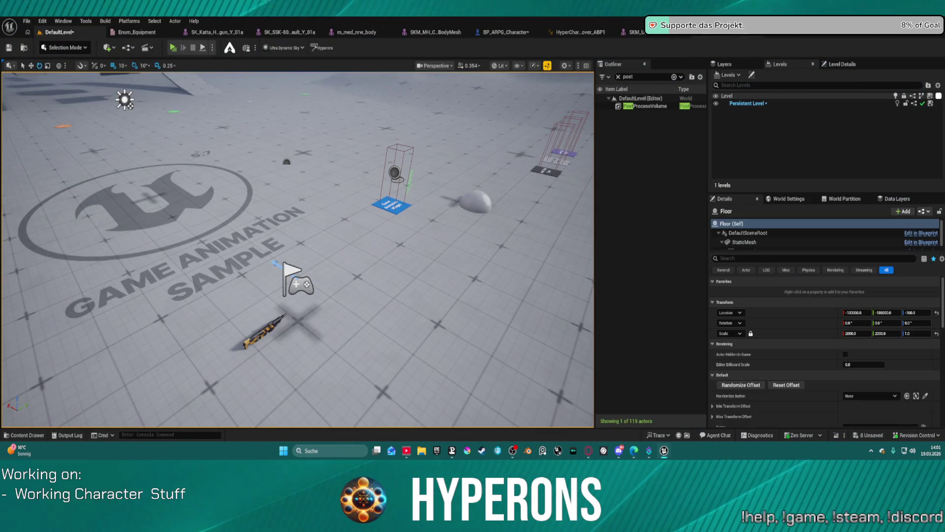
{"action": "key", "text": "alt+Tab"}
{"action": "left_click", "coordinate": [323, 395]}
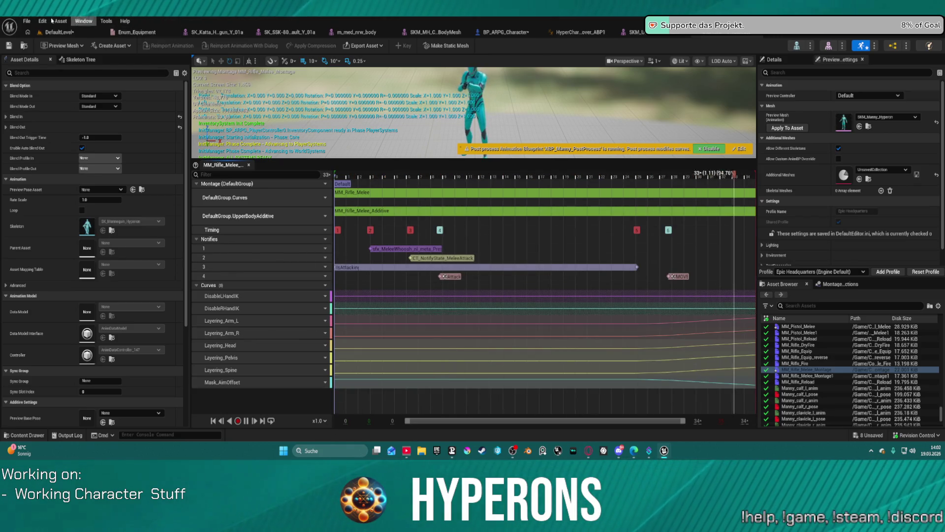
- Playtest the melee again with the inventory checked, stop PIE and reopen the rifle melee montage
{"action": "left_click", "coordinate": [59, 32]}
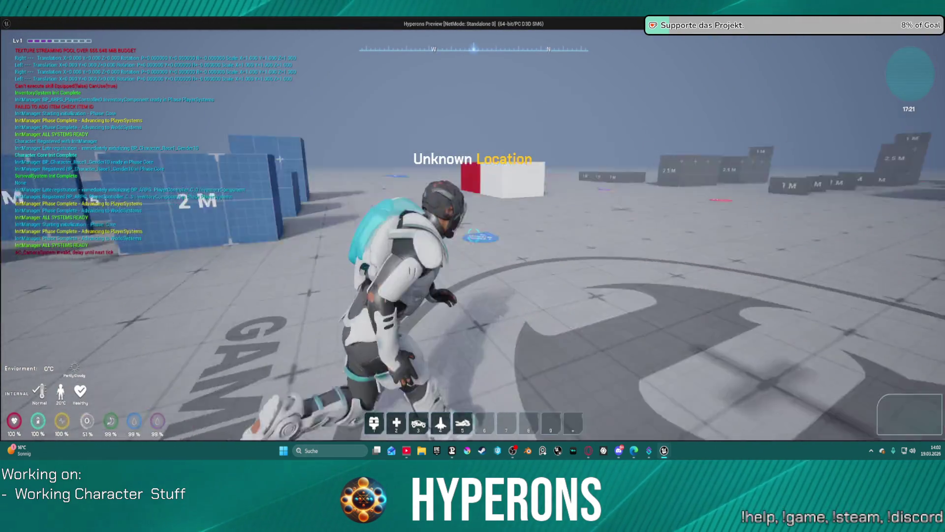
{"action": "key", "text": "Escape"}
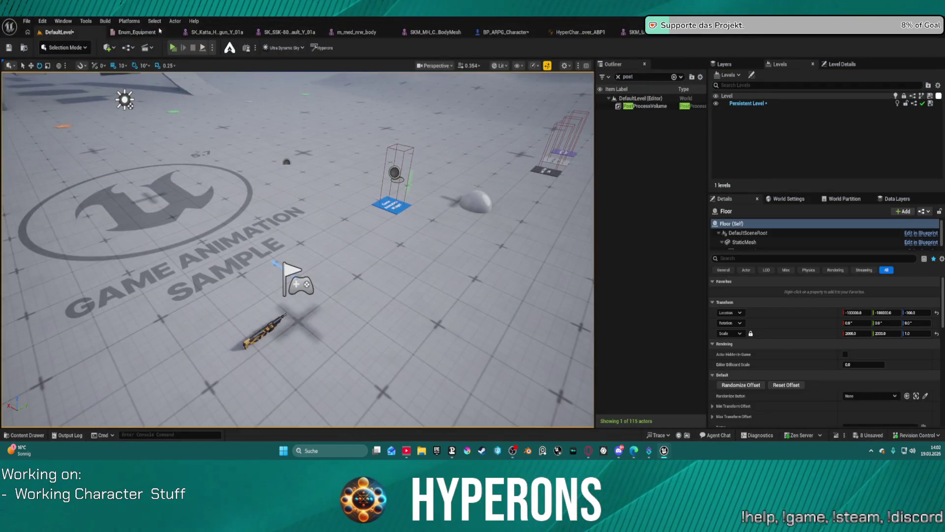
{"action": "key", "text": "i"}
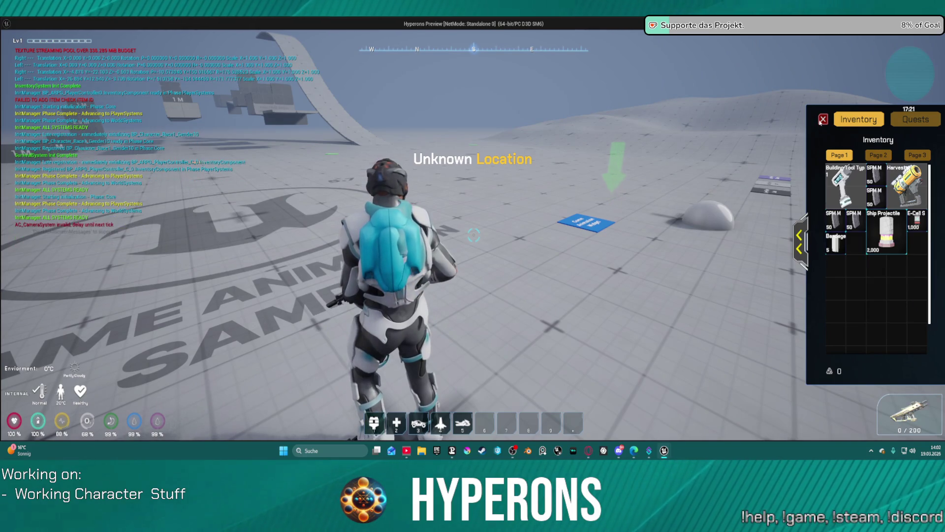
{"action": "key", "text": "i"}
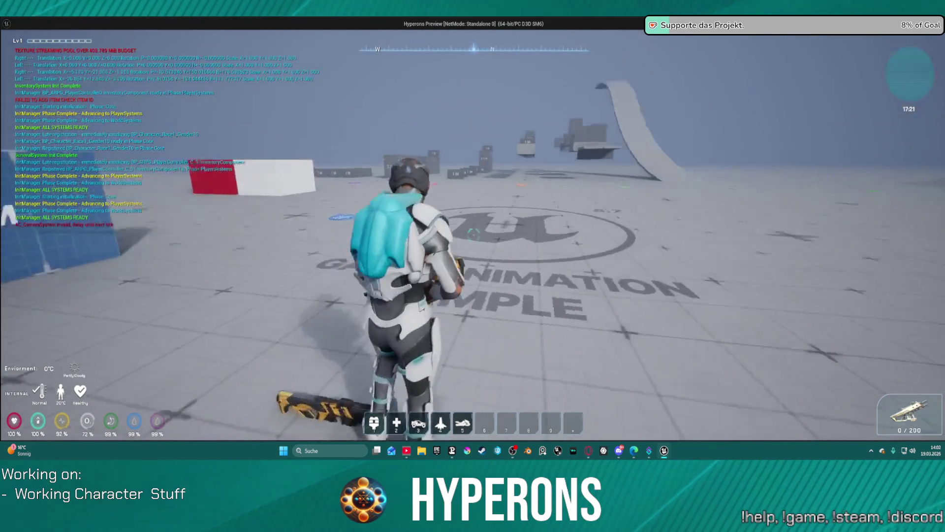
{"action": "key", "text": "w"}
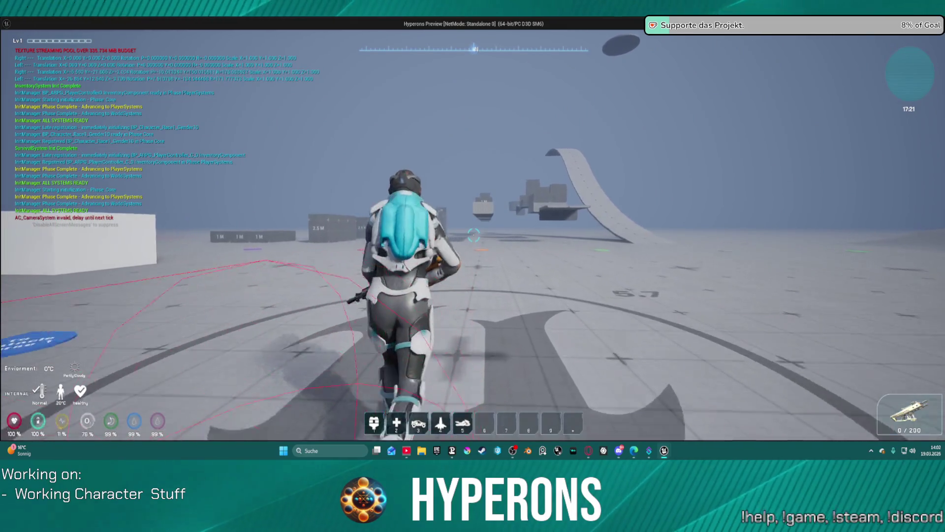
{"action": "key", "text": "Escape"}
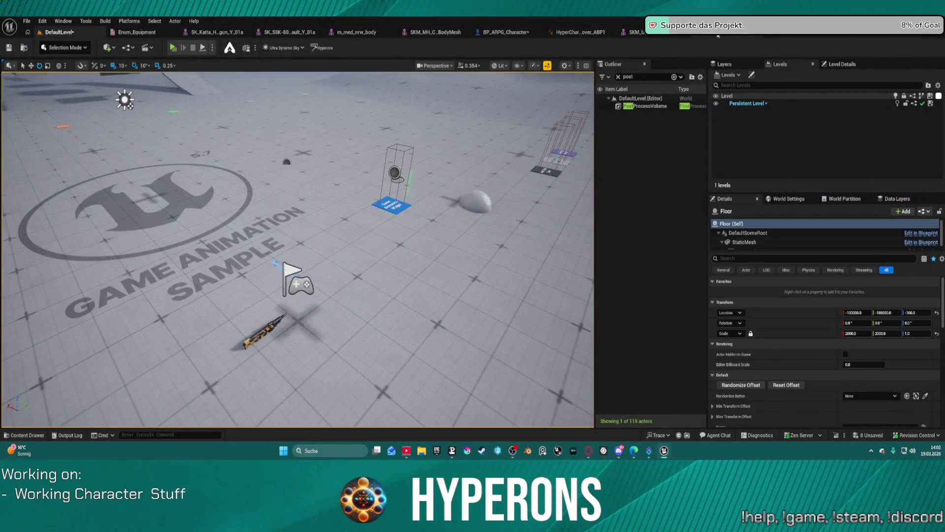
{"action": "left_click", "coordinate": [633, 32]}
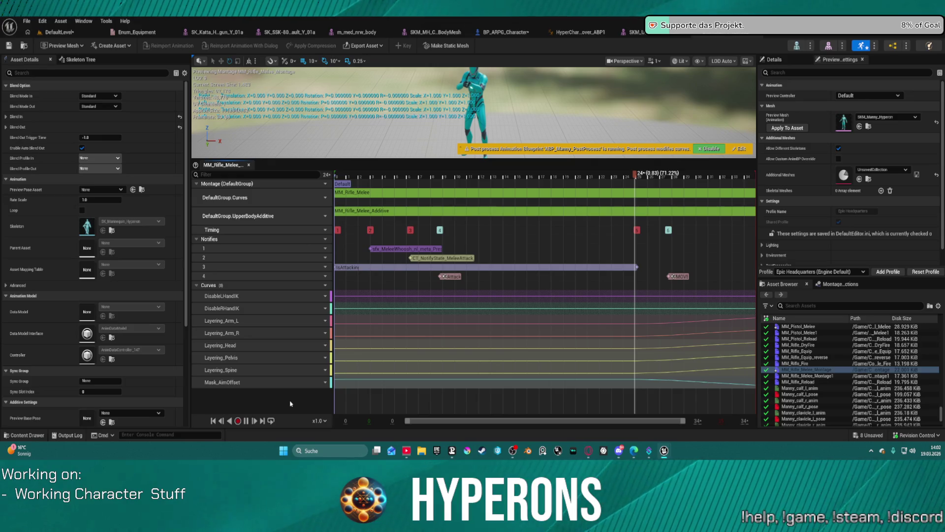
- Undo the Layering_Legs curve removal, view its curve graph, then return to DefaultLevel
{"action": "key", "text": "ctrl+z"}
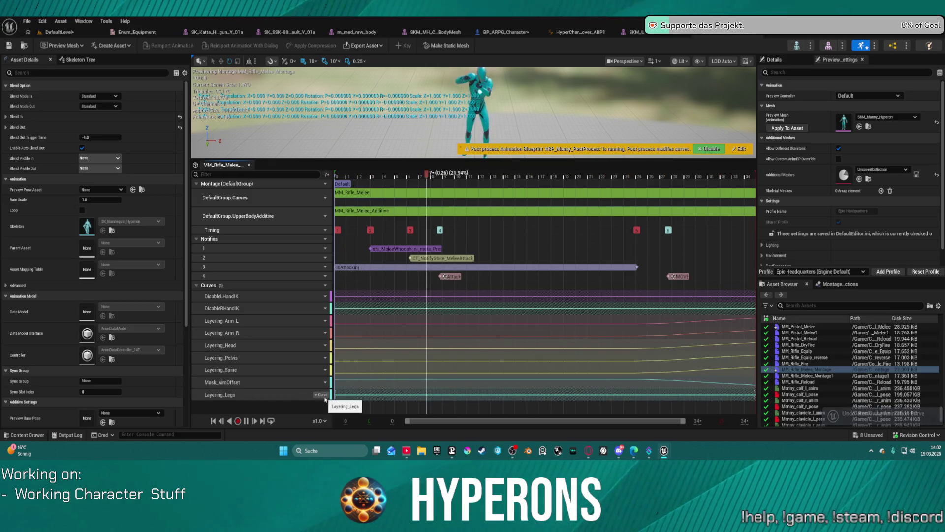
{"action": "left_click", "coordinate": [320, 395]}
{"action": "left_click", "coordinate": [338, 418]}
{"action": "left_click", "coordinate": [338, 397]}
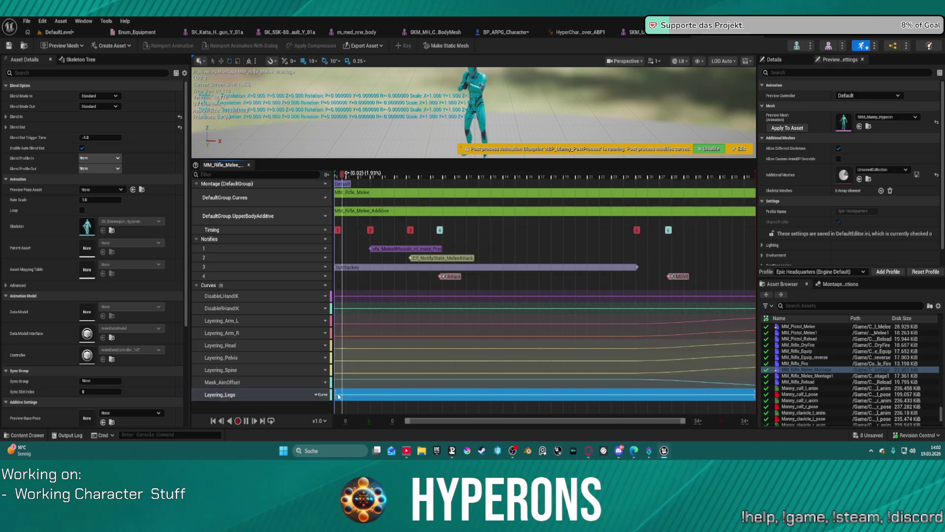
{"action": "double_click", "coordinate": [337, 397]}
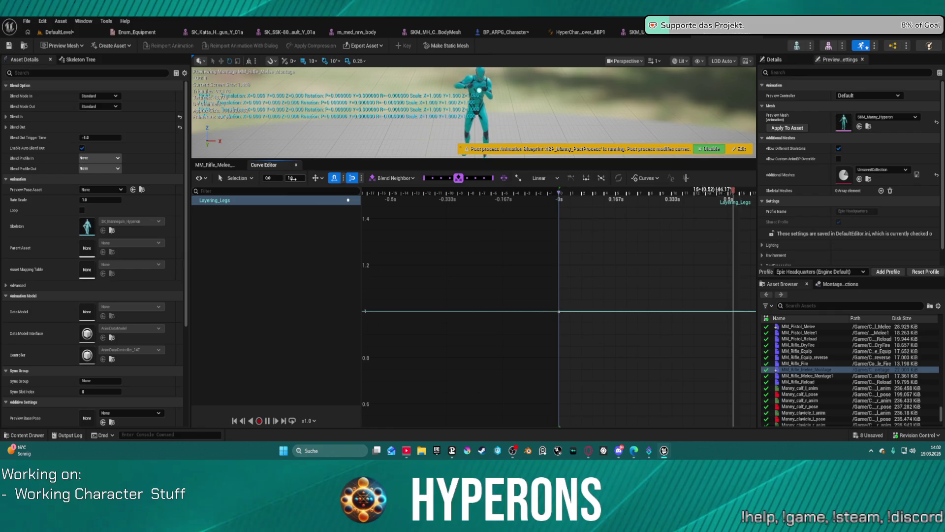
{"action": "left_click", "coordinate": [60, 32]}
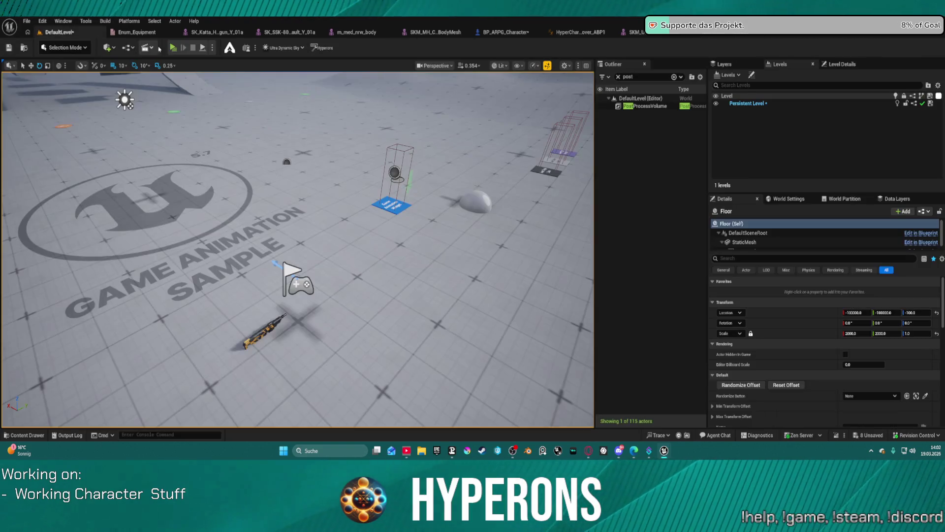
- Playtest with the rifle equipped from the inventory, stop, and return to MM_Rifle_Melee
{"action": "key", "text": "alt+p"}
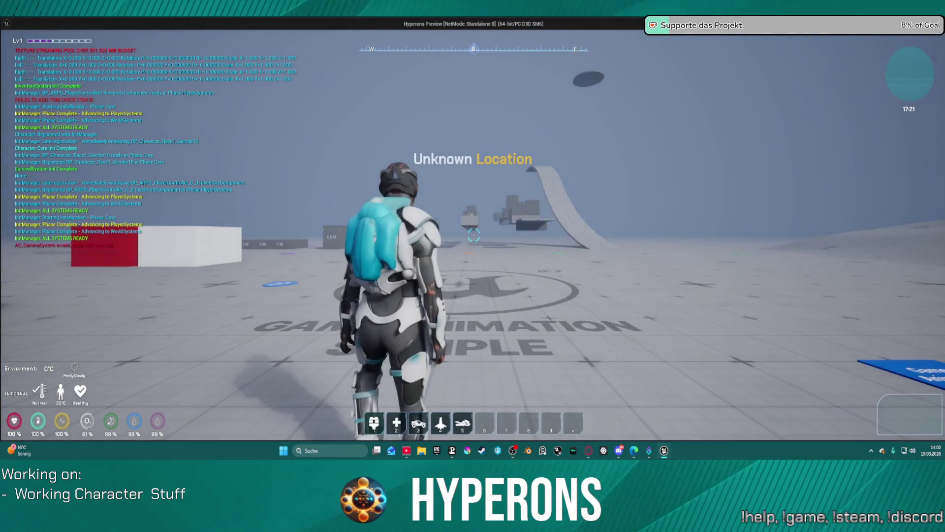
{"action": "key", "text": "i"}
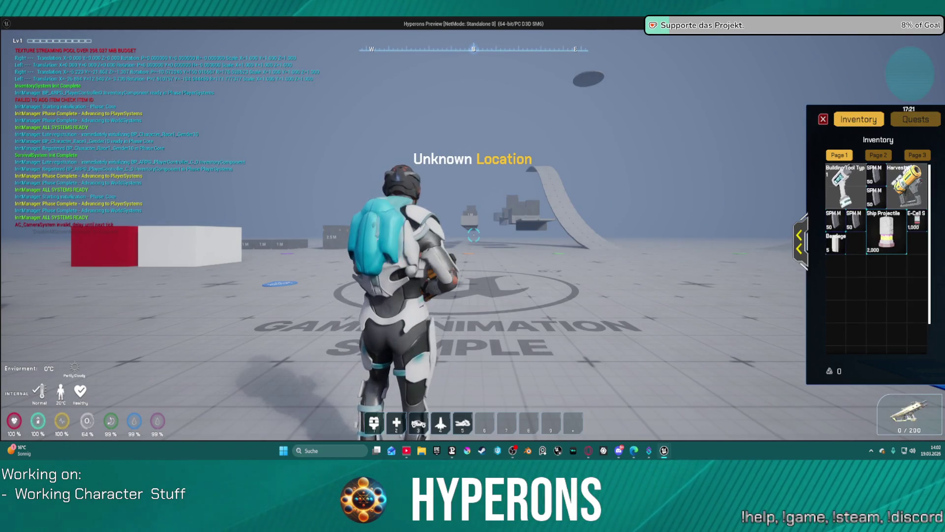
{"action": "double_click", "coordinate": [849, 279]}
{"action": "key", "text": "w"}
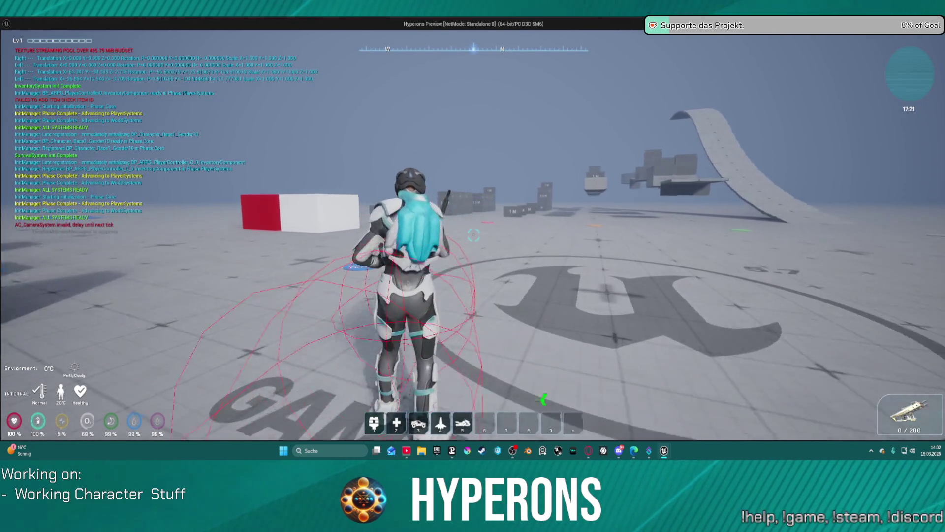
{"action": "key", "text": "Escape"}
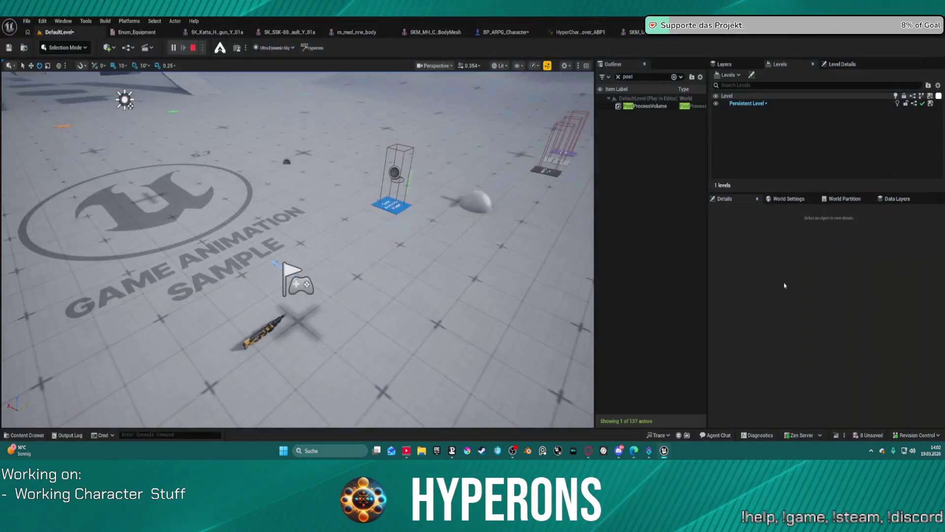
{"action": "left_click", "coordinate": [739, 34]}
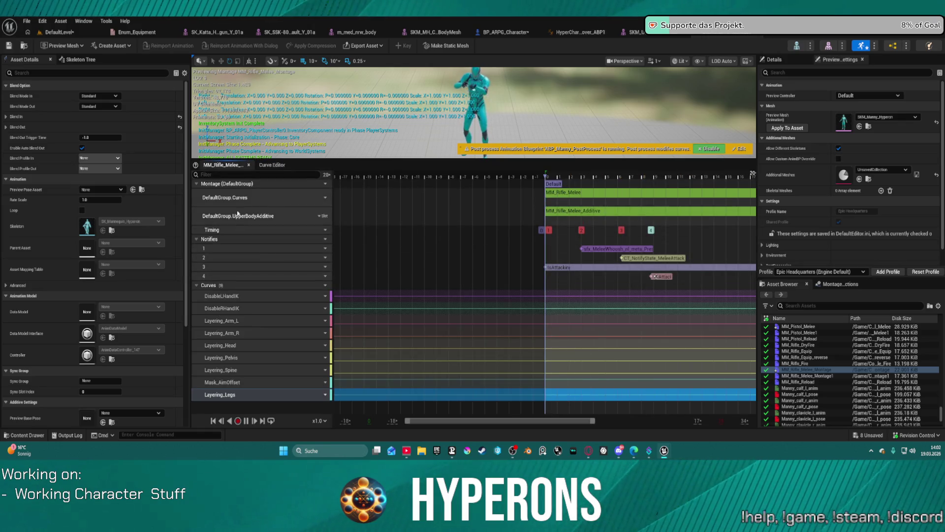
- Review the montage track's available slots, then switch to the SKM mannequin mesh editor
{"action": "left_click", "coordinate": [322, 198]}
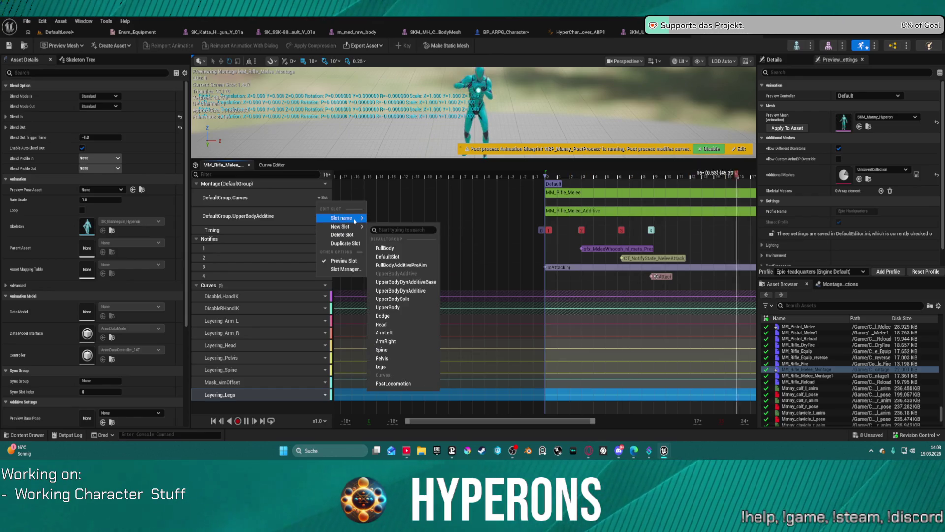
{"action": "mouse_move", "coordinate": [342, 218]}
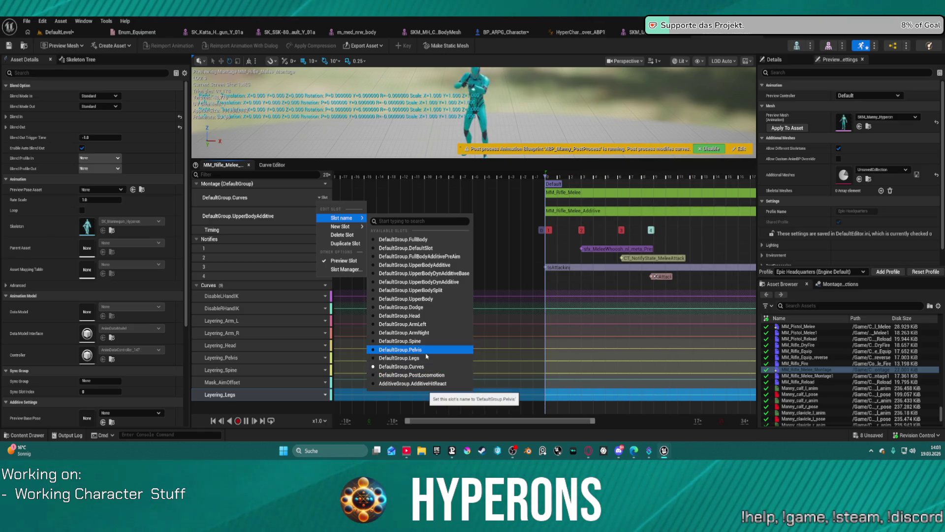
{"action": "left_click", "coordinate": [722, 36]}
{"action": "left_click", "coordinate": [635, 32]}
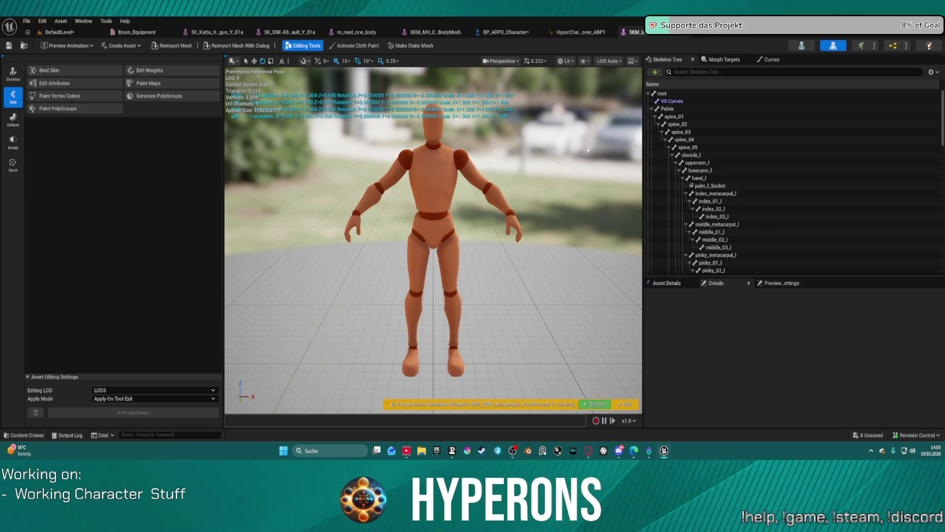
- Filter UEFN_Mannequin Animations to montages, preview a Relaxed Traversal montage, return to DefaultLevel
{"action": "left_click", "coordinate": [669, 284]}
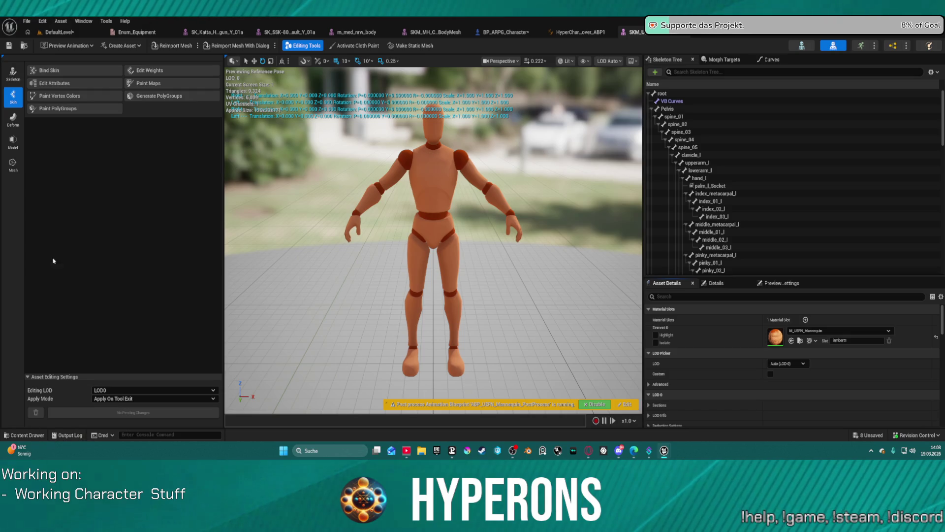
{"action": "key", "text": "ctrl+space"}
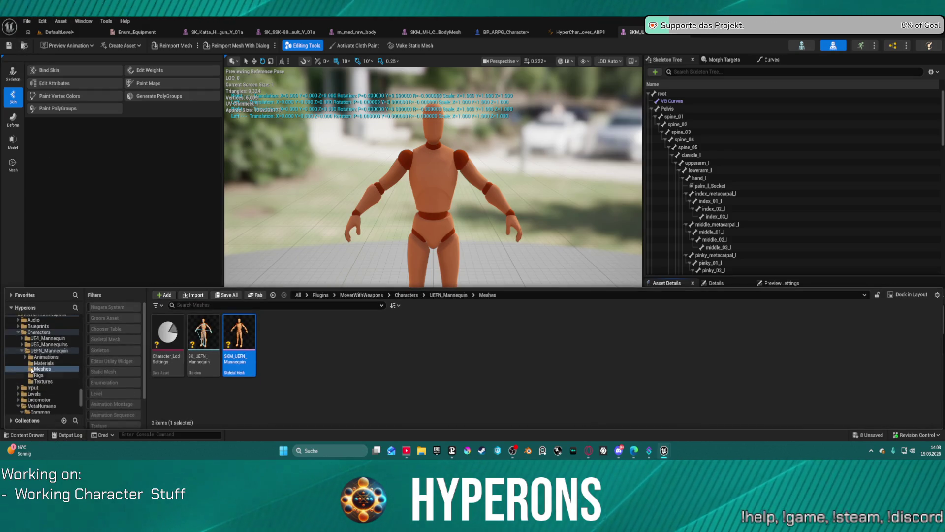
{"action": "left_click", "coordinate": [41, 356]}
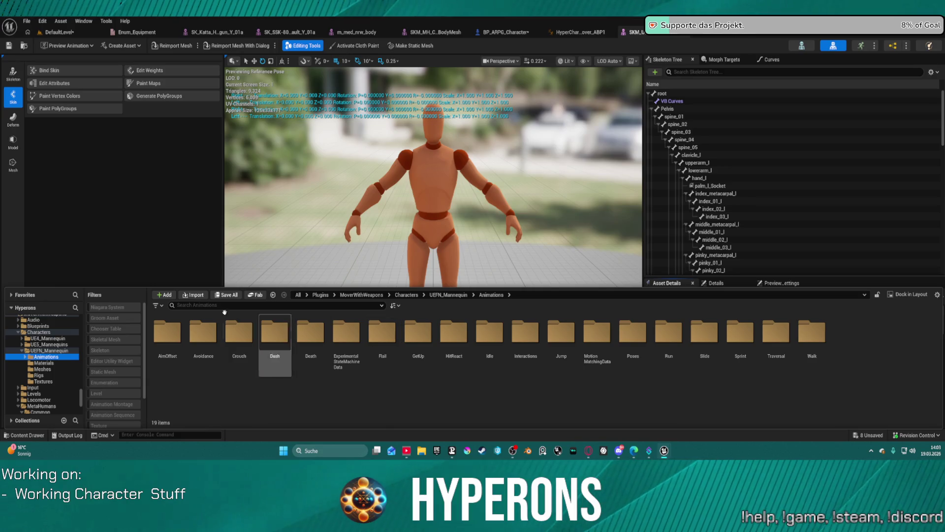
{"action": "left_click", "coordinate": [113, 404]}
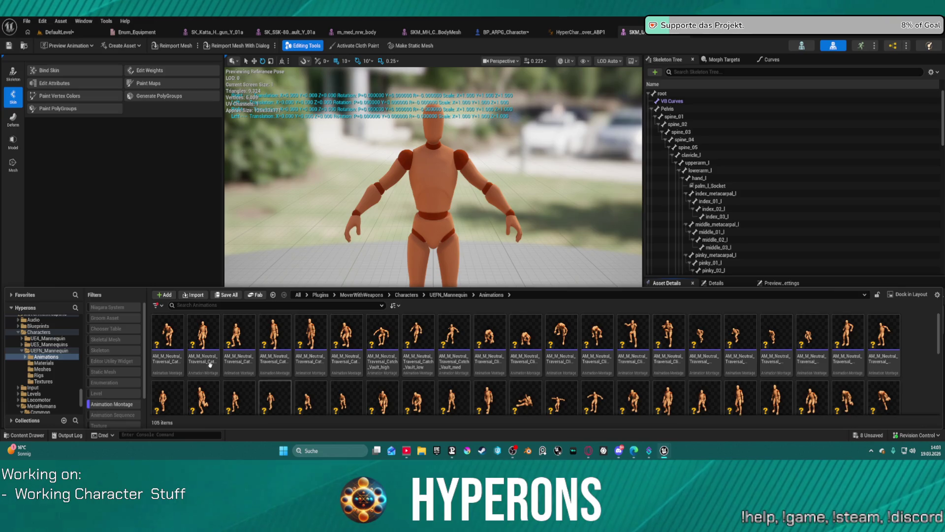
{"action": "scroll", "coordinate": [517, 347], "scroll_direction": "down", "scroll_amount": 1}
{"action": "scroll", "coordinate": [622, 353], "scroll_direction": "down", "scroll_amount": 1}
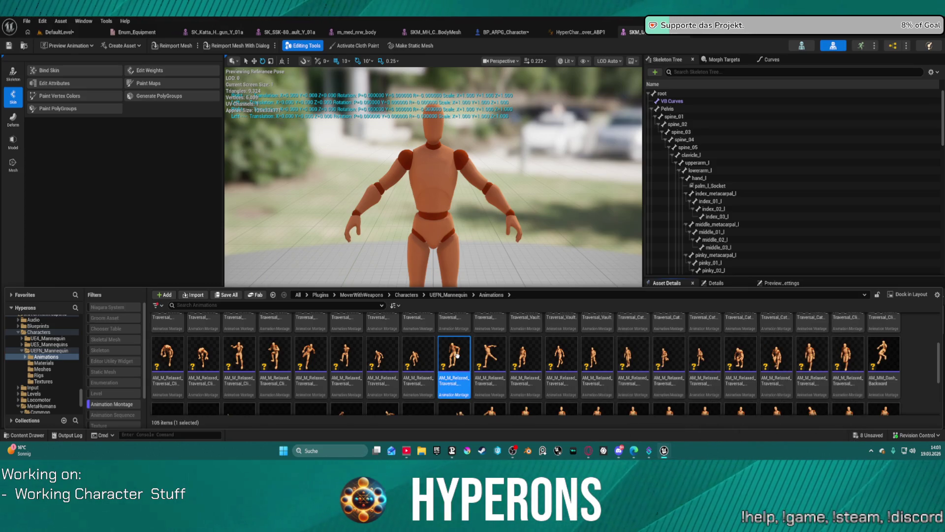
{"action": "double_click", "coordinate": [457, 356]}
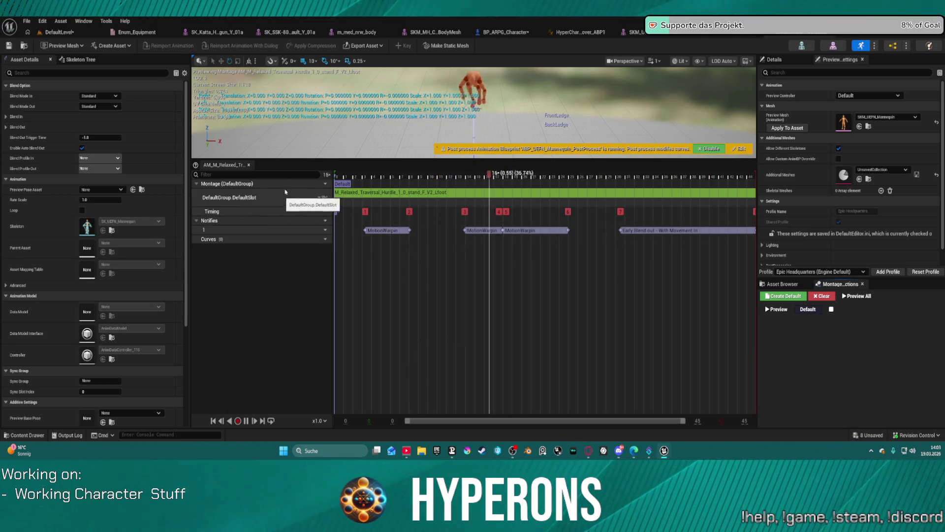
{"action": "left_click", "coordinate": [58, 32]}
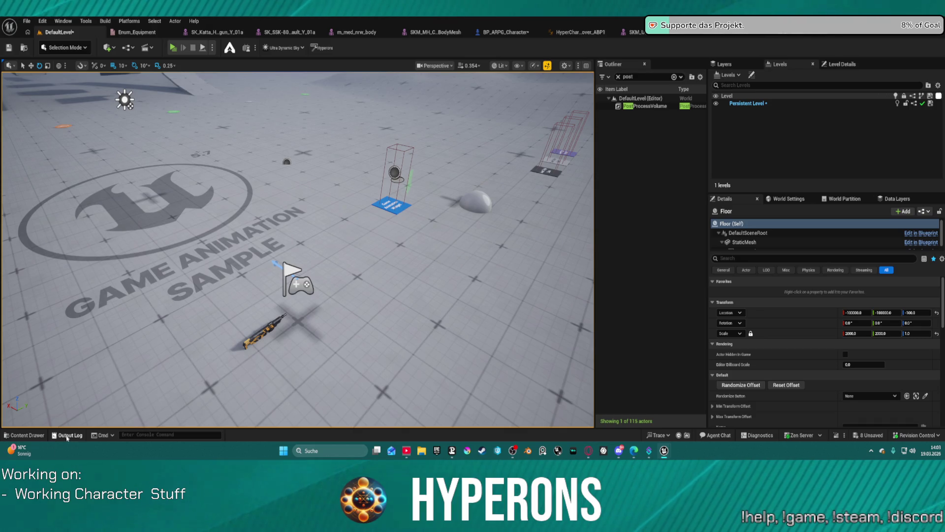
- Preview M_interaction_bench_into_F_Lfoot_Montage, then go back to MM_Rifle_Melee
{"action": "left_click", "coordinate": [27, 435]}
{"action": "scroll", "coordinate": [305, 361], "scroll_direction": "down", "scroll_amount": 2}
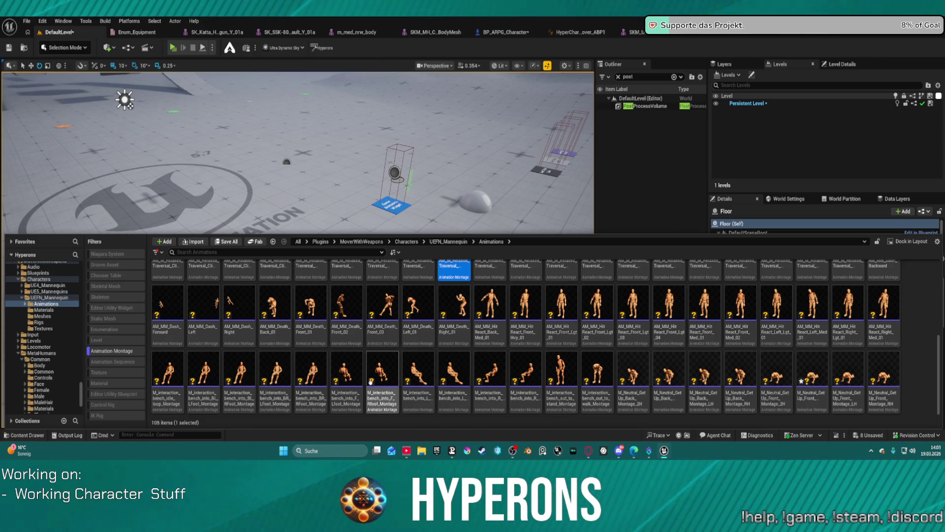
{"action": "left_click", "coordinate": [347, 371]}
{"action": "double_click", "coordinate": [350, 375]}
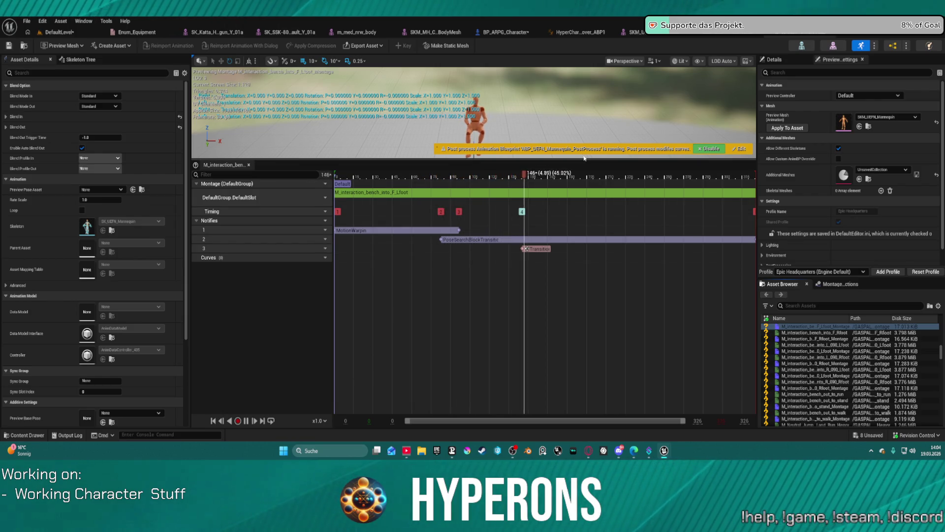
{"action": "left_click", "coordinate": [787, 32]}
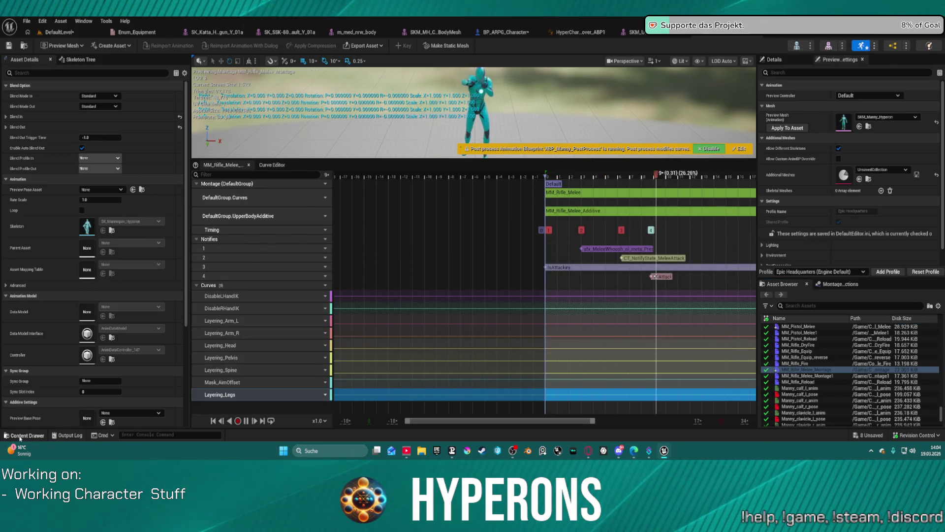
- Browse MoverWithWeapons and preview the M_Neutral_GetUp_Back and back hit-react montages
{"action": "left_click", "coordinate": [22, 436]}
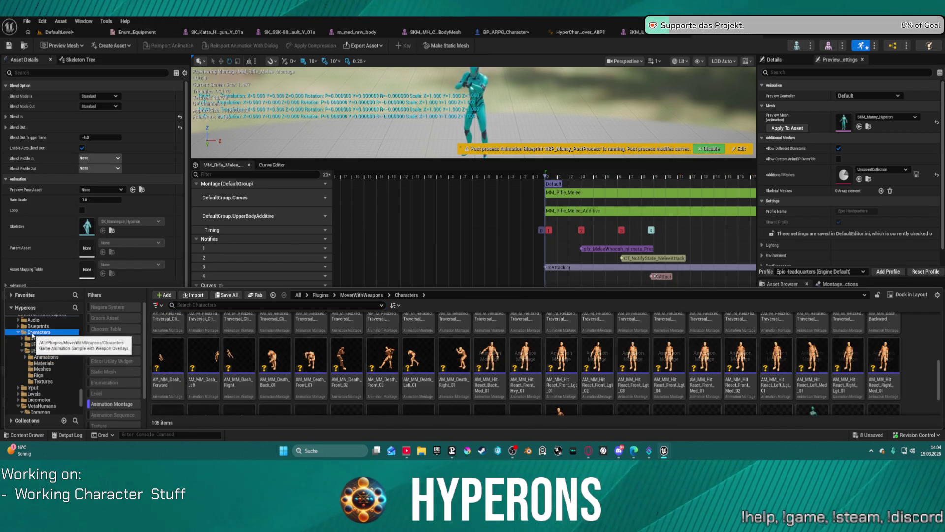
{"action": "left_click", "coordinate": [33, 333]}
{"action": "left_click", "coordinate": [42, 362]}
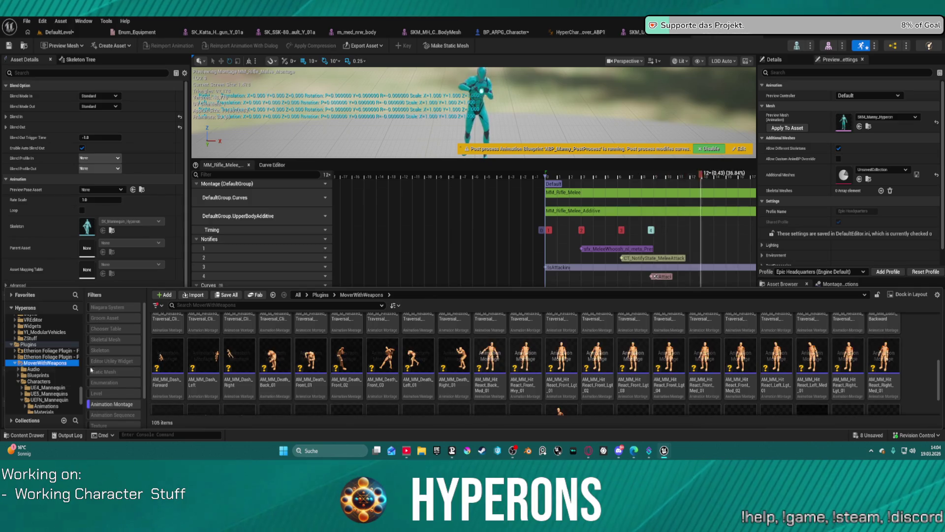
{"action": "scroll", "coordinate": [657, 384], "scroll_direction": "down", "scroll_amount": 1}
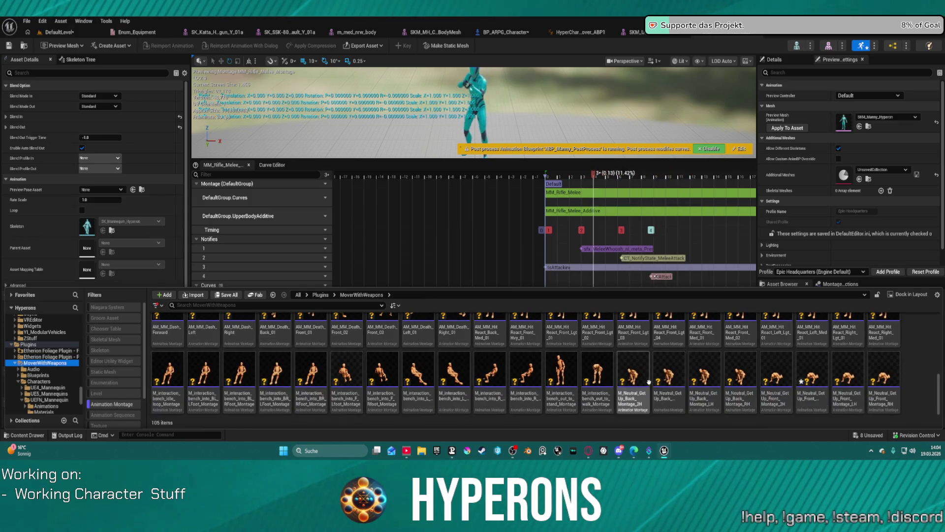
{"action": "left_click", "coordinate": [672, 381]}
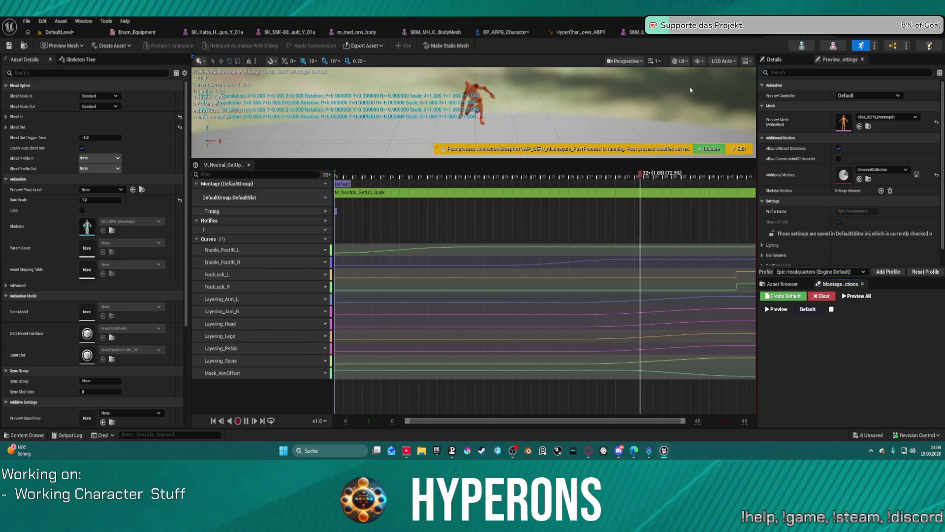
{"action": "key", "text": "ctrl+space"}
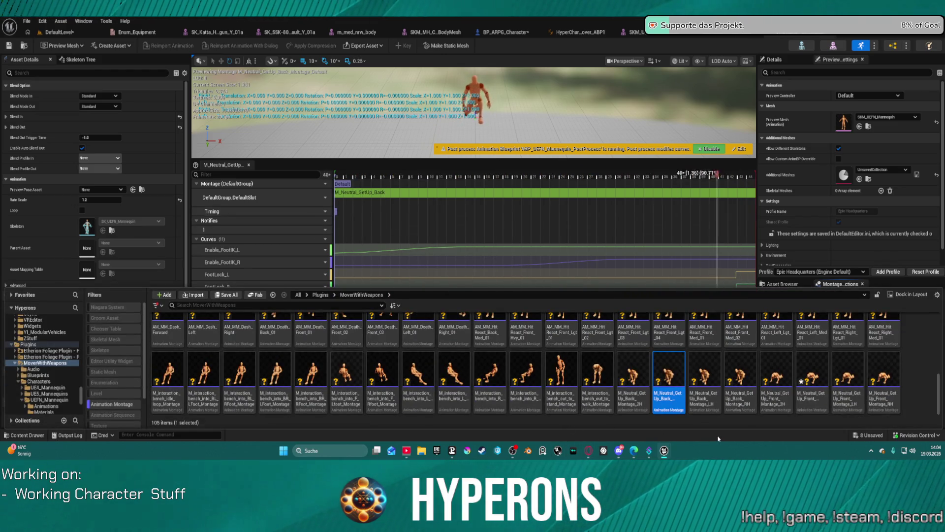
{"action": "scroll", "coordinate": [735, 406], "scroll_direction": "up", "scroll_amount": 2}
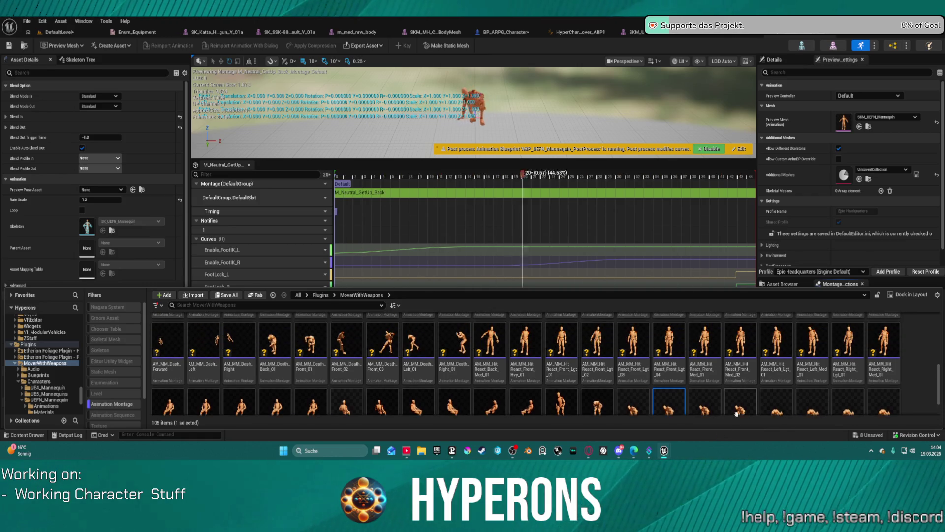
{"action": "scroll", "coordinate": [737, 413], "scroll_direction": "up", "scroll_amount": 2}
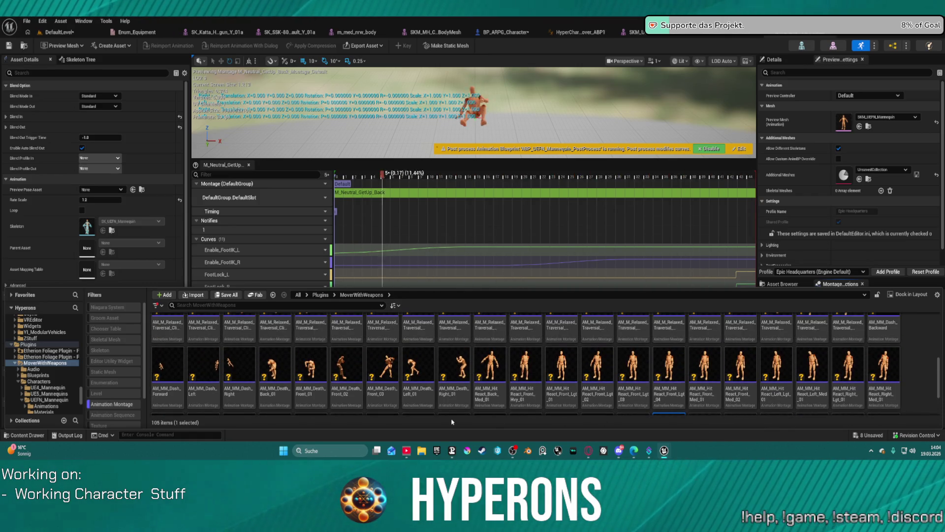
{"action": "double_click", "coordinate": [499, 362]}
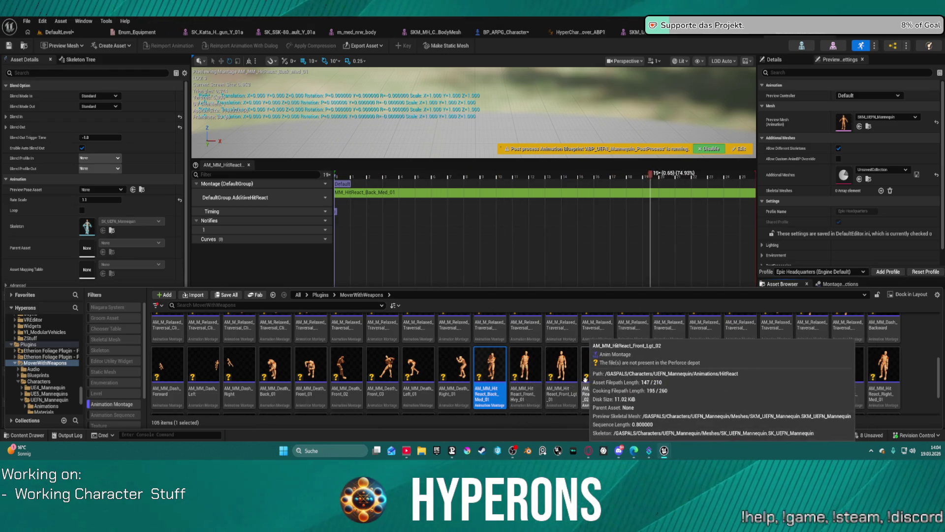
{"action": "scroll", "coordinate": [790, 379], "scroll_direction": "up", "scroll_amount": 1}
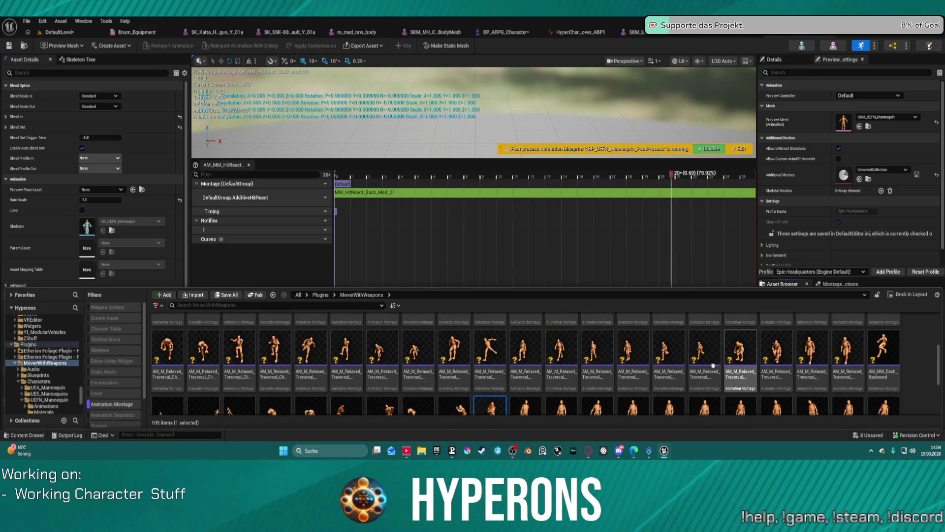
{"action": "scroll", "coordinate": [665, 366], "scroll_direction": "up", "scroll_amount": 1}
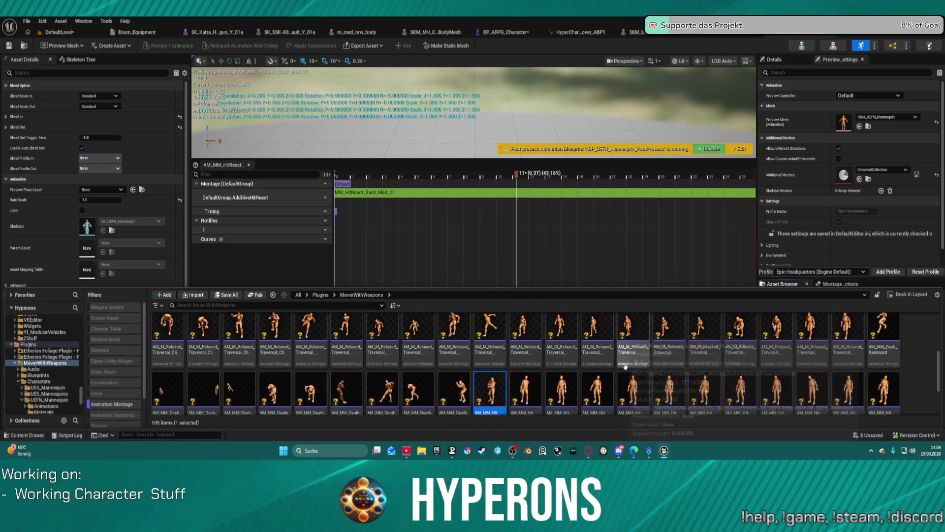
- Preview Dash_Backward, Dash_Right, Death_Left_01 and the relaxed traversal hurdle montages, then return to MM_Rifle_Melee
{"action": "left_click", "coordinate": [886, 333]}
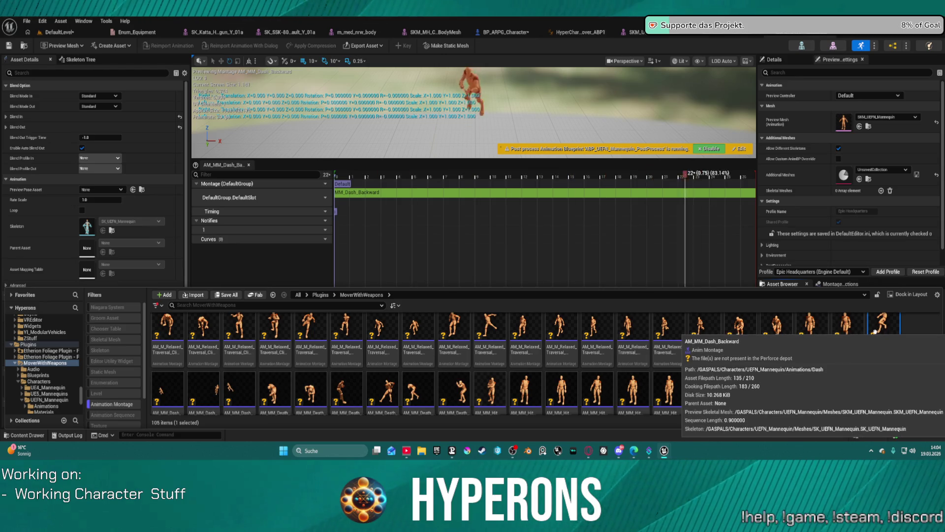
{"action": "scroll", "coordinate": [295, 369], "scroll_direction": "down", "scroll_amount": 2}
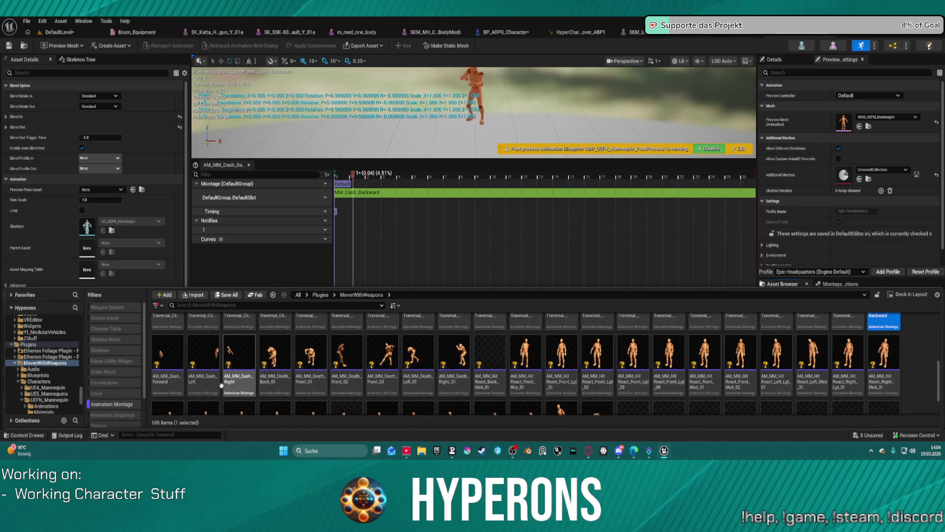
{"action": "double_click", "coordinate": [230, 363]}
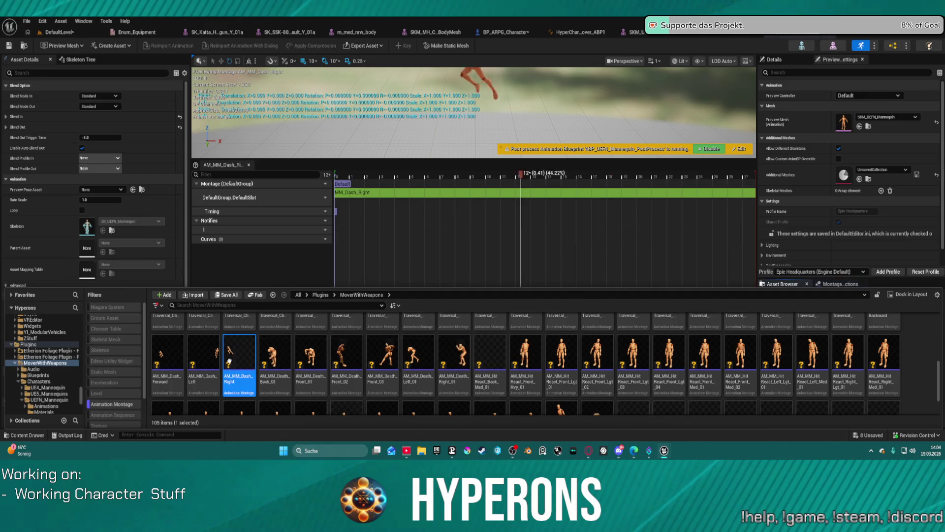
{"action": "scroll", "coordinate": [436, 366], "scroll_direction": "up", "scroll_amount": 1}
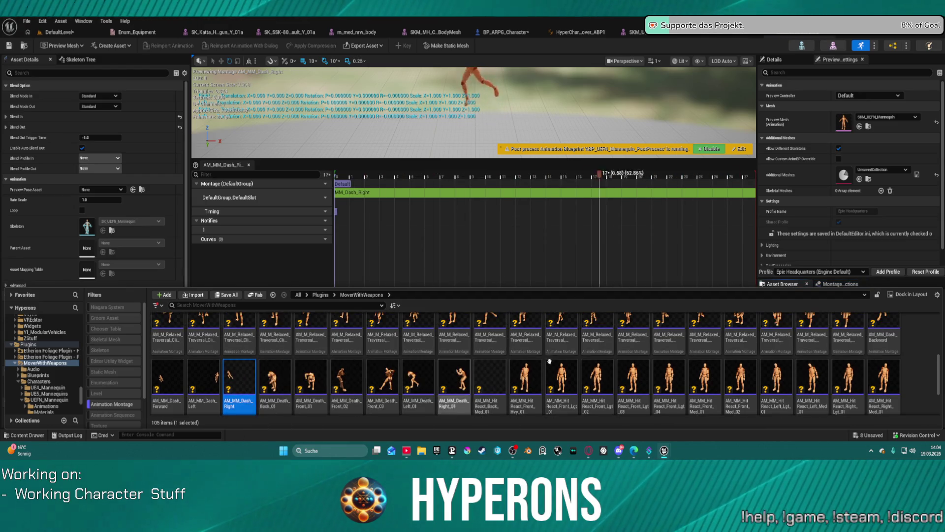
{"action": "scroll", "coordinate": [436, 365], "scroll_direction": "up", "scroll_amount": 1}
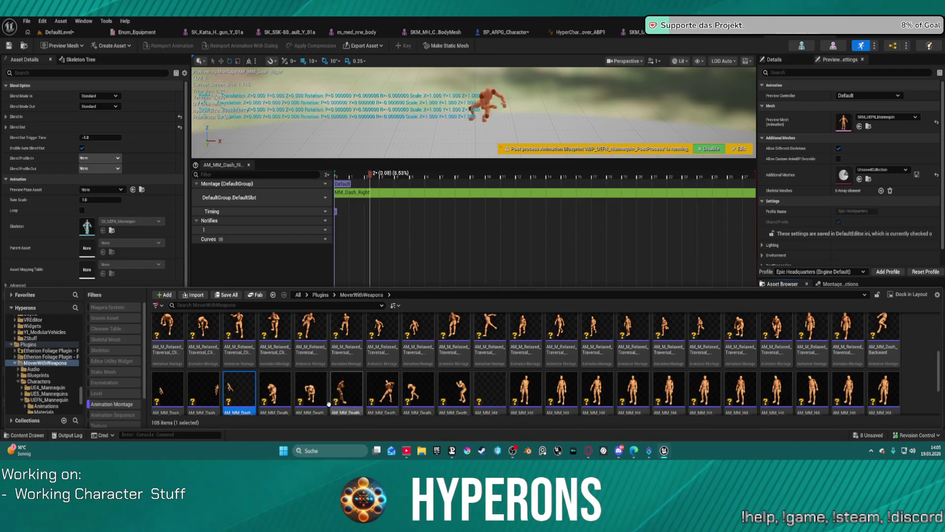
{"action": "scroll", "coordinate": [493, 373], "scroll_direction": "down", "scroll_amount": 1}
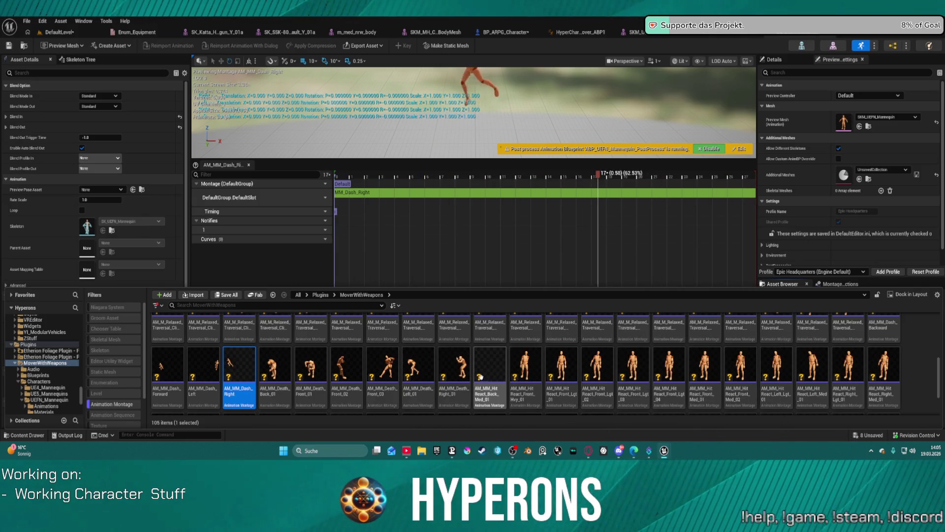
{"action": "scroll", "coordinate": [480, 377], "scroll_direction": "up", "scroll_amount": 1}
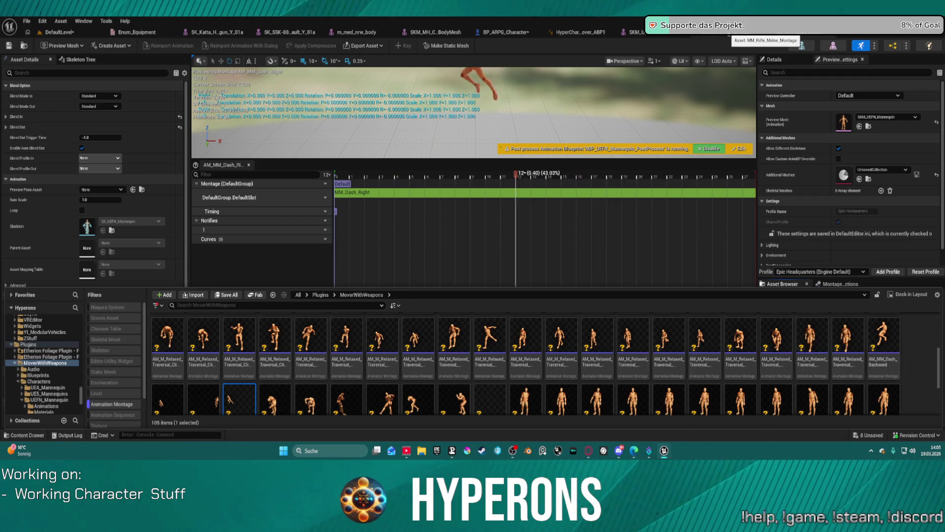
{"action": "scroll", "coordinate": [472, 340], "scroll_direction": "down", "scroll_amount": 1}
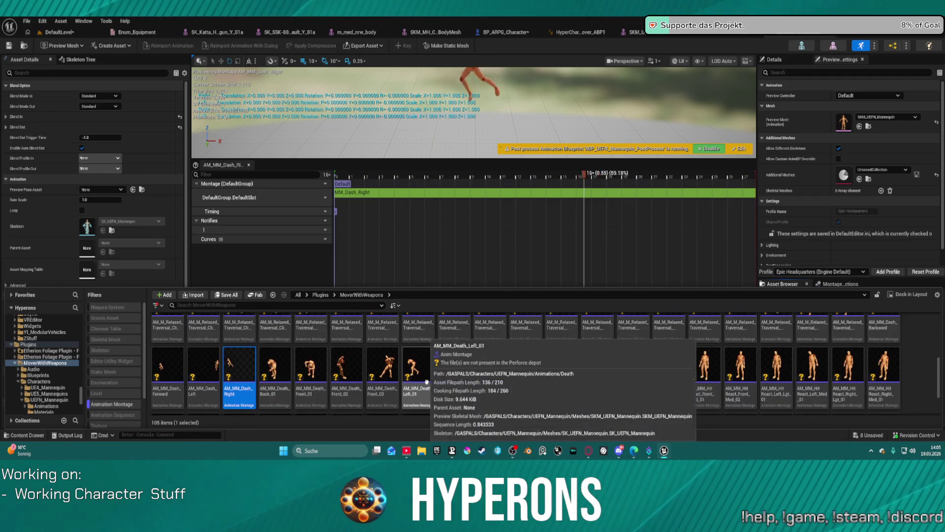
{"action": "left_click", "coordinate": [418, 369]}
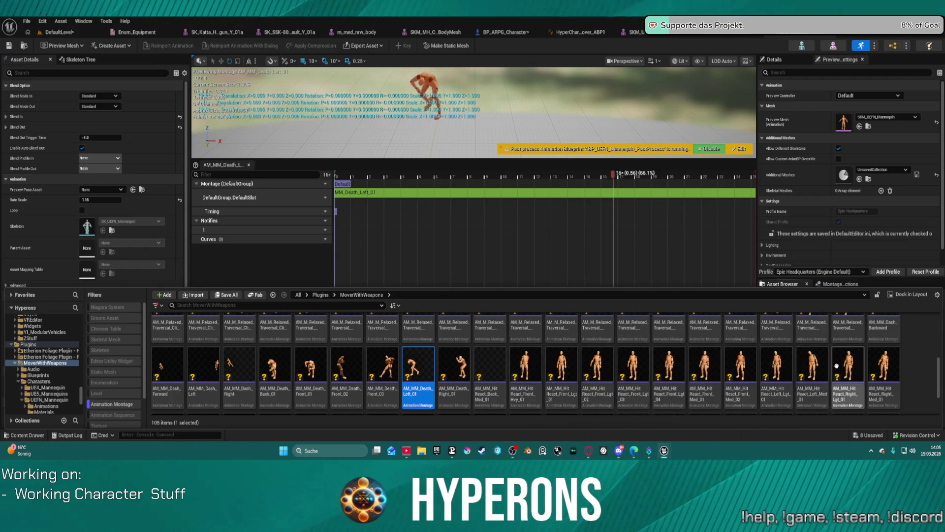
{"action": "scroll", "coordinate": [665, 369], "scroll_direction": "up", "scroll_amount": 3}
{"action": "scroll", "coordinate": [837, 362], "scroll_direction": "up", "scroll_amount": 2}
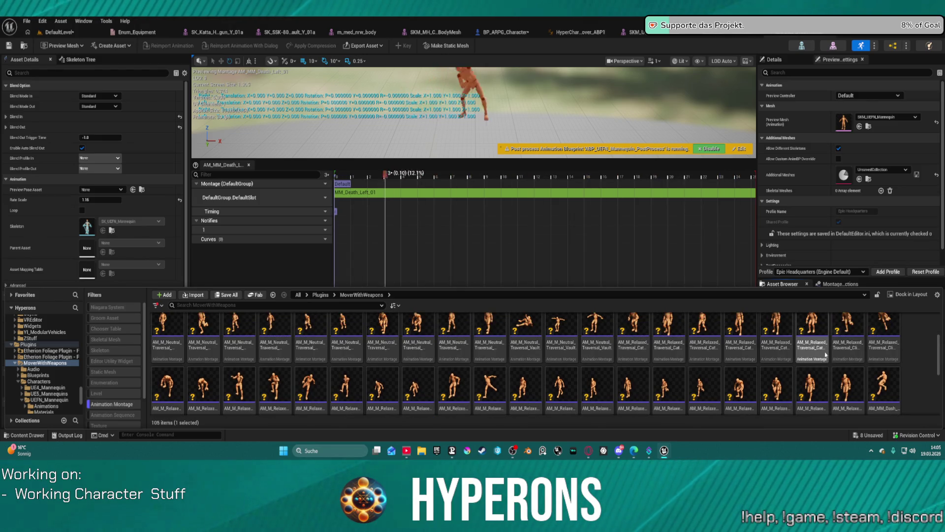
{"action": "left_click", "coordinate": [848, 340]}
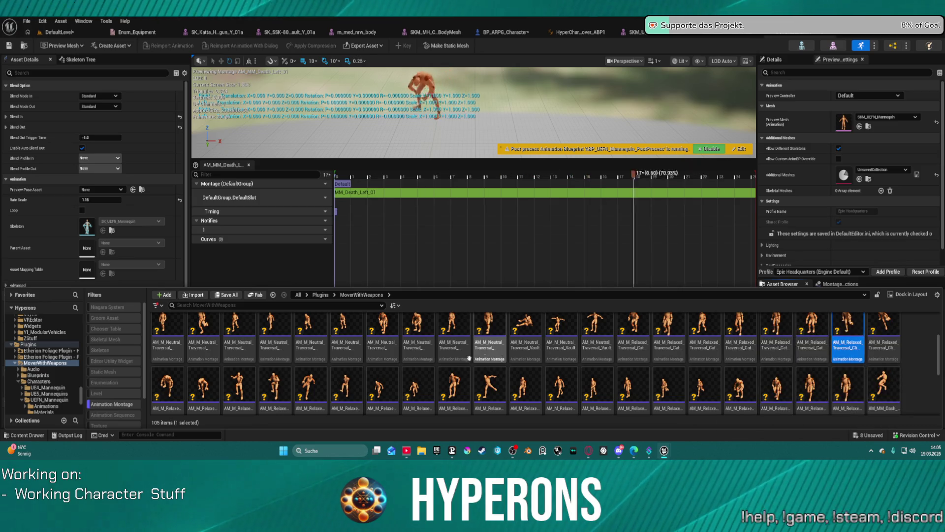
{"action": "left_click", "coordinate": [345, 385]}
{"action": "scroll", "coordinate": [346, 351], "scroll_direction": "down", "scroll_amount": 1}
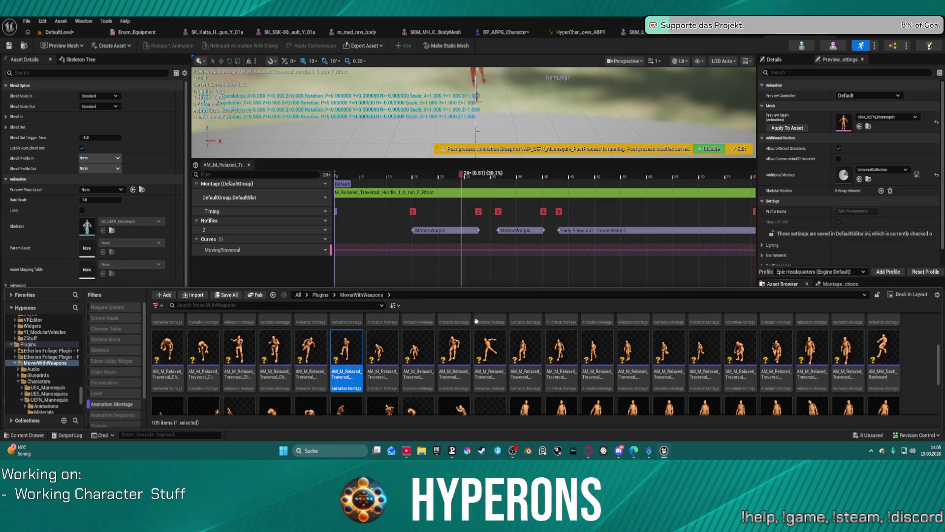
{"action": "scroll", "coordinate": [668, 341], "scroll_direction": "up", "scroll_amount": 1}
{"action": "left_click", "coordinate": [790, 33]}
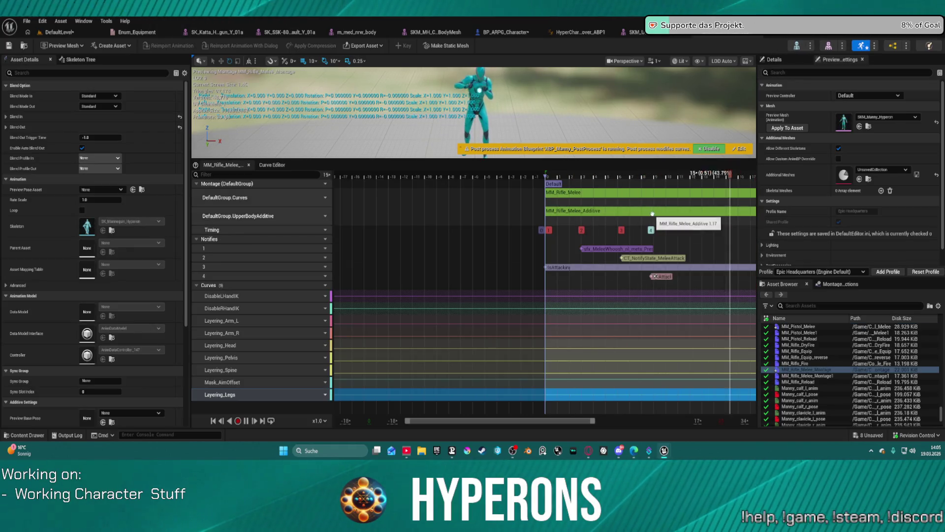
- Delete the UpperBodyAdditive slot track from MM_Rifle_Melee and return to the level
{"action": "left_click", "coordinate": [248, 217]}
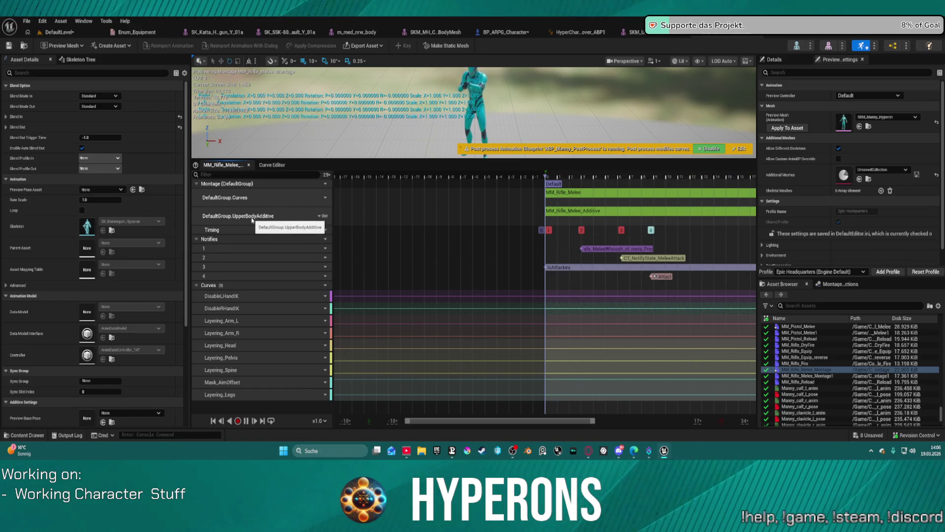
{"action": "left_click", "coordinate": [323, 217]}
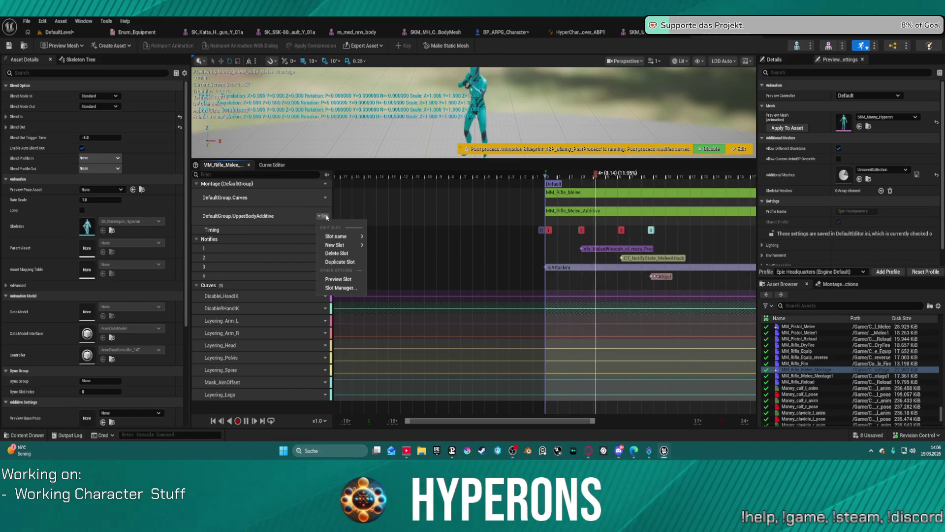
{"action": "left_click", "coordinate": [350, 254]}
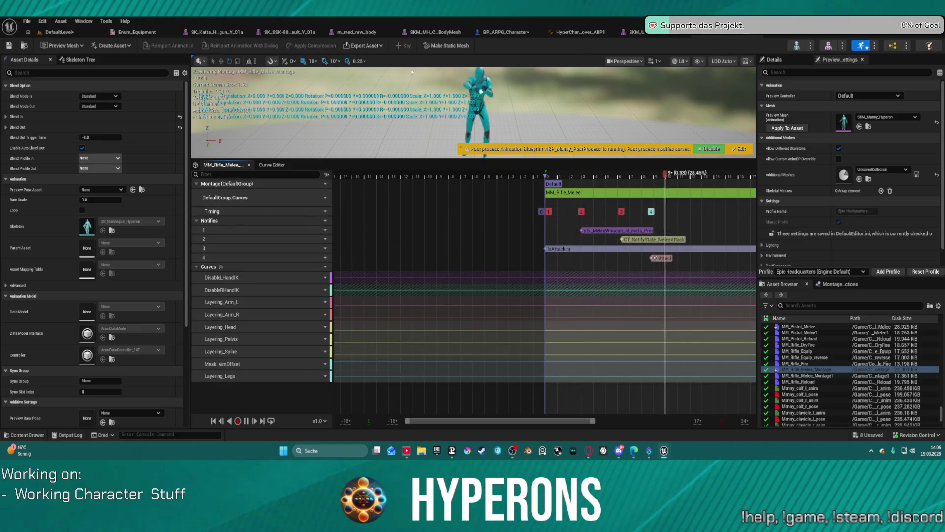
{"action": "left_click", "coordinate": [60, 32]}
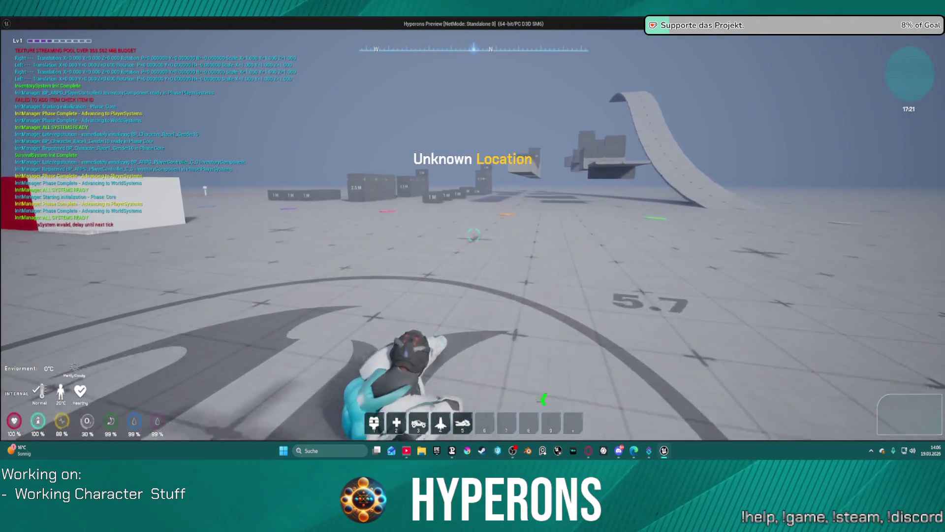
- Equip MG 01 from the inventory, vault and test the rifle melee, then end the playtest
{"action": "key", "text": "i"}
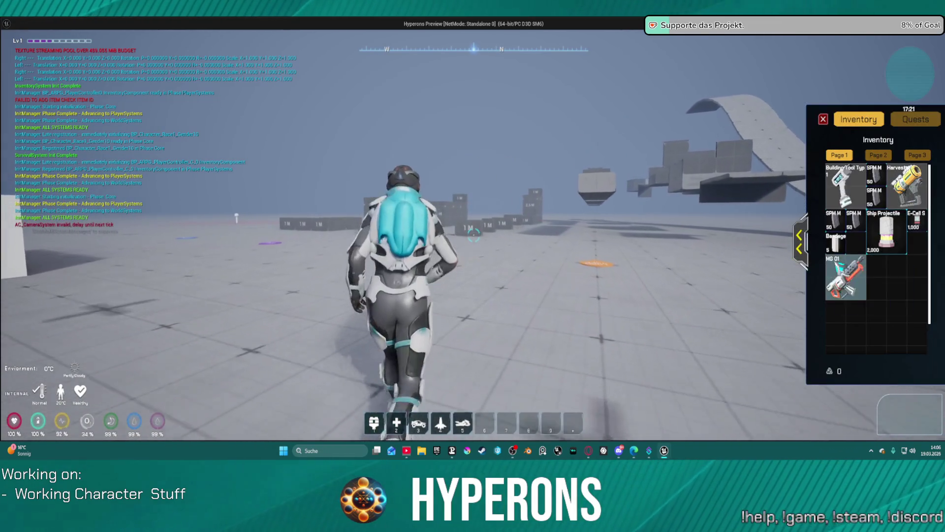
{"action": "right_click", "coordinate": [845, 279]}
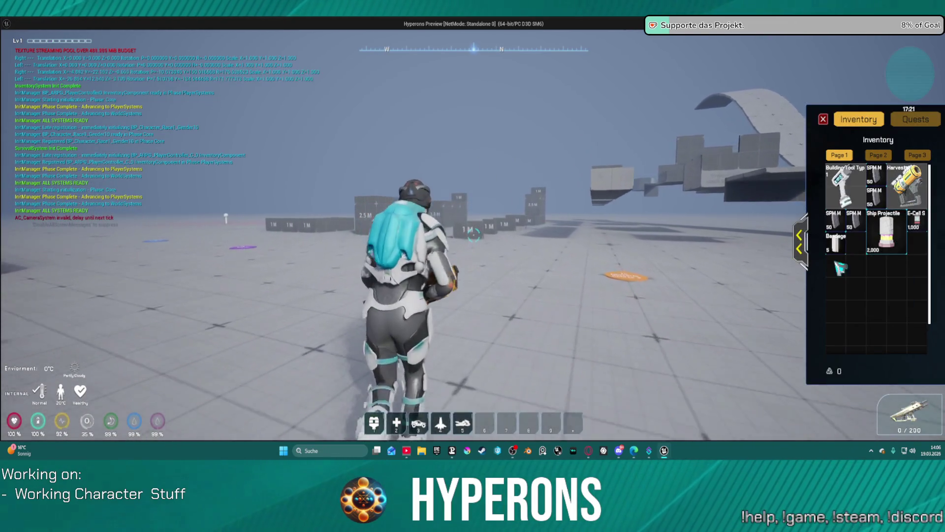
{"action": "left_click", "coordinate": [824, 119]}
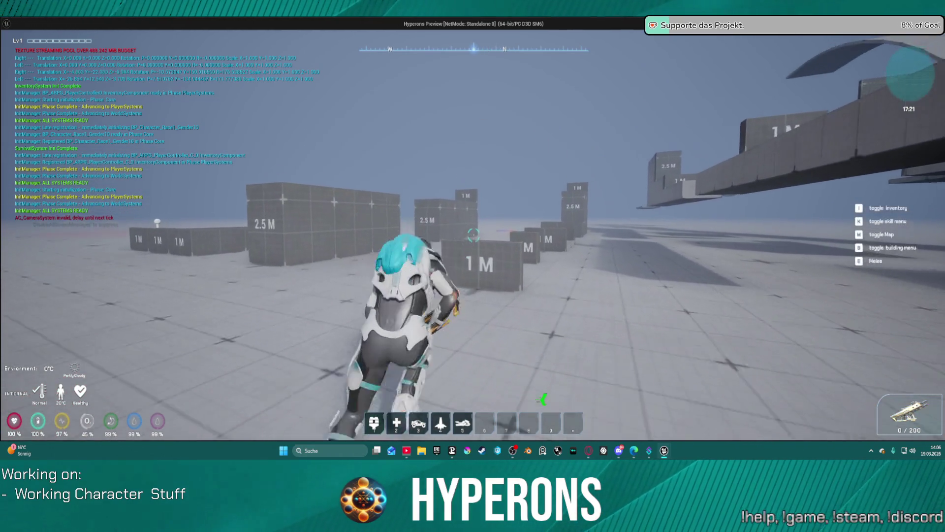
{"action": "key", "text": "space"}
{"action": "key", "text": "w"}
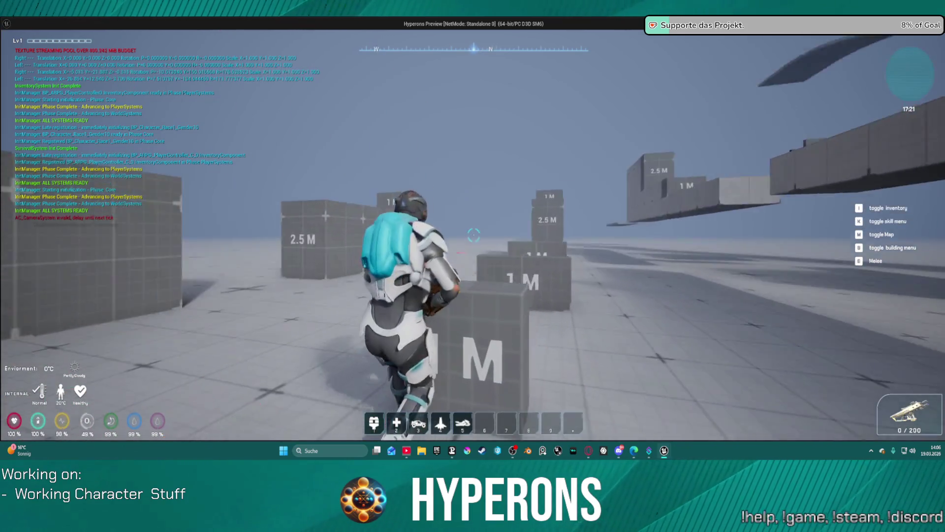
{"action": "key", "text": "w"}
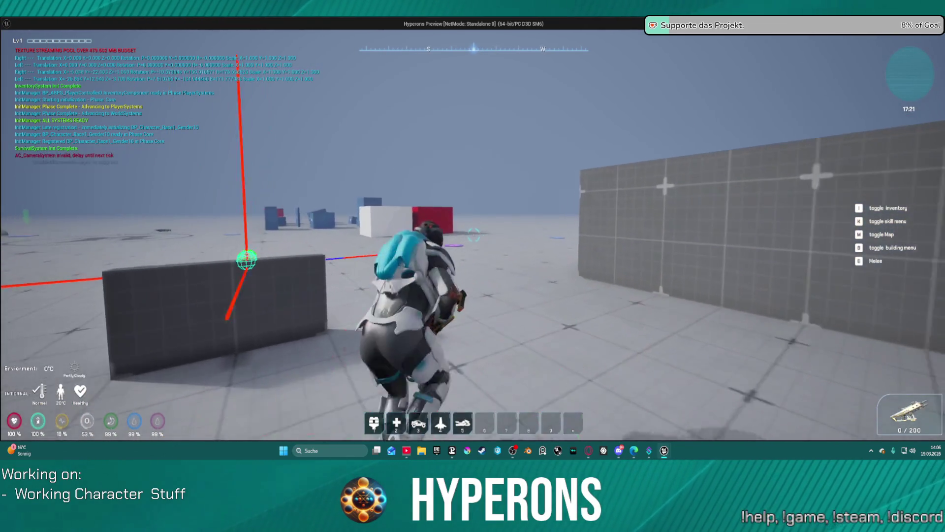
{"action": "key", "text": "w"}
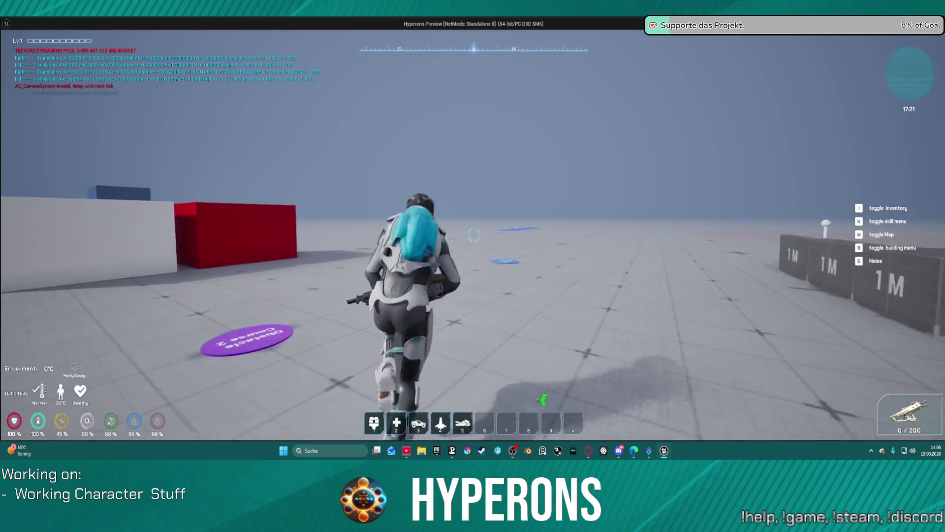
{"action": "key", "text": "Escape"}
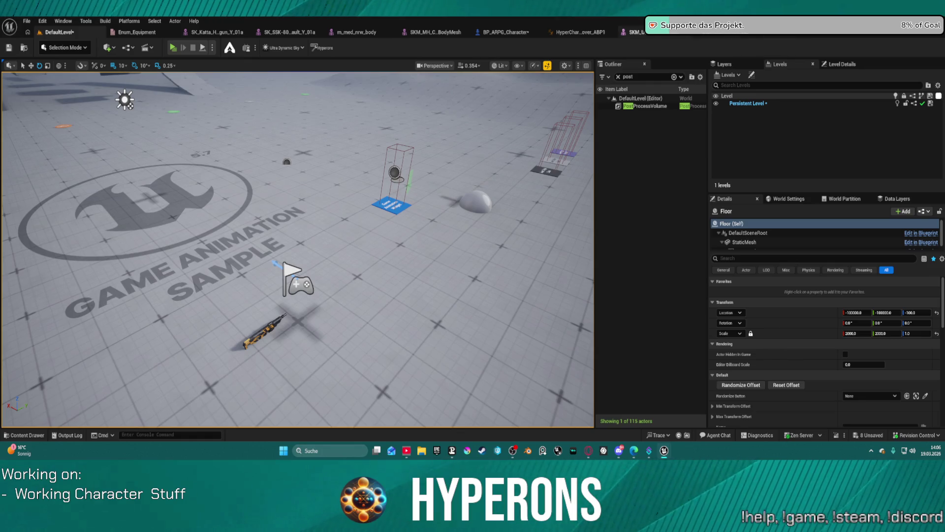
- Pan HyperCharacter_Mover_ABP1's AnimGraph past Post Layering to the Default Slot node
{"action": "left_click", "coordinate": [593, 34]}
{"action": "scroll", "coordinate": [431, 145], "scroll_direction": "down", "scroll_amount": 2}
{"action": "scroll", "coordinate": [431, 145], "scroll_direction": "down", "scroll_amount": 3}
{"action": "scroll", "coordinate": [431, 145], "scroll_direction": "down", "scroll_amount": 1}
{"action": "scroll", "coordinate": [430, 145], "scroll_direction": "up", "scroll_amount": 6}
{"action": "left_click_drag", "start_coordinate": [344, 194], "coordinate": [475, 245]}
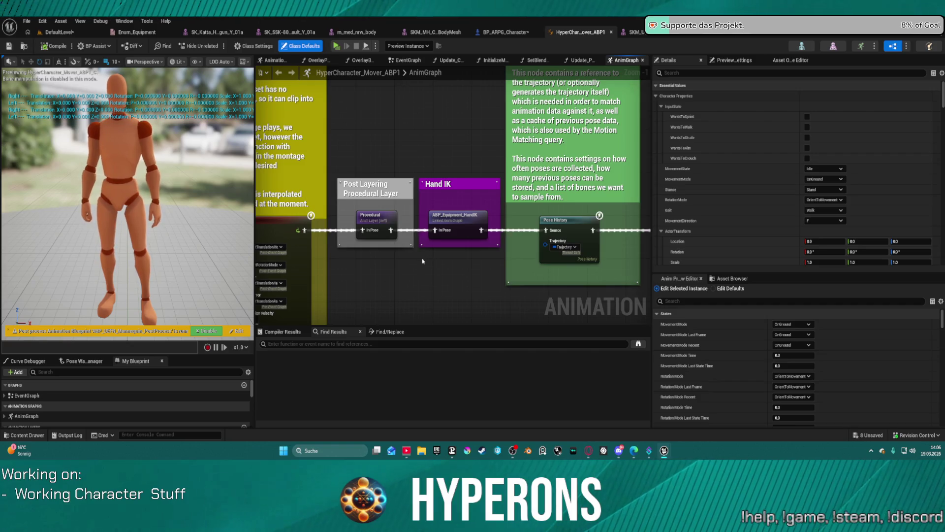
{"action": "mouse_move", "coordinate": [395, 269]}
{"action": "left_mouse_down"}
{"action": "mouse_move", "coordinate": [313, 172]}
{"action": "mouse_move", "coordinate": [490, 159]}
{"action": "left_mouse_up"}
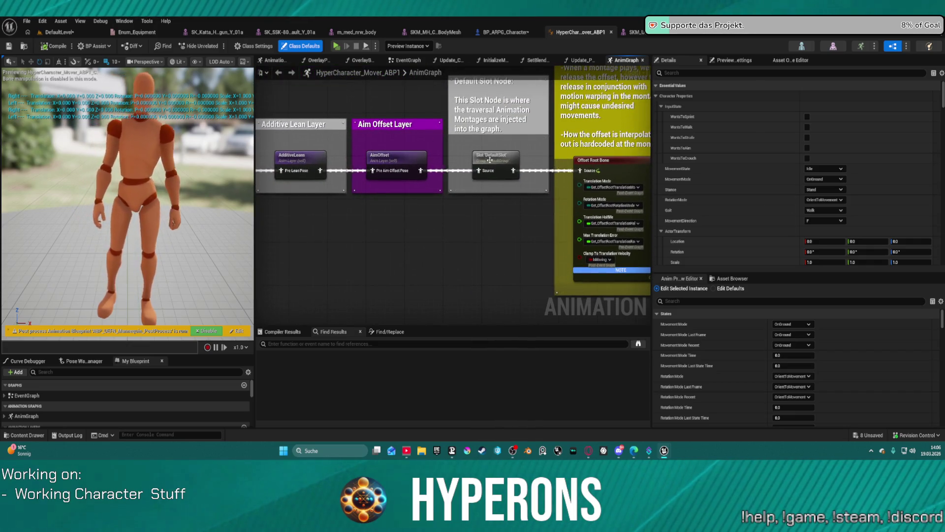
{"action": "mouse_move", "coordinate": [492, 185]}
{"action": "left_mouse_down"}
{"action": "mouse_move", "coordinate": [452, 301]}
{"action": "mouse_move", "coordinate": [397, 244]}
{"action": "mouse_move", "coordinate": [345, 218]}
{"action": "mouse_move", "coordinate": [504, 177]}
{"action": "mouse_move", "coordinate": [534, 197]}
{"action": "left_mouse_up"}
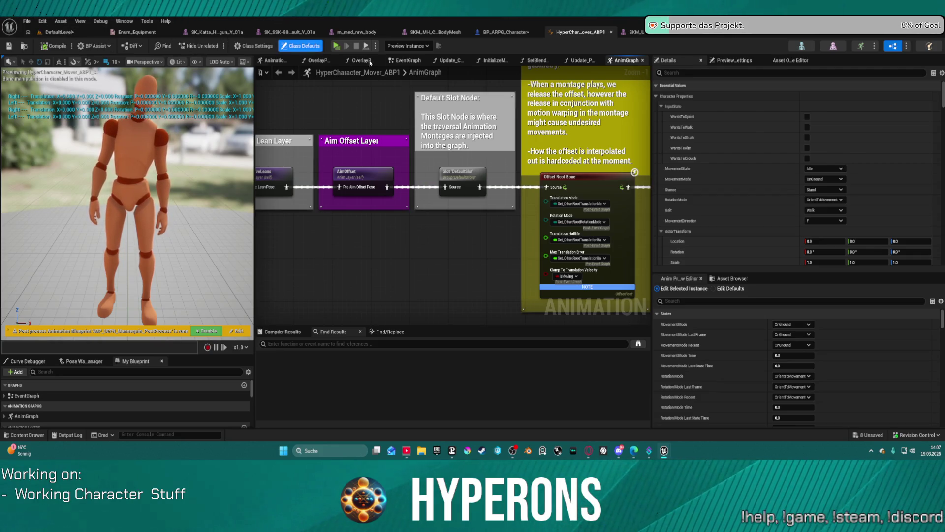
- Search 'loco' under NewTPSController/Core and open the Locomotion_UE5 animation blueprint
{"action": "key", "text": "ctrl+space"}
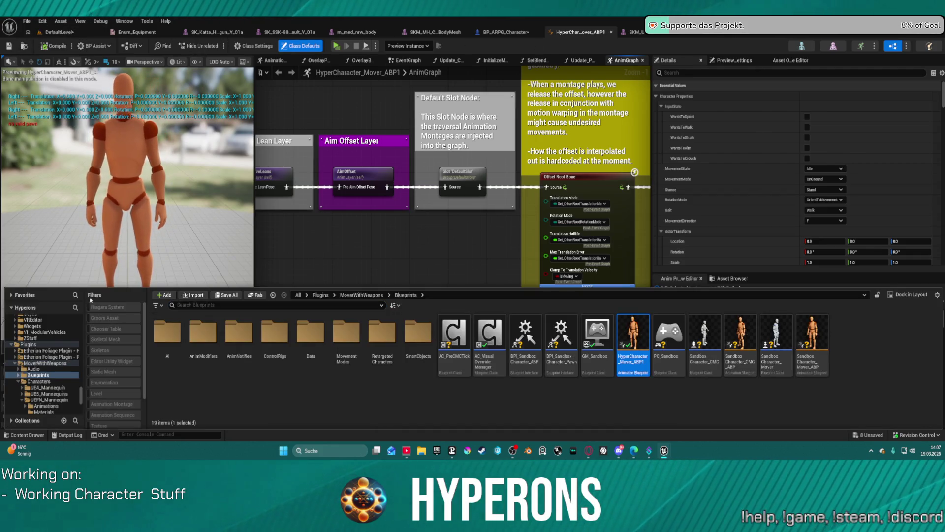
{"action": "scroll", "coordinate": [56, 335], "scroll_direction": "up", "scroll_amount": 2}
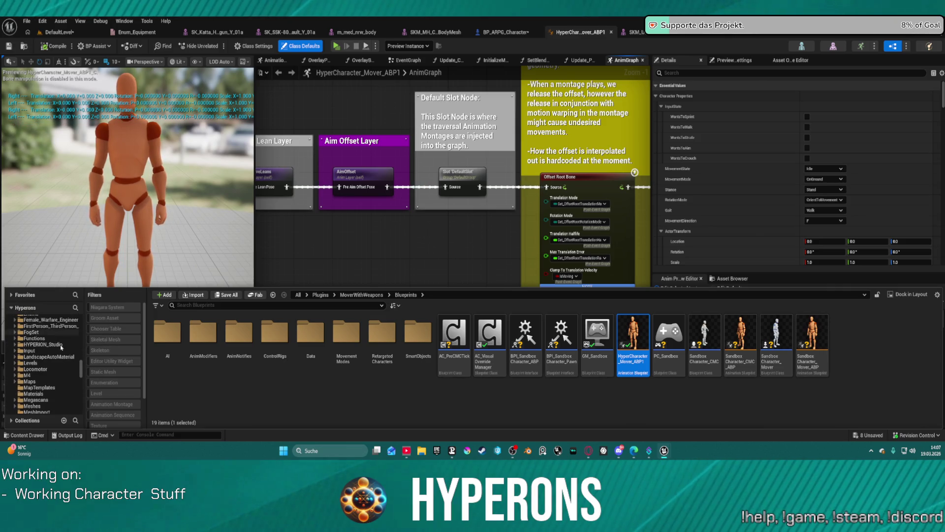
{"action": "scroll", "coordinate": [61, 386], "scroll_direction": "down", "scroll_amount": 3}
{"action": "scroll", "coordinate": [59, 355], "scroll_direction": "down", "scroll_amount": 3}
{"action": "scroll", "coordinate": [60, 337], "scroll_direction": "down", "scroll_amount": 3}
{"action": "scroll", "coordinate": [70, 337], "scroll_direction": "up", "scroll_amount": 1}
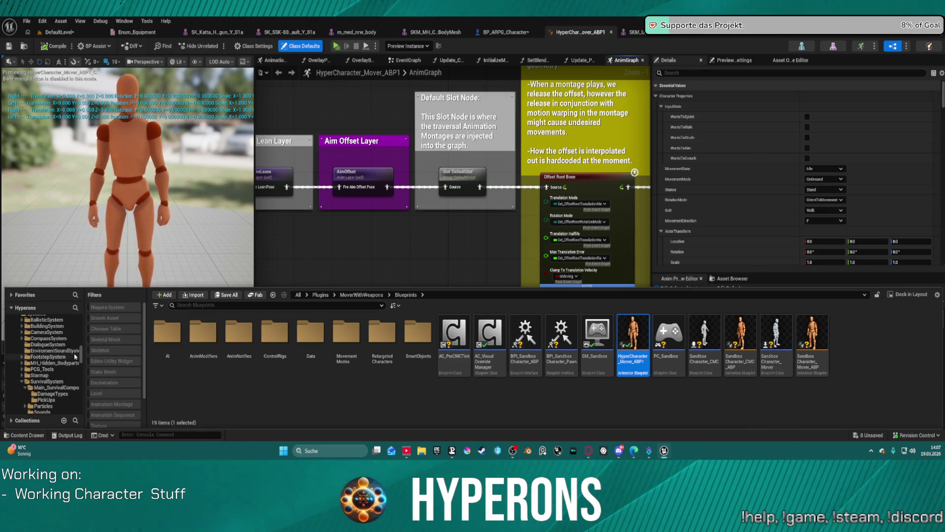
{"action": "scroll", "coordinate": [55, 361], "scroll_direction": "up", "scroll_amount": 3}
{"action": "scroll", "coordinate": [57, 361], "scroll_direction": "up", "scroll_amount": 2}
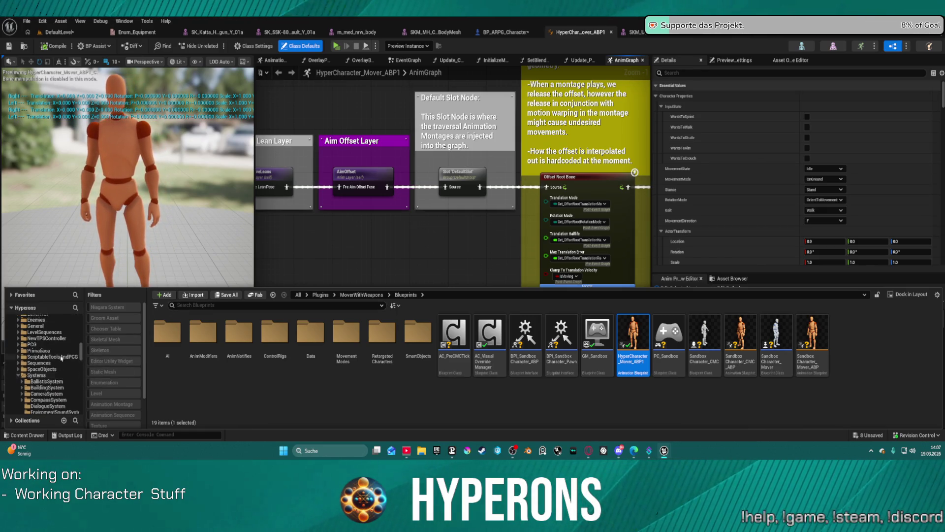
{"action": "scroll", "coordinate": [62, 358], "scroll_direction": "up", "scroll_amount": 2}
{"action": "left_click", "coordinate": [58, 375]}
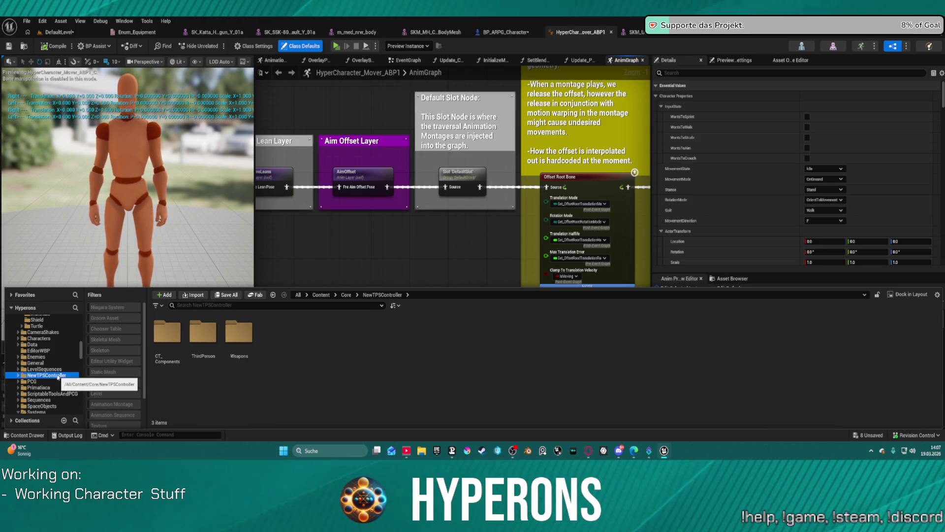
{"action": "scroll", "coordinate": [61, 362], "scroll_direction": "up", "scroll_amount": 2}
{"action": "scroll", "coordinate": [64, 358], "scroll_direction": "down", "scroll_amount": 5}
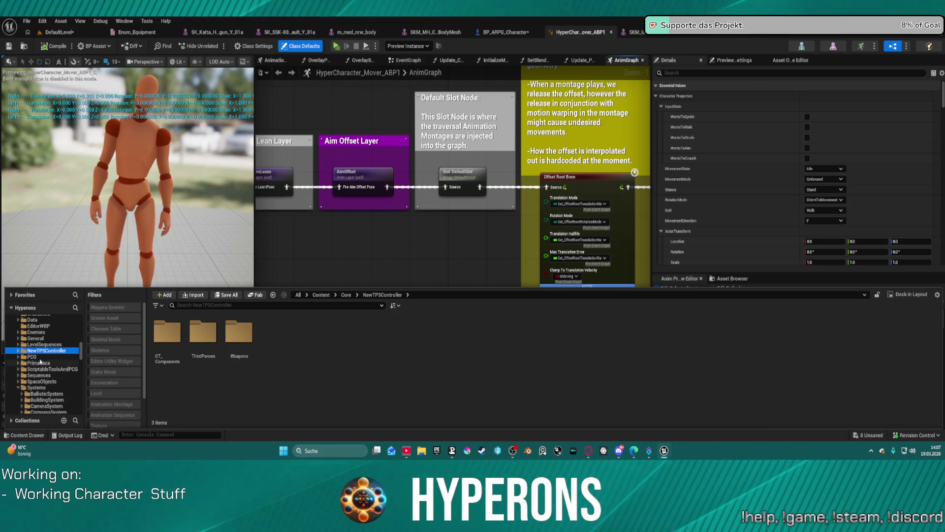
{"action": "scroll", "coordinate": [40, 363], "scroll_direction": "up", "scroll_amount": 3}
{"action": "scroll", "coordinate": [50, 356], "scroll_direction": "up", "scroll_amount": 3}
{"action": "scroll", "coordinate": [60, 349], "scroll_direction": "up", "scroll_amount": 2}
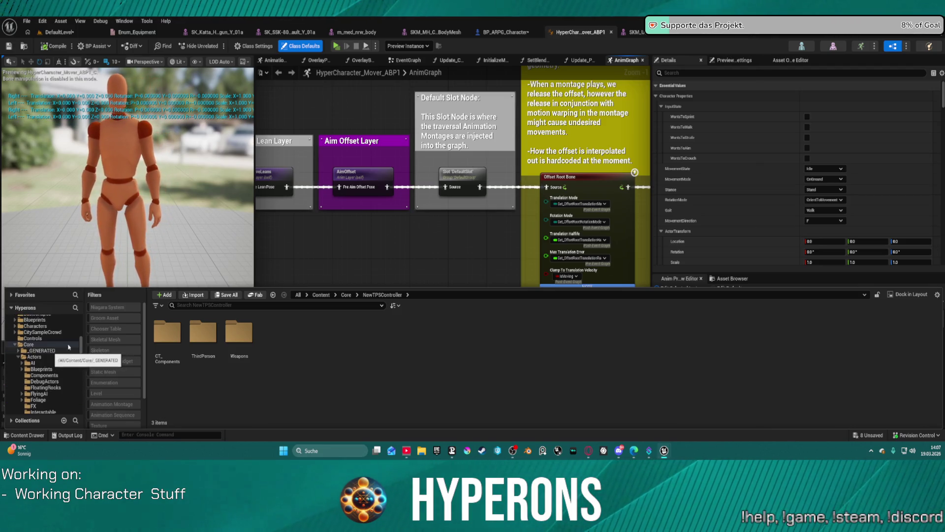
{"action": "left_click", "coordinate": [186, 304]}
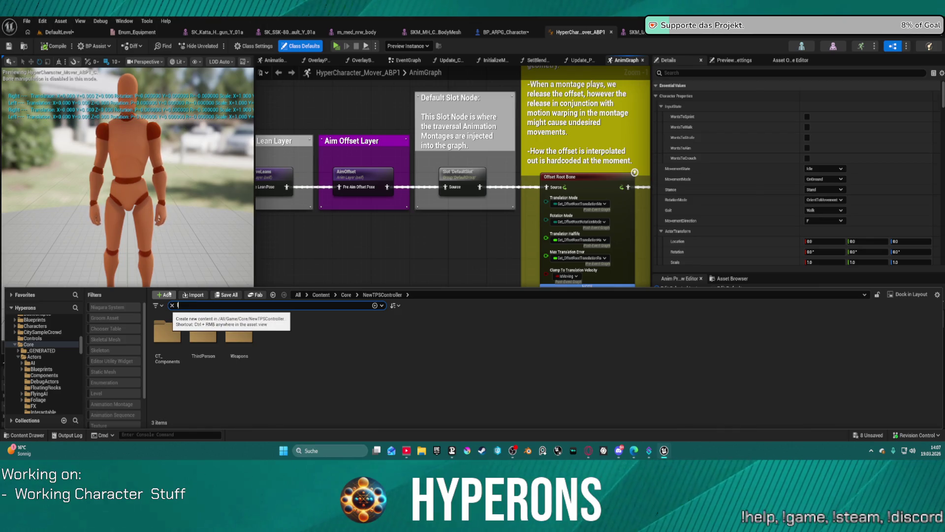
{"action": "type", "text": "loco"}
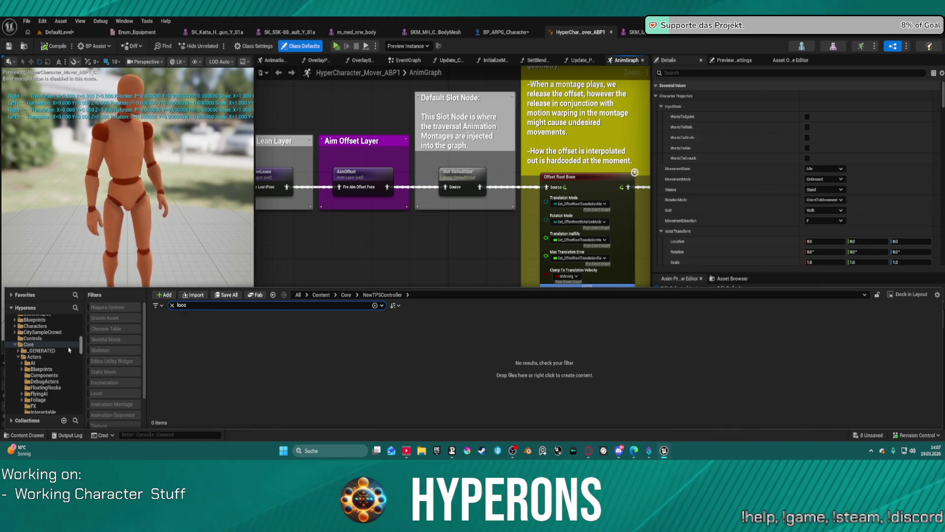
{"action": "scroll", "coordinate": [67, 366], "scroll_direction": "down", "scroll_amount": 1}
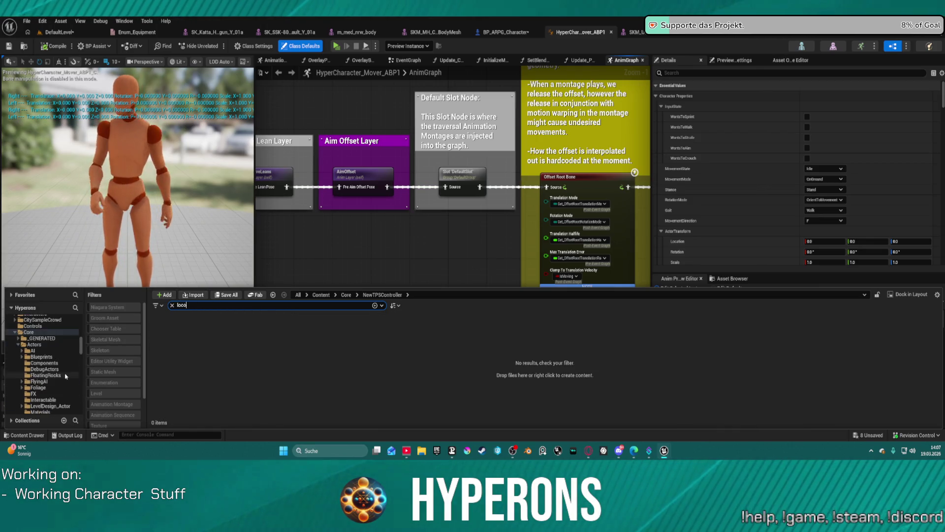
{"action": "left_click", "coordinate": [31, 332]}
{"action": "left_click", "coordinate": [204, 334]}
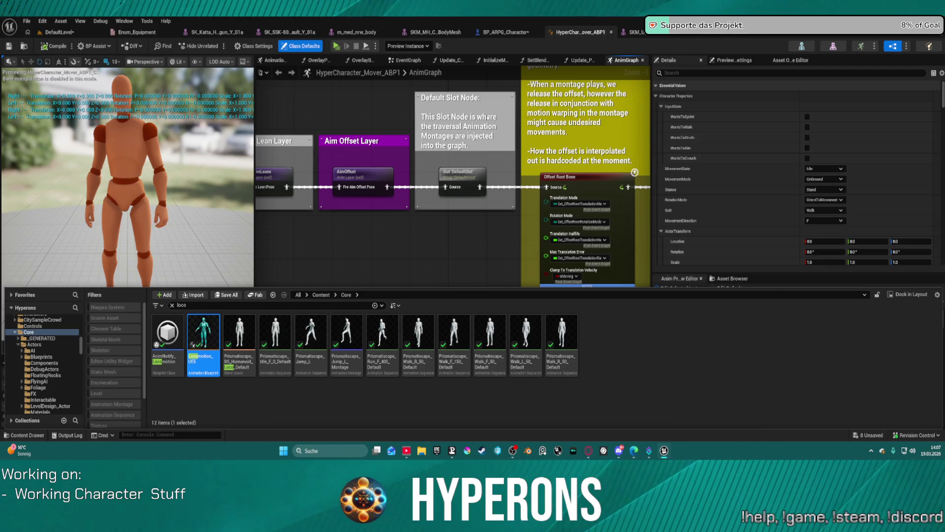
{"action": "scroll", "coordinate": [424, 192], "scroll_direction": "down", "scroll_amount": 1}
{"action": "scroll", "coordinate": [414, 215], "scroll_direction": "down", "scroll_amount": 1}
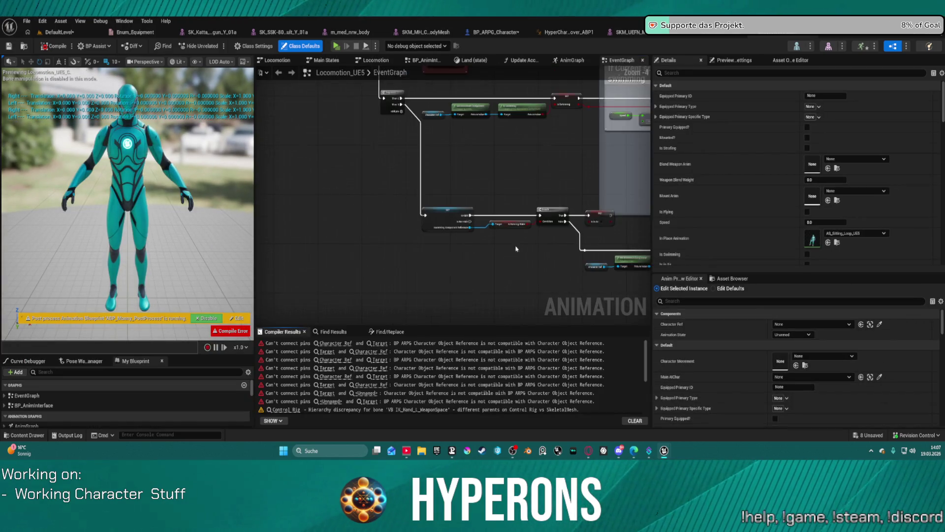
{"action": "scroll", "coordinate": [384, 251], "scroll_direction": "down", "scroll_amount": 1}
{"action": "scroll", "coordinate": [353, 299], "scroll_direction": "down", "scroll_amount": 2}
{"action": "scroll", "coordinate": [362, 280], "scroll_direction": "down", "scroll_amount": 2}
{"action": "scroll", "coordinate": [388, 229], "scroll_direction": "down", "scroll_amount": 3}
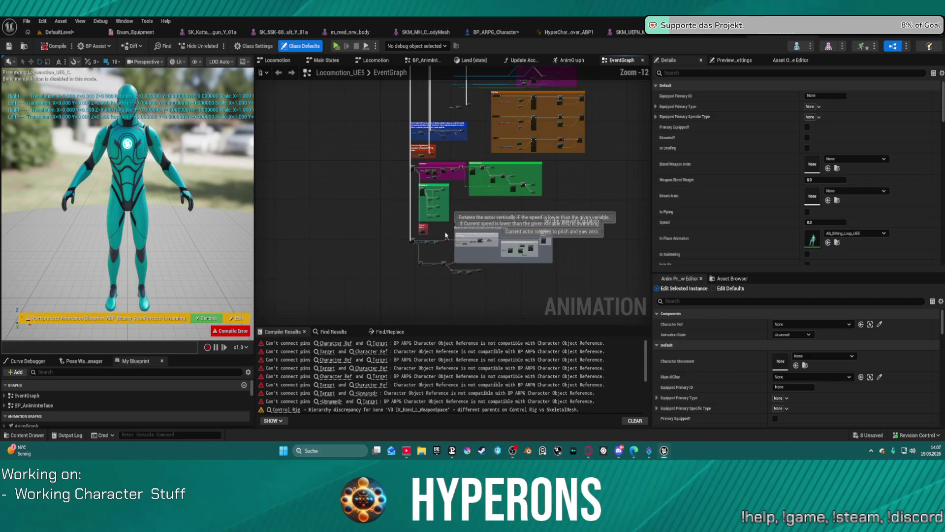
{"action": "scroll", "coordinate": [415, 175], "scroll_direction": "down", "scroll_amount": 2}
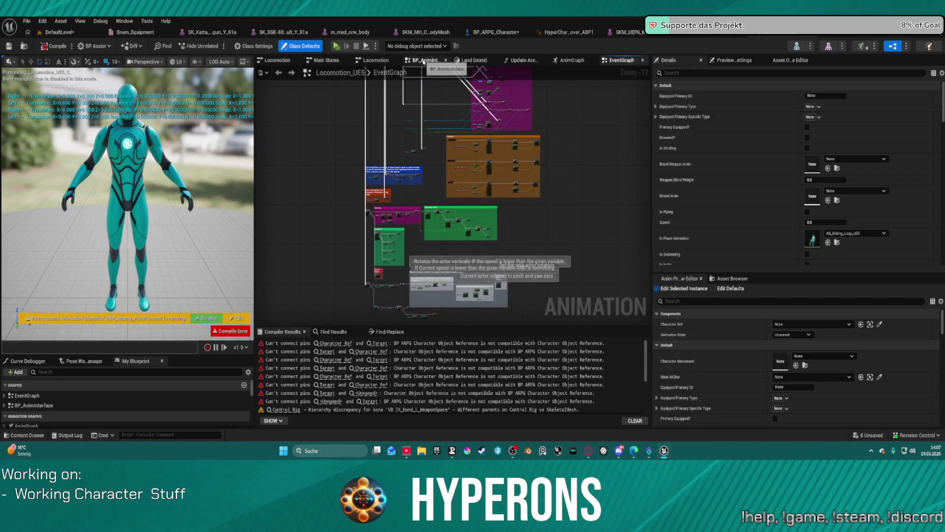
- Browse Locomotion_UE5's AnimGraph past the Interaction, Hide Weapon and AnimOffset sections to its blend and slot nodes
{"action": "left_click", "coordinate": [572, 60]}
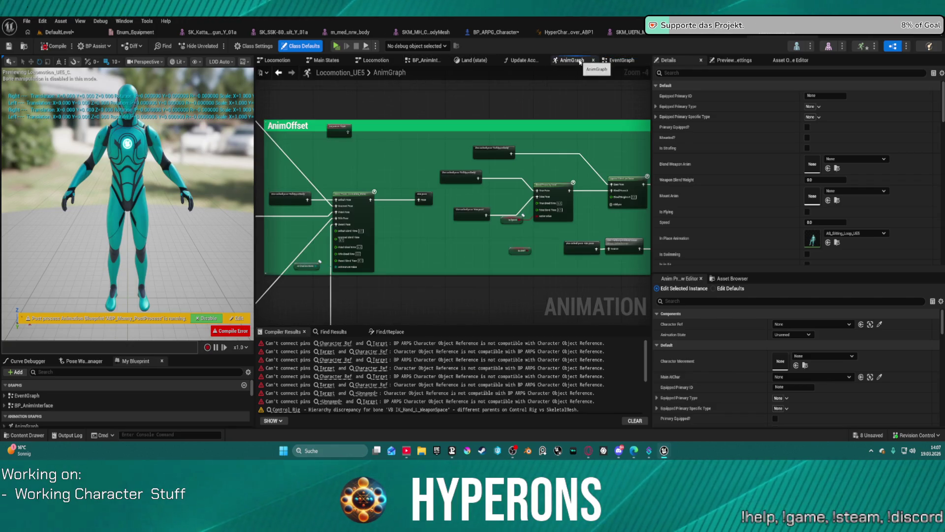
{"action": "scroll", "coordinate": [506, 190], "scroll_direction": "up", "scroll_amount": 2}
{"action": "scroll", "coordinate": [517, 210], "scroll_direction": "up", "scroll_amount": 2}
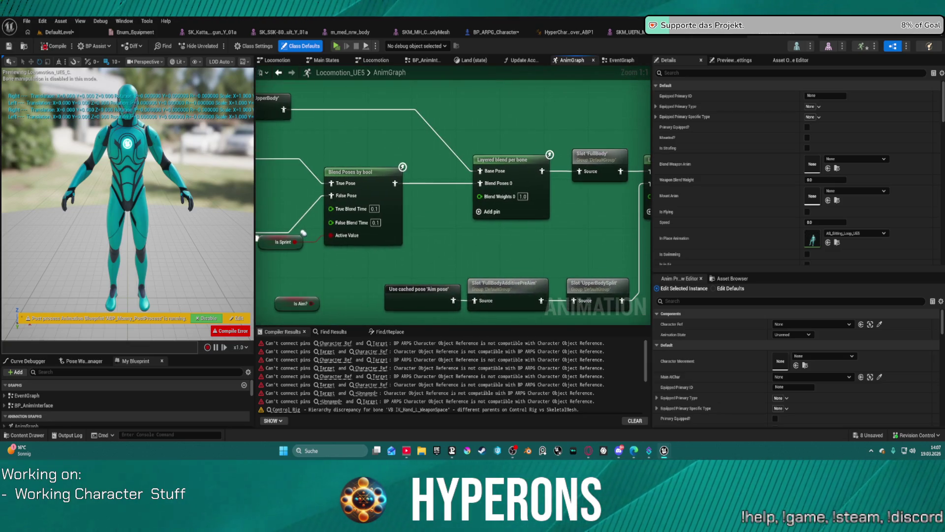
{"action": "left_click_drag", "start_coordinate": [530, 229], "coordinate": [443, 225]}
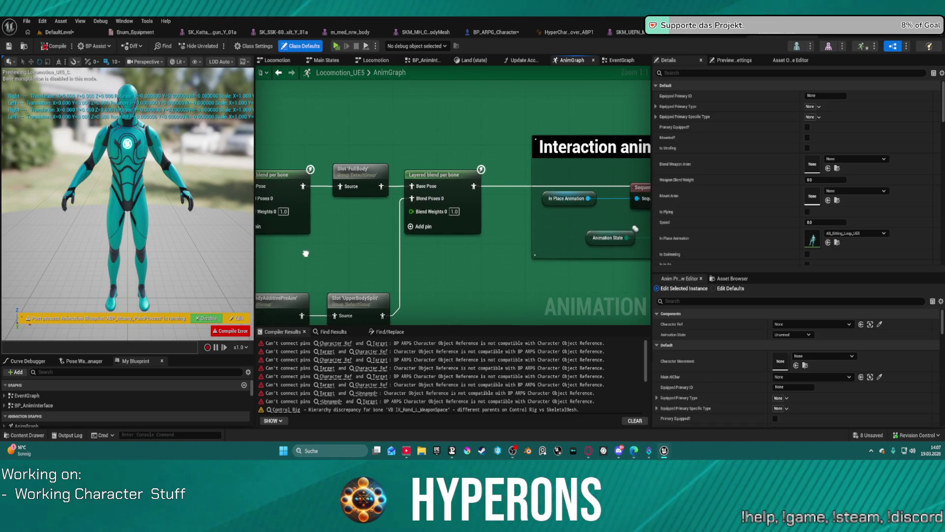
{"action": "left_click_drag", "start_coordinate": [434, 232], "coordinate": [293, 245]}
{"action": "mouse_move", "coordinate": [486, 229]}
{"action": "left_mouse_down"}
{"action": "mouse_move", "coordinate": [356, 242]}
{"action": "mouse_move", "coordinate": [266, 296]}
{"action": "mouse_move", "coordinate": [377, 272]}
{"action": "left_mouse_up"}
{"action": "scroll", "coordinate": [400, 184], "scroll_direction": "up", "scroll_amount": 1}
{"action": "scroll", "coordinate": [411, 181], "scroll_direction": "up", "scroll_amount": 1}
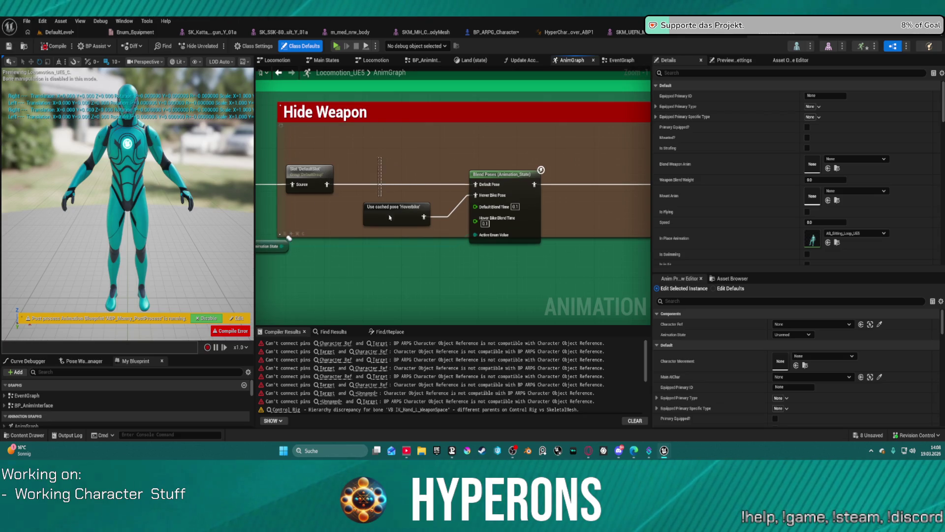
{"action": "left_click_drag", "start_coordinate": [562, 176], "coordinate": [557, 202]}
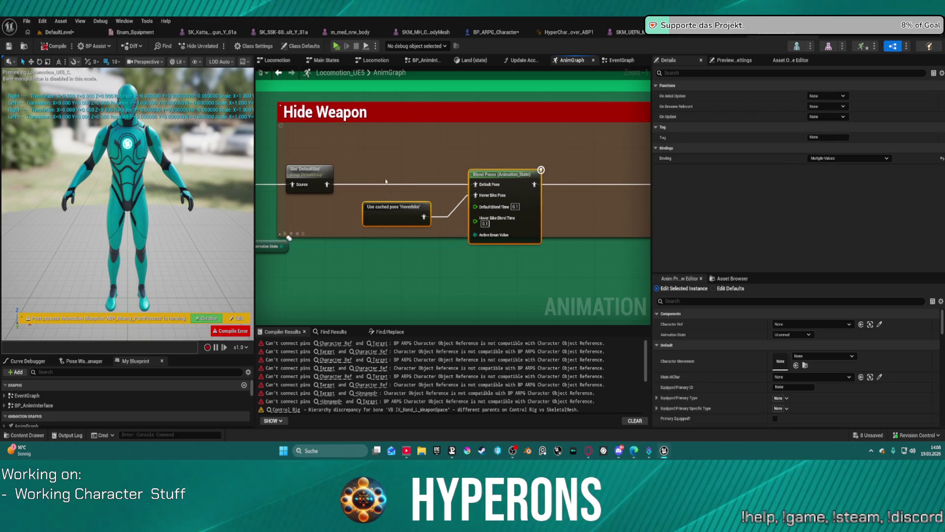
{"action": "left_click_drag", "start_coordinate": [481, 183], "coordinate": [565, 175]}
{"action": "left_click_drag", "start_coordinate": [510, 207], "coordinate": [833, 166]}
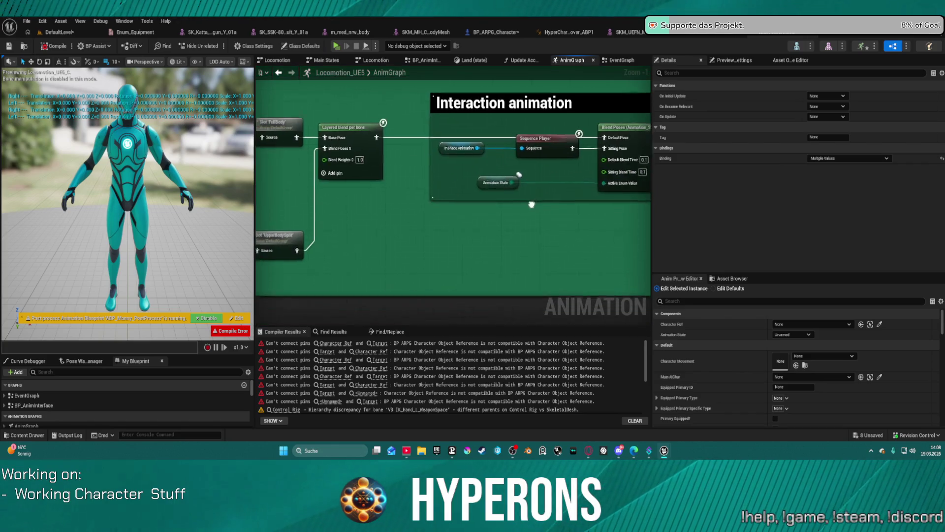
{"action": "left_click_drag", "start_coordinate": [258, 181], "coordinate": [451, 223]}
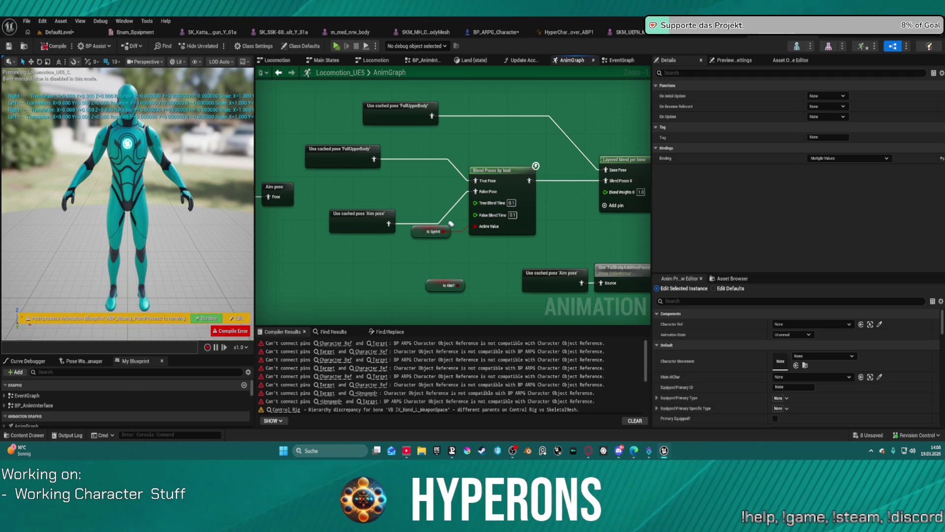
{"action": "mouse_move", "coordinate": [451, 223]}
{"action": "left_mouse_down"}
{"action": "mouse_move", "coordinate": [396, 296]}
{"action": "mouse_move", "coordinate": [421, 294]}
{"action": "left_mouse_up"}
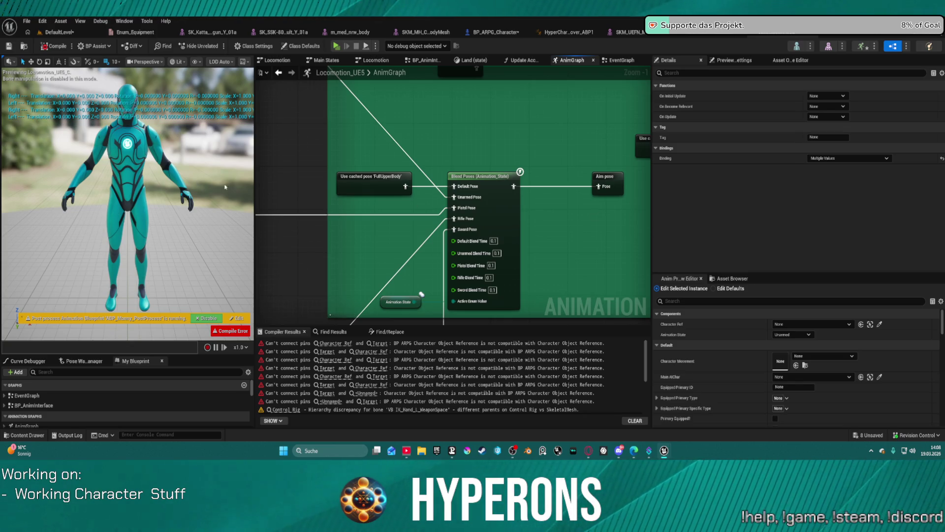
{"action": "mouse_move", "coordinate": [421, 294]}
{"action": "left_mouse_down"}
{"action": "mouse_move", "coordinate": [518, 222]}
{"action": "mouse_move", "coordinate": [473, 193]}
{"action": "left_mouse_up"}
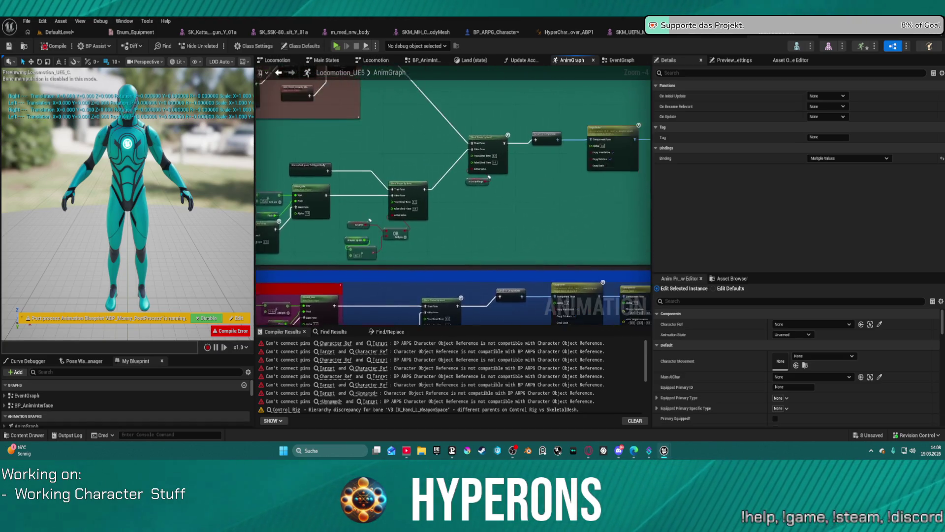
{"action": "left_click_drag", "start_coordinate": [524, 160], "coordinate": [491, 128]}
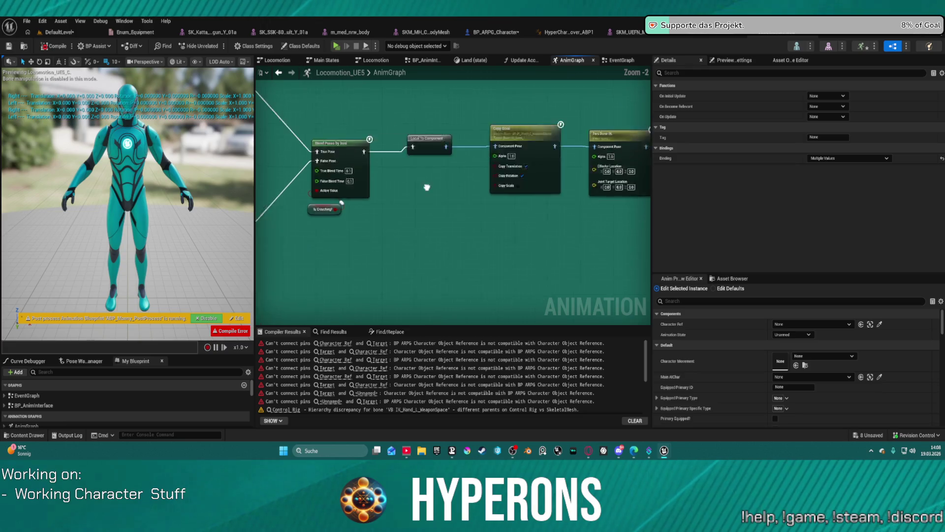
{"action": "scroll", "coordinate": [491, 128], "scroll_direction": "up", "scroll_amount": 2}
{"action": "scroll", "coordinate": [473, 162], "scroll_direction": "up", "scroll_amount": 1}
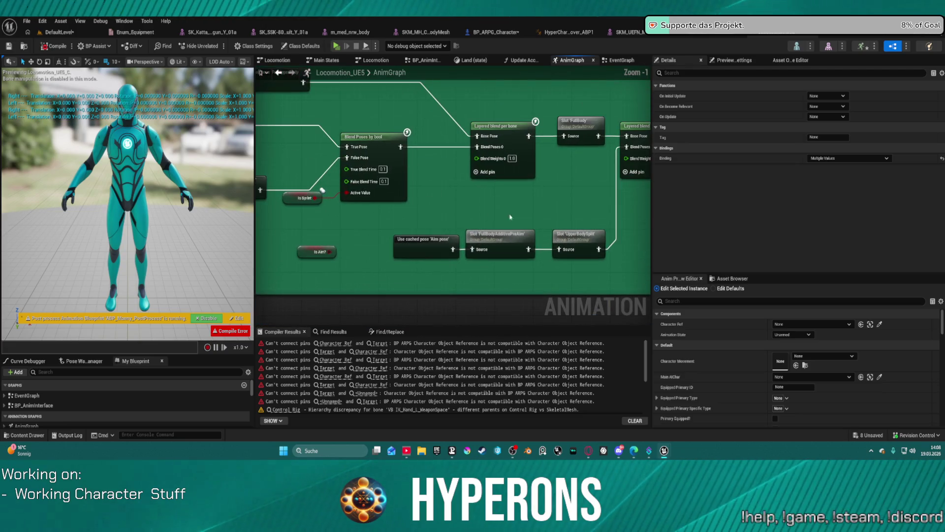
{"action": "scroll", "coordinate": [452, 211], "scroll_direction": "up", "scroll_amount": 2}
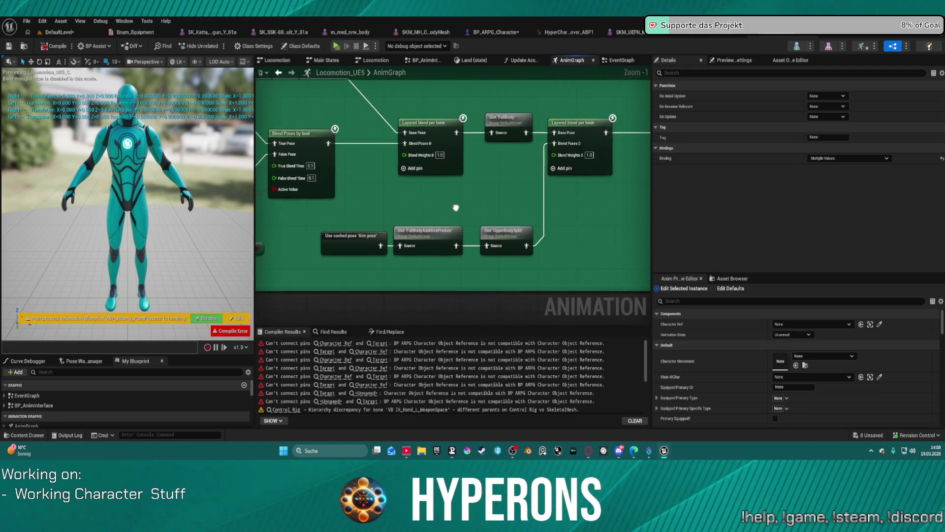
- Select and copy the Layered blend per bone and Slot 'UpperBodySplit' nodes, returning to HyperCharacter_Mover_ABP1
{"action": "left_click", "coordinate": [513, 235]}
{"action": "left_click_drag", "start_coordinate": [532, 184], "coordinate": [469, 183]}
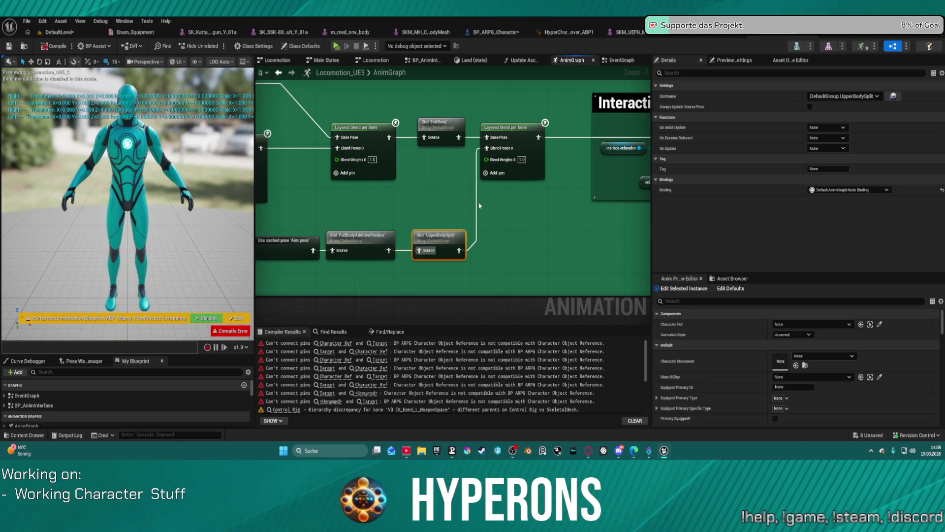
{"action": "left_click", "coordinate": [553, 223]}
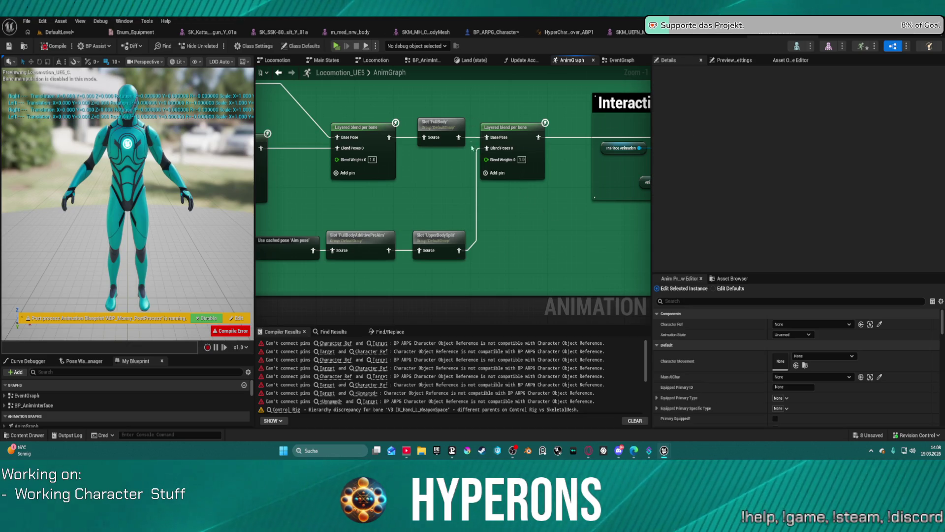
{"action": "left_click_drag", "start_coordinate": [537, 278], "coordinate": [536, 279]}
{"action": "left_click", "coordinate": [439, 237], "text": "shift"}
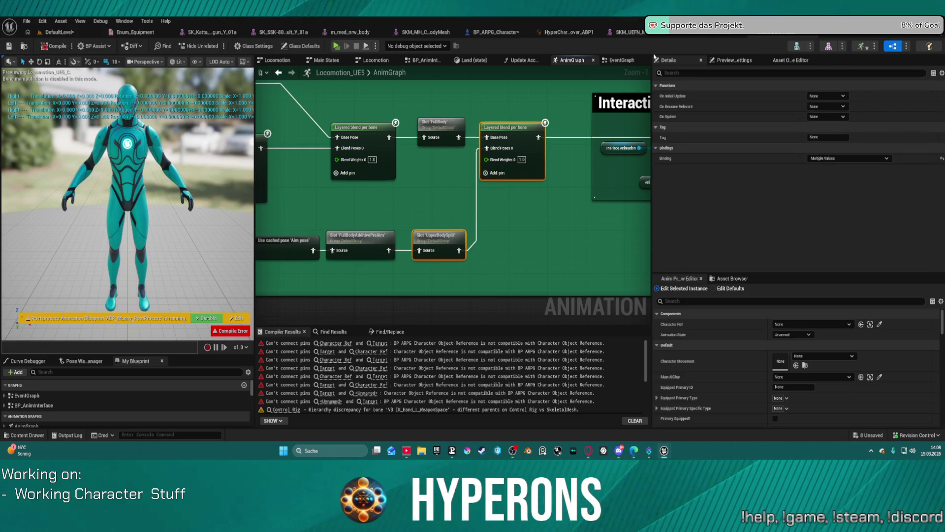
{"action": "left_click", "coordinate": [579, 33]}
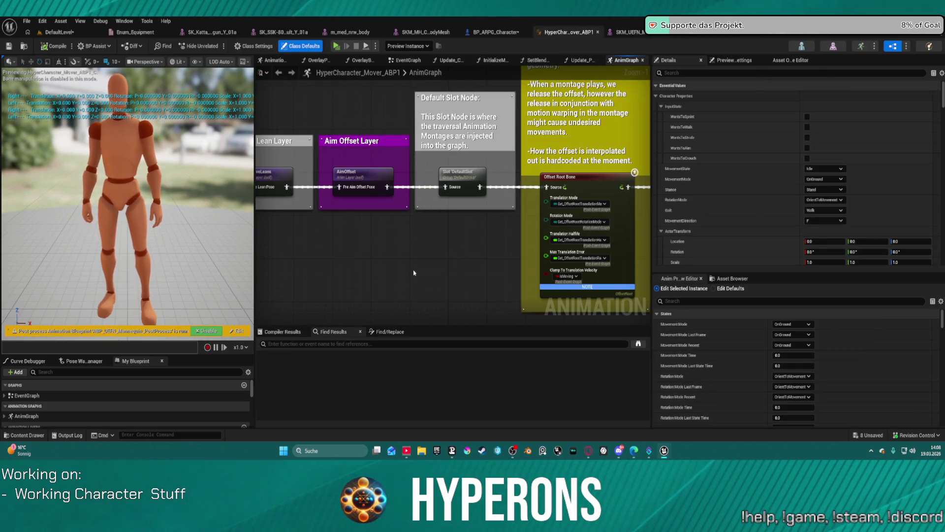
- Paste the blend and UpperBodySplit slot nodes and wire the Layered blend into Offset Root Bone's Source
{"action": "key", "text": "ctrl+v"}
{"action": "left_click", "coordinate": [464, 177]}
{"action": "left_click_drag", "start_coordinate": [499, 190], "coordinate": [530, 158]}
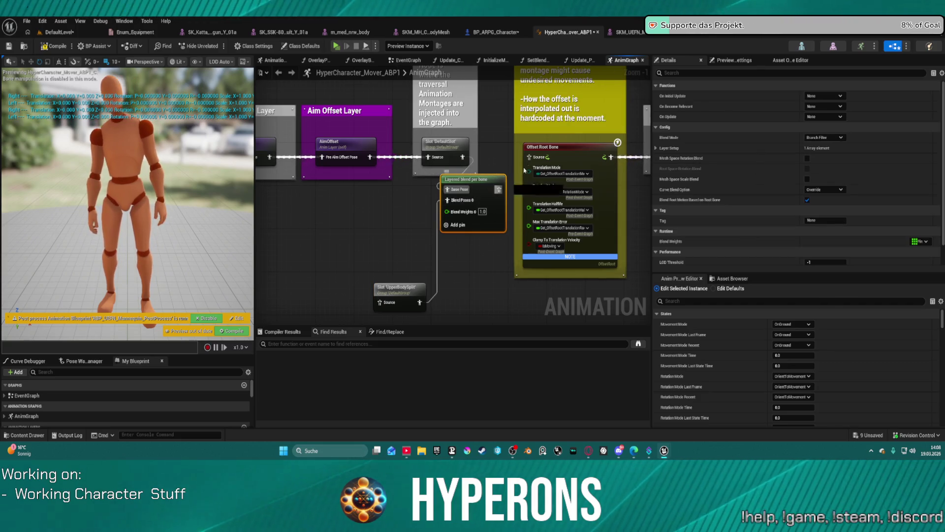
{"action": "left_click", "coordinate": [707, 35]}
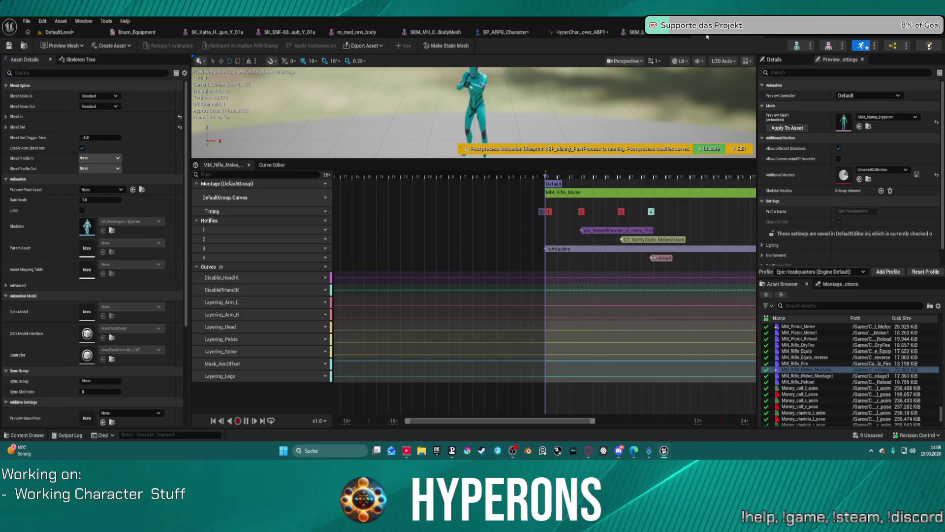
- Put MM_Rifle_Melee's slot track on DefaultGroup.UpperBodySplit and go back to the level to playtest
{"action": "left_click", "coordinate": [324, 197]}
{"action": "mouse_move", "coordinate": [341, 218]}
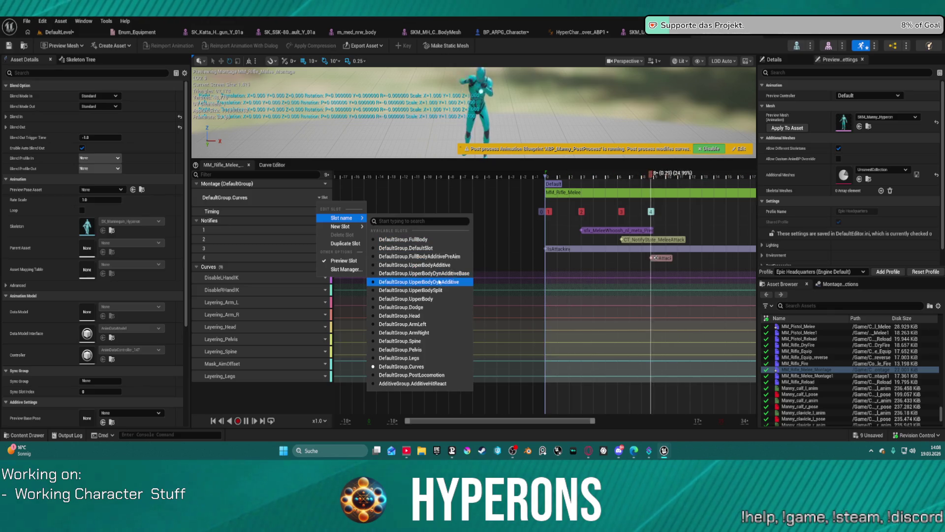
{"action": "left_click", "coordinate": [439, 291]}
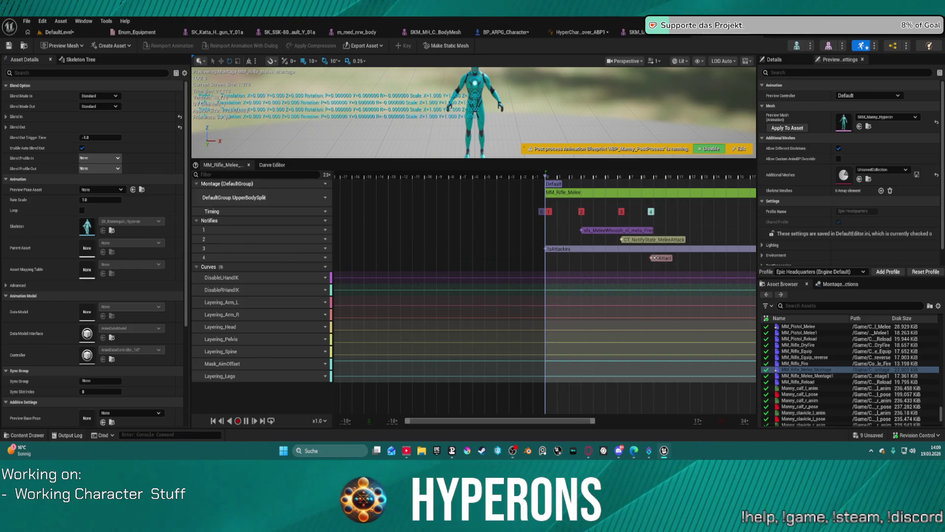
{"action": "left_click", "coordinate": [58, 33]}
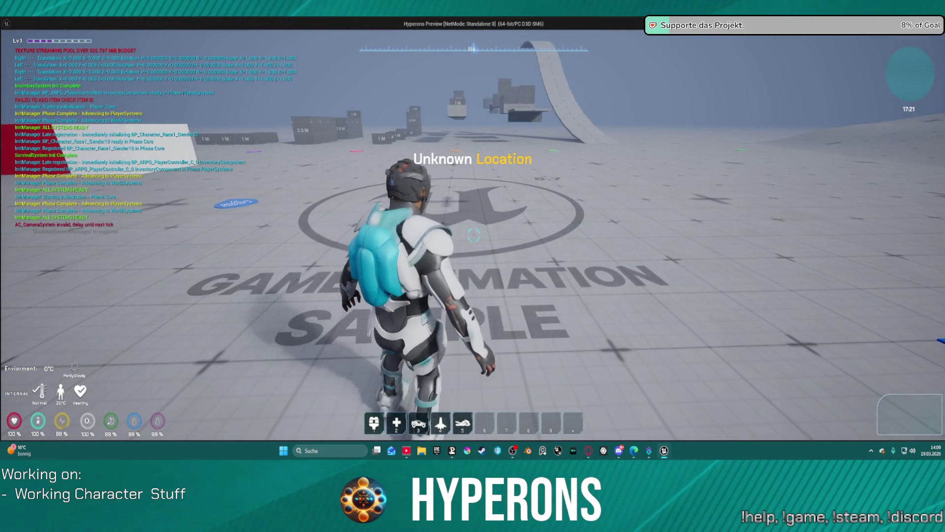
- Stop the playtest and reposition Locomotion_UE5's layered blend and UpperBodySplit slot nodes
{"action": "key", "text": "Escape"}
{"action": "left_click", "coordinate": [750, 37]}
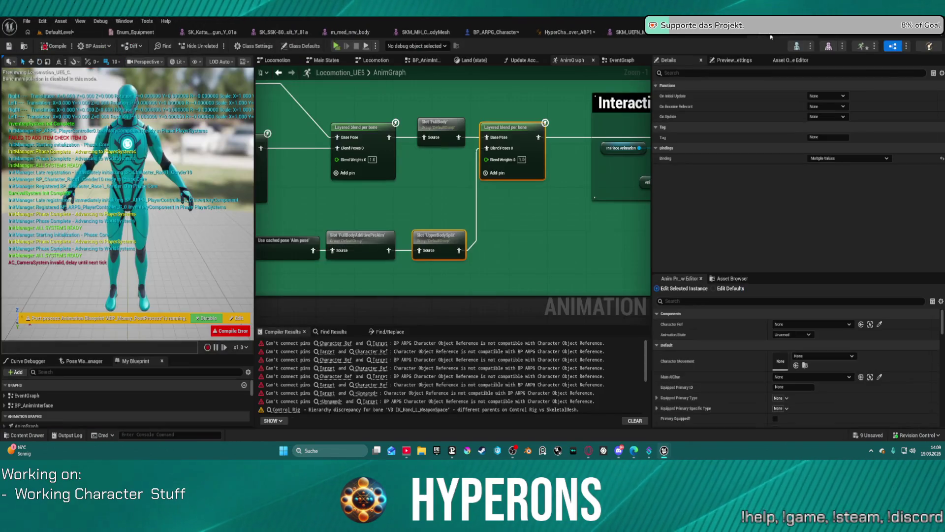
{"action": "mouse_move", "coordinate": [556, 123]}
{"action": "left_mouse_down"}
{"action": "mouse_move", "coordinate": [514, 217]}
{"action": "mouse_move", "coordinate": [421, 134]}
{"action": "left_mouse_up"}
{"action": "mouse_move", "coordinate": [382, 108]}
{"action": "left_mouse_down"}
{"action": "mouse_move", "coordinate": [392, 132]}
{"action": "mouse_move", "coordinate": [414, 116]}
{"action": "mouse_move", "coordinate": [399, 106]}
{"action": "left_mouse_up"}
{"action": "left_click_drag", "start_coordinate": [404, 141], "coordinate": [504, 144]}
{"action": "left_click", "coordinate": [699, 34]}
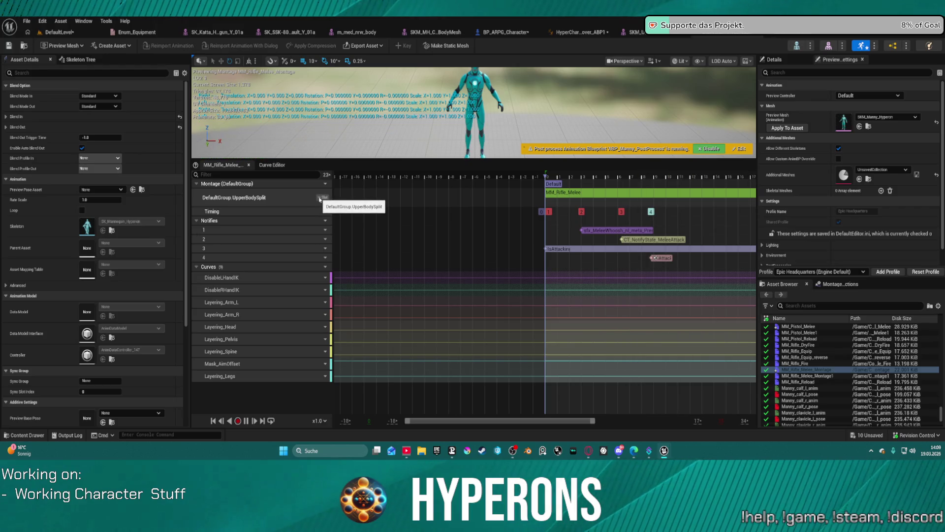
- Set the montage slot to DefaultGroup.UpperBody and add a second UpperBodySplit slot track
{"action": "left_click", "coordinate": [321, 198]}
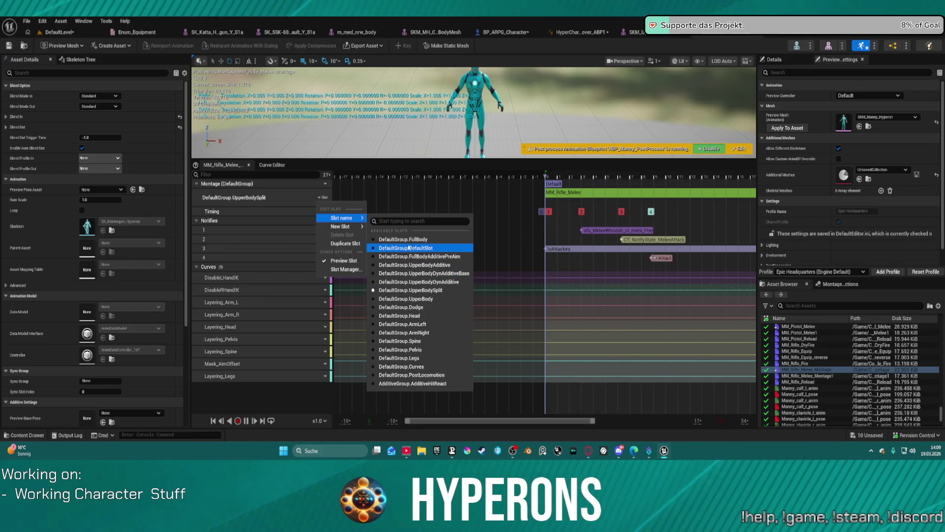
{"action": "left_click", "coordinate": [420, 297]}
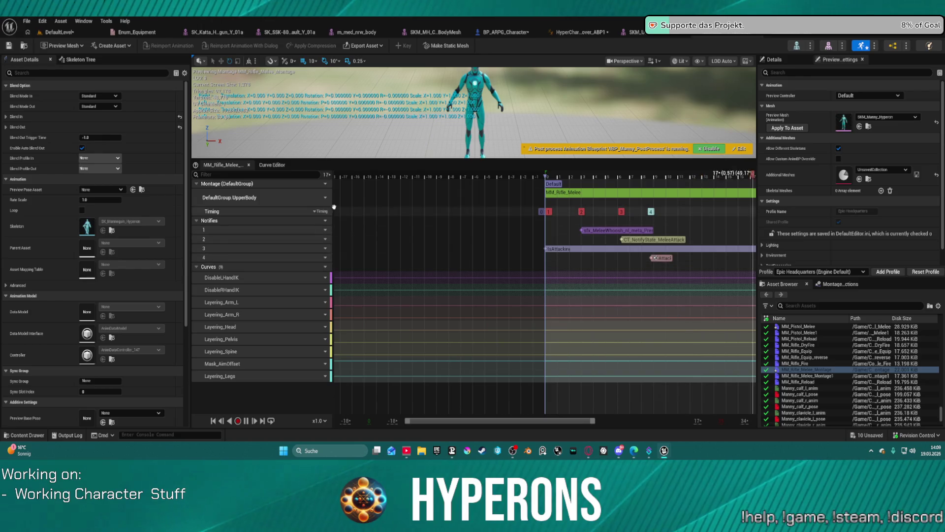
{"action": "left_click", "coordinate": [323, 197]}
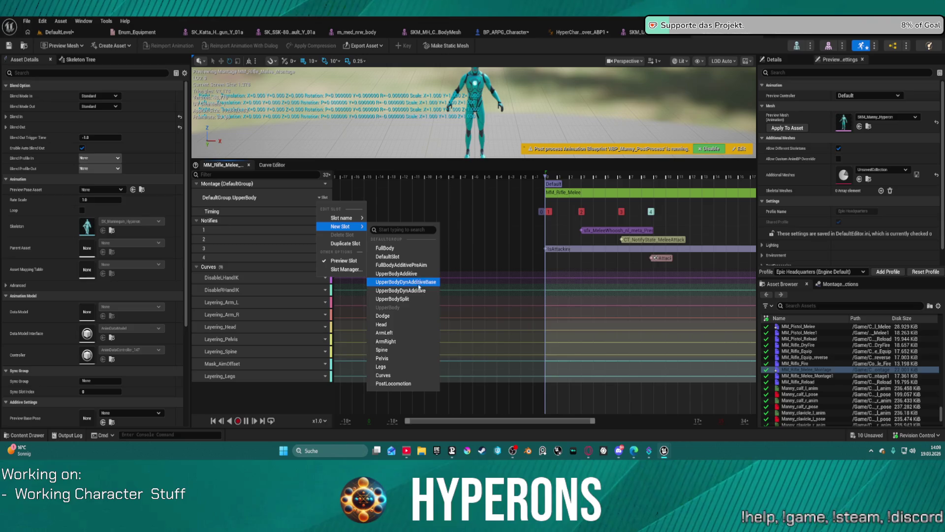
{"action": "left_click", "coordinate": [417, 299]}
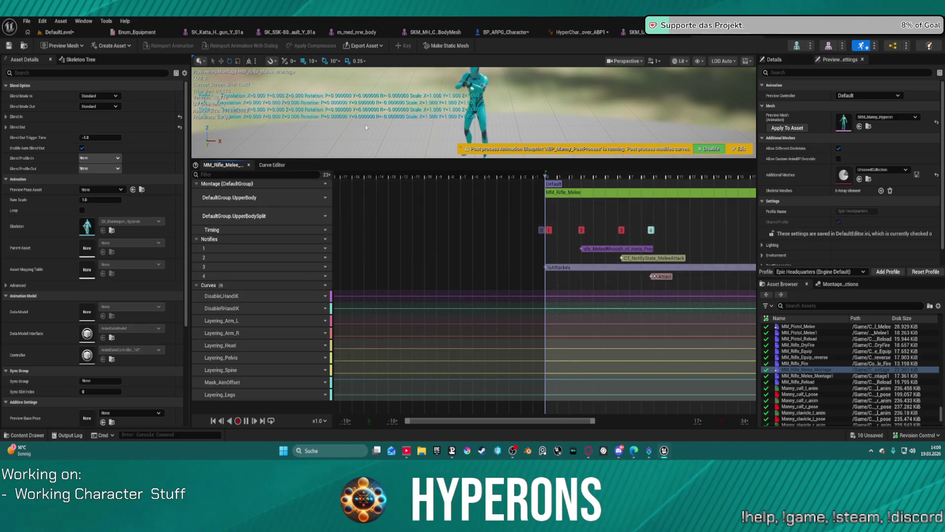
{"action": "left_click", "coordinate": [59, 32]}
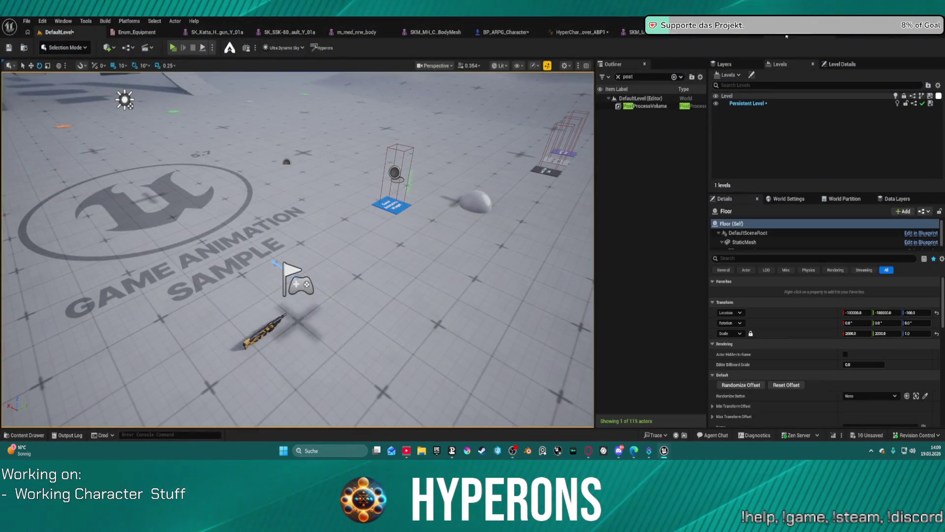
- Add a DefaultGroup.DefaultSlot track to MM_Rifle_Melee as a third slot
{"action": "left_click", "coordinate": [782, 37]}
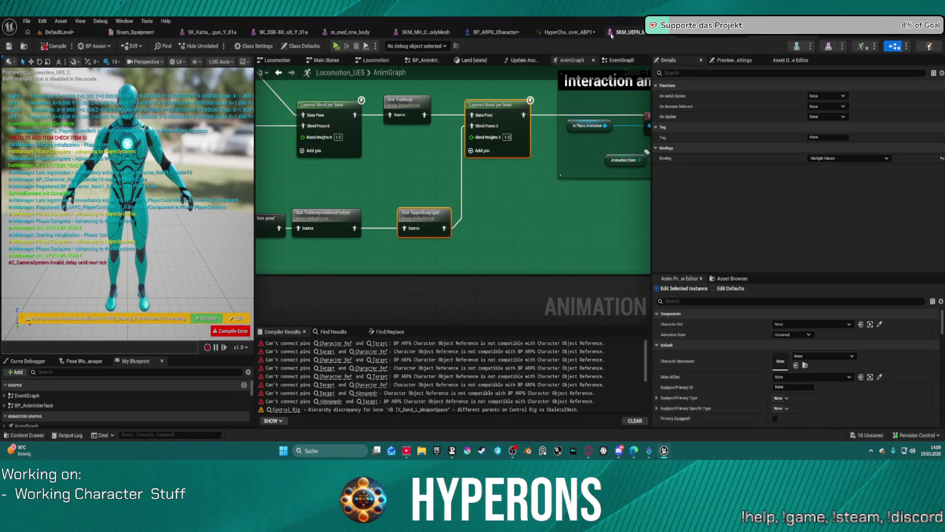
{"action": "left_click", "coordinate": [725, 35]}
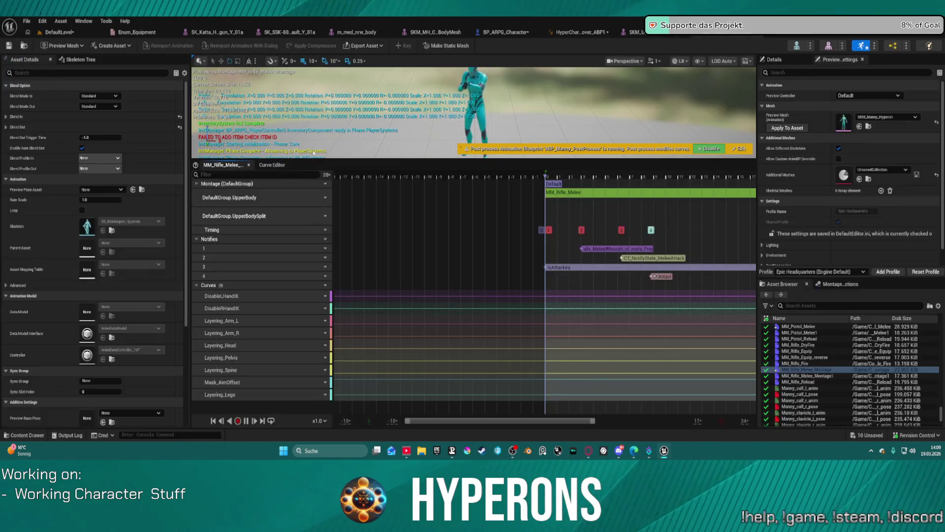
{"action": "left_click", "coordinate": [323, 198]}
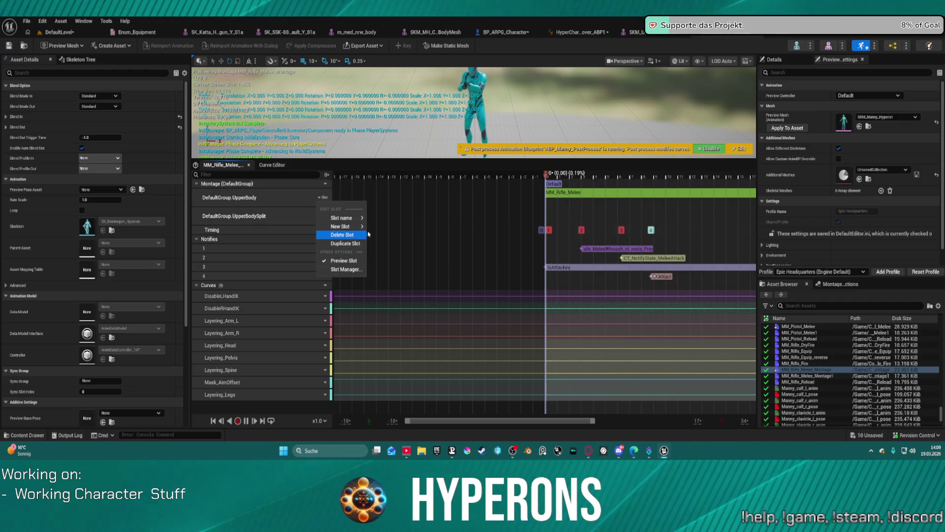
{"action": "left_click", "coordinate": [408, 256]}
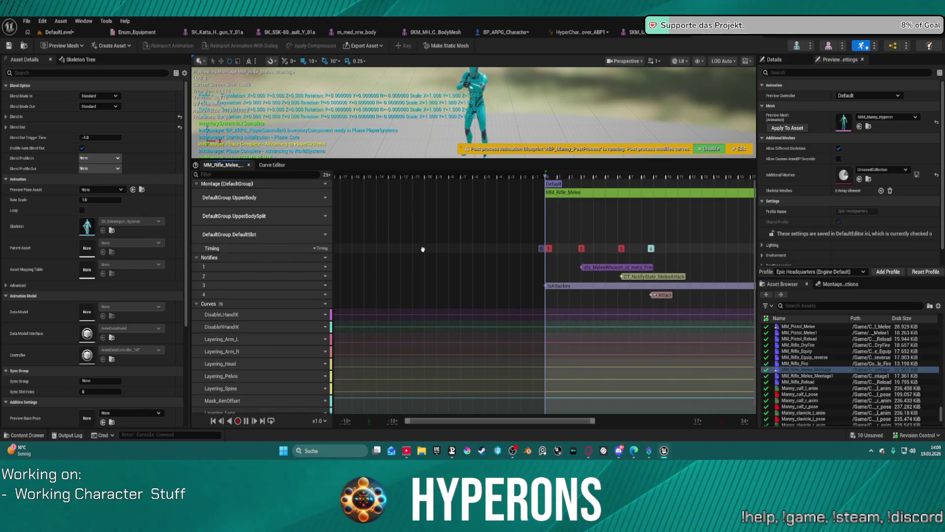
- Try to delete the UpperBody slot track from its slot menu, then return to the level
{"action": "left_click", "coordinate": [323, 216]}
{"action": "left_click", "coordinate": [322, 198]}
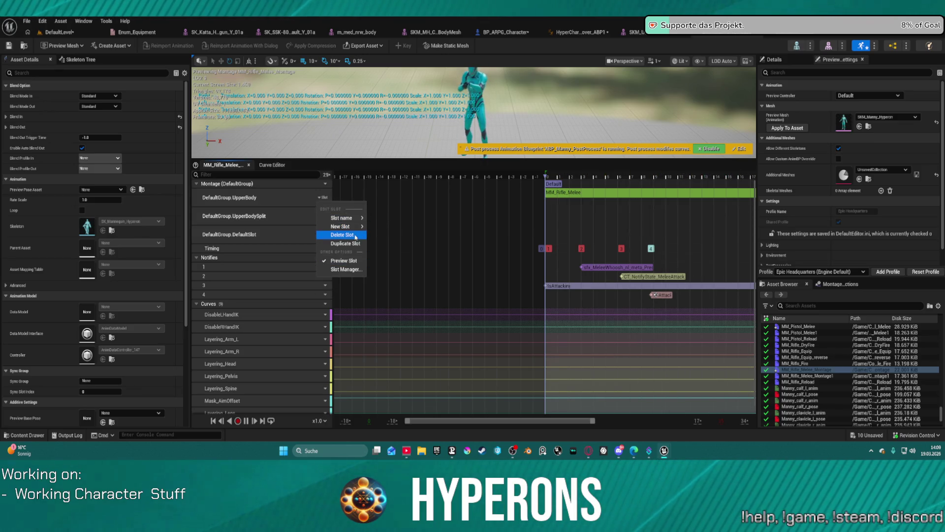
{"action": "left_click", "coordinate": [343, 234]}
{"action": "left_click", "coordinate": [66, 33]}
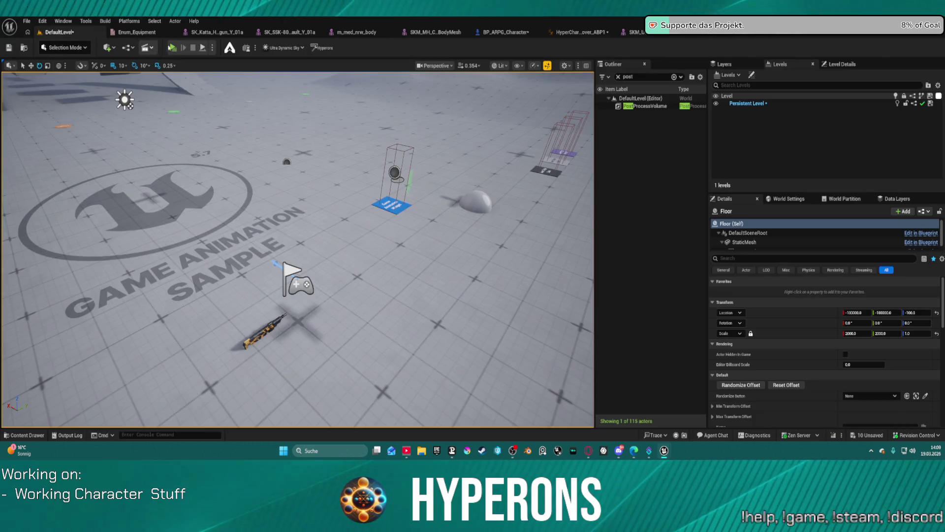
- Run a quick Alt+P playtest and come back to the MM_Rifle_Melee montage
{"action": "key", "text": "alt+p"}
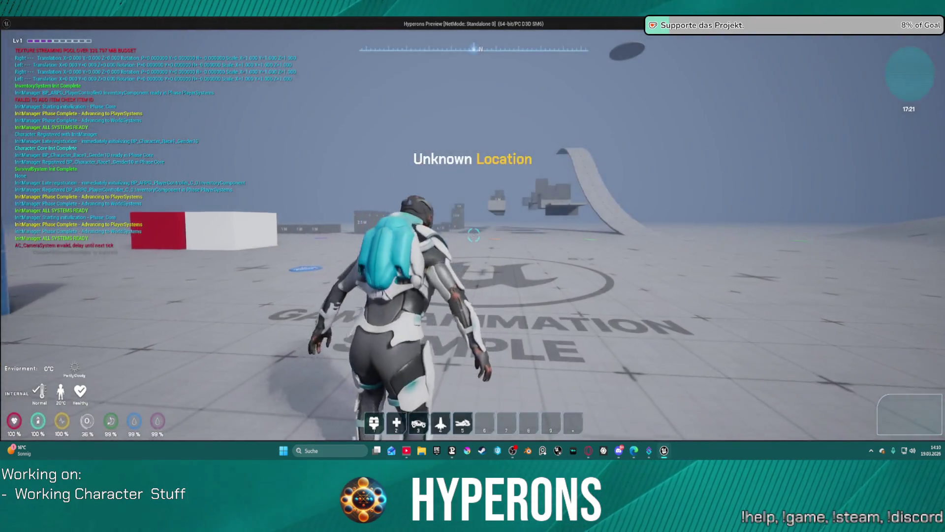
{"action": "key", "text": "alt+Tab"}
{"action": "left_click", "coordinate": [715, 36]}
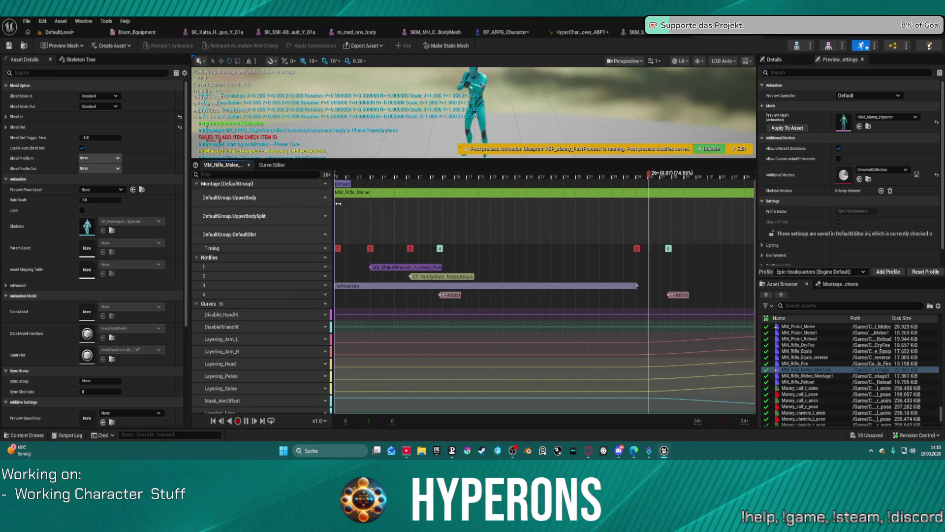
- Check the Rifle melee montage section and its track options without changing them
{"action": "left_click", "coordinate": [370, 194]}
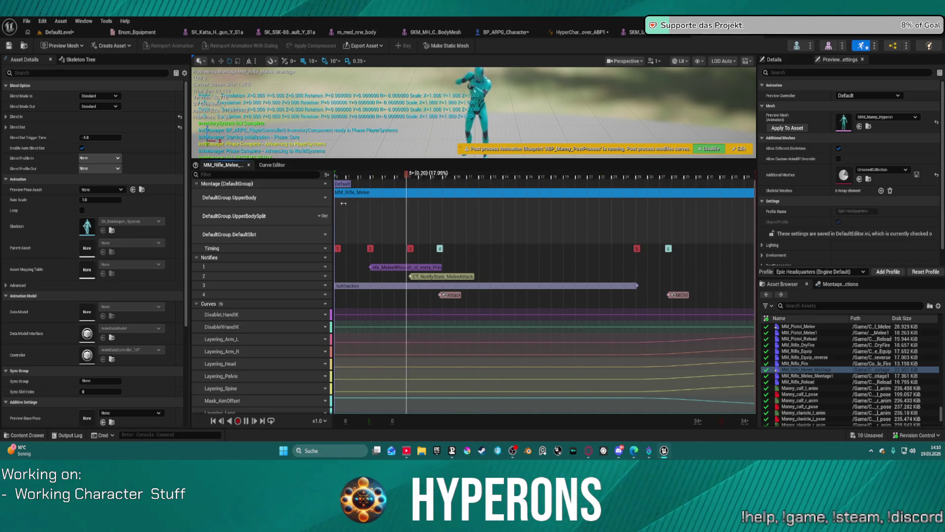
{"action": "left_click", "coordinate": [355, 209]}
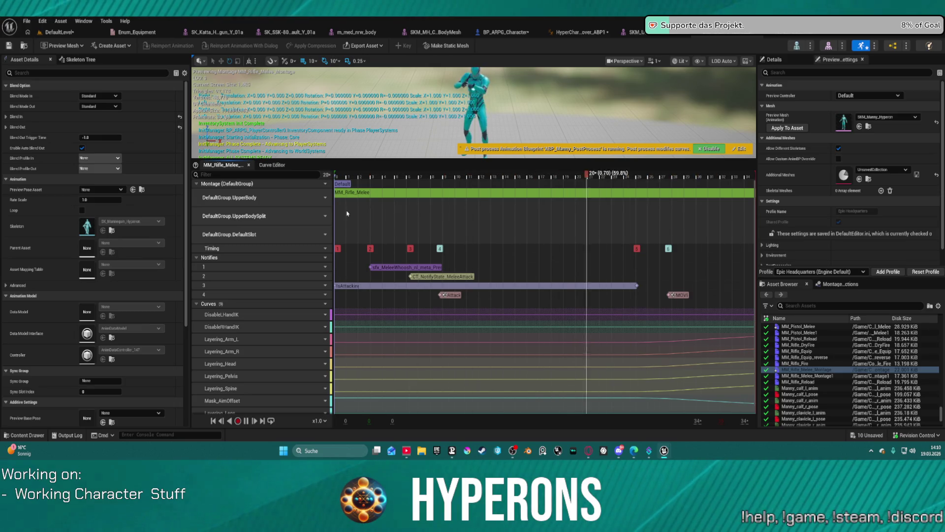
{"action": "right_click", "coordinate": [346, 214]}
{"action": "left_click", "coordinate": [358, 195]}
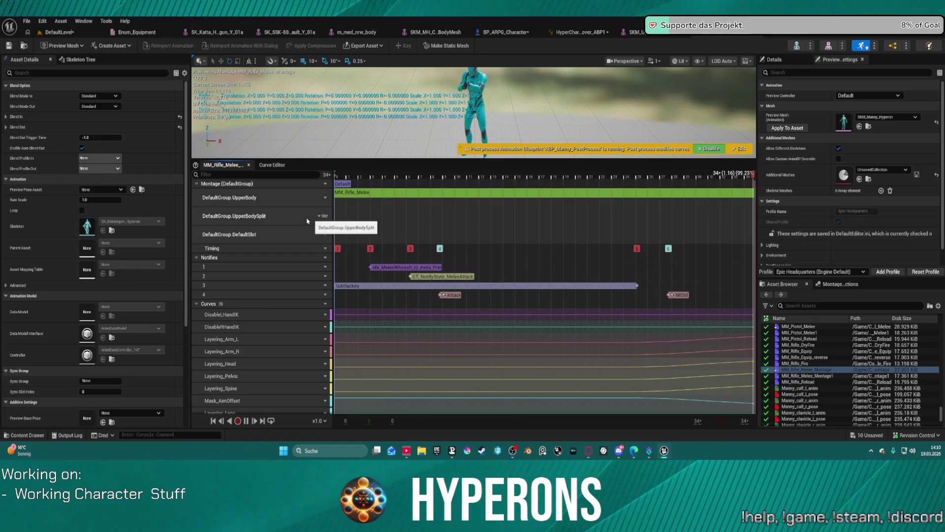
- Delete the UpperBodySplit and DefaultSlot tracks, leaving only DefaultGroup.UpperBody, then return to the level
{"action": "left_click", "coordinate": [325, 216]}
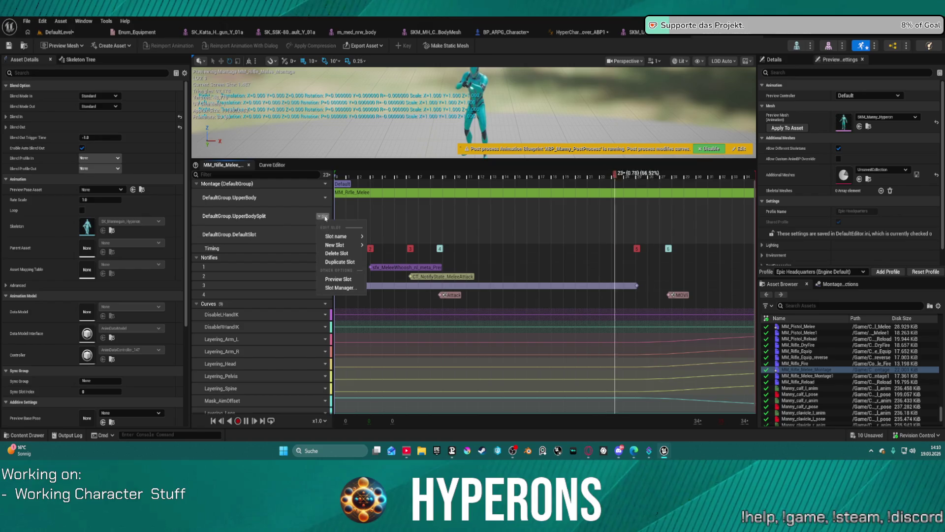
{"action": "left_click", "coordinate": [346, 254]}
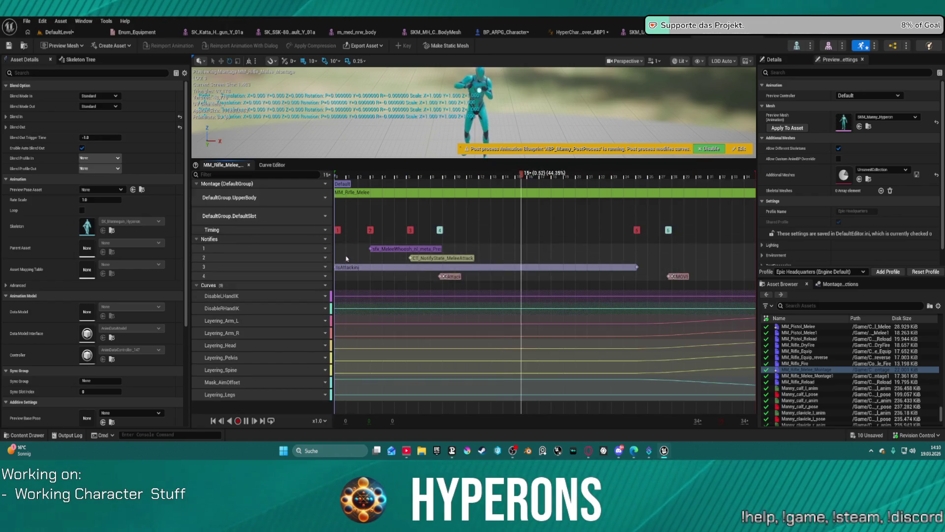
{"action": "left_click", "coordinate": [323, 216]}
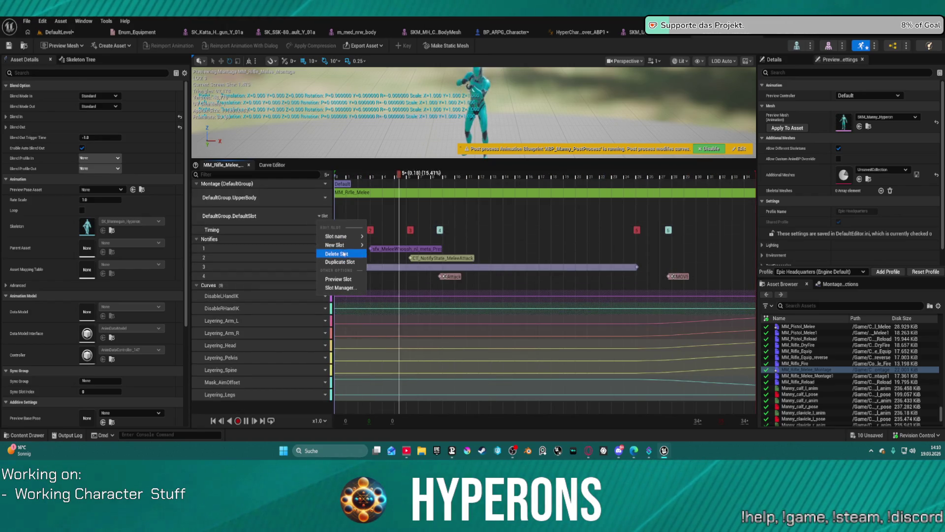
{"action": "left_click", "coordinate": [342, 253]}
{"action": "left_click", "coordinate": [323, 197]}
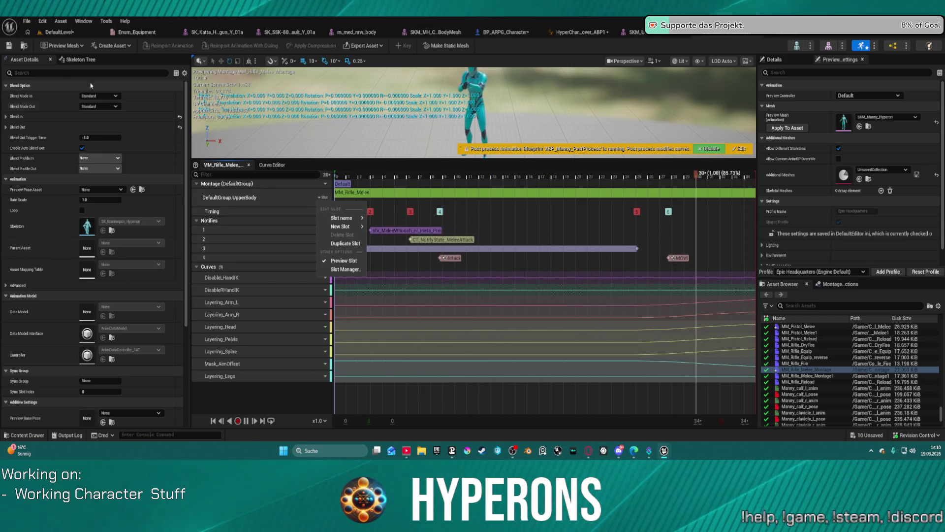
{"action": "left_click", "coordinate": [60, 32]}
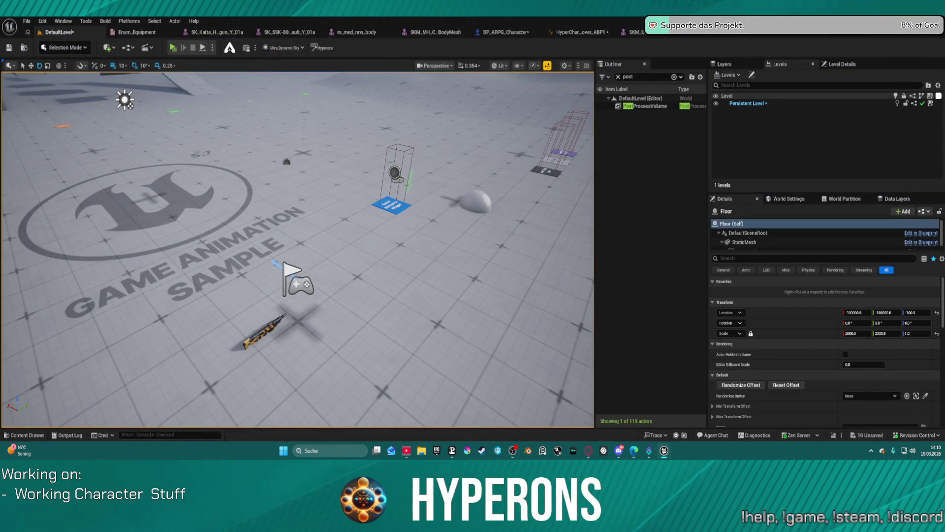
- Select HyperCharacter_Mover_ABP1's UpperBodySplit slot node, test a wire from its output, and reposition the layered blend node
{"action": "left_click", "coordinate": [596, 32]}
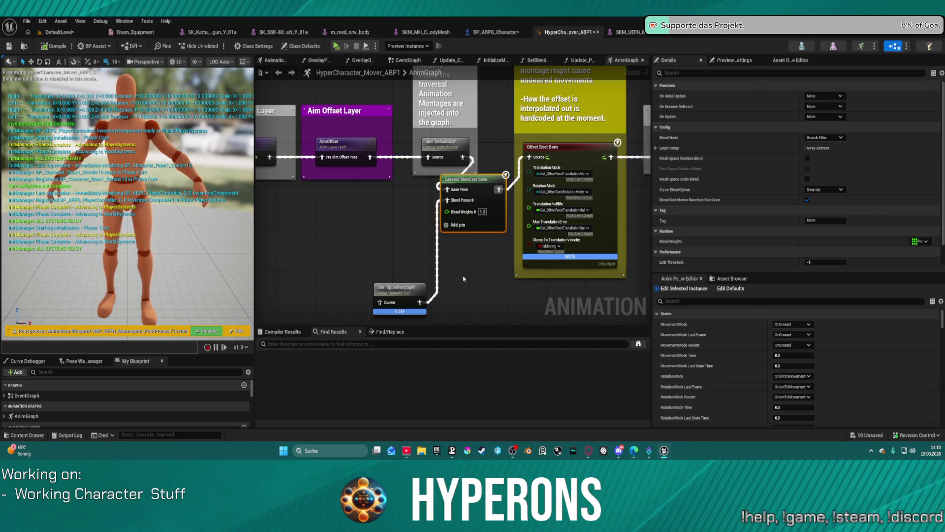
{"action": "mouse_move", "coordinate": [463, 278]}
{"action": "left_mouse_down"}
{"action": "mouse_move", "coordinate": [395, 172]}
{"action": "mouse_move", "coordinate": [430, 205]}
{"action": "mouse_move", "coordinate": [491, 212]}
{"action": "left_mouse_up"}
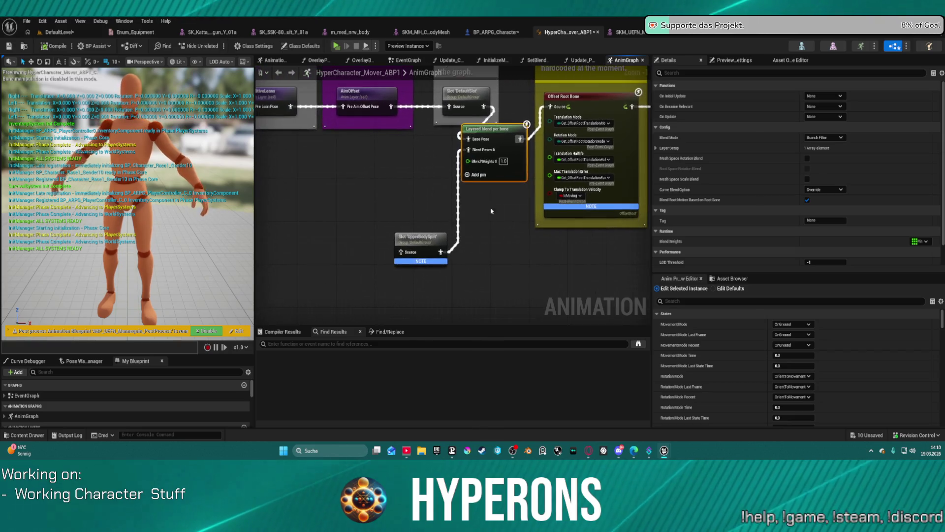
{"action": "left_click", "coordinate": [402, 247]}
{"action": "left_click_drag", "start_coordinate": [429, 165], "coordinate": [432, 166]}
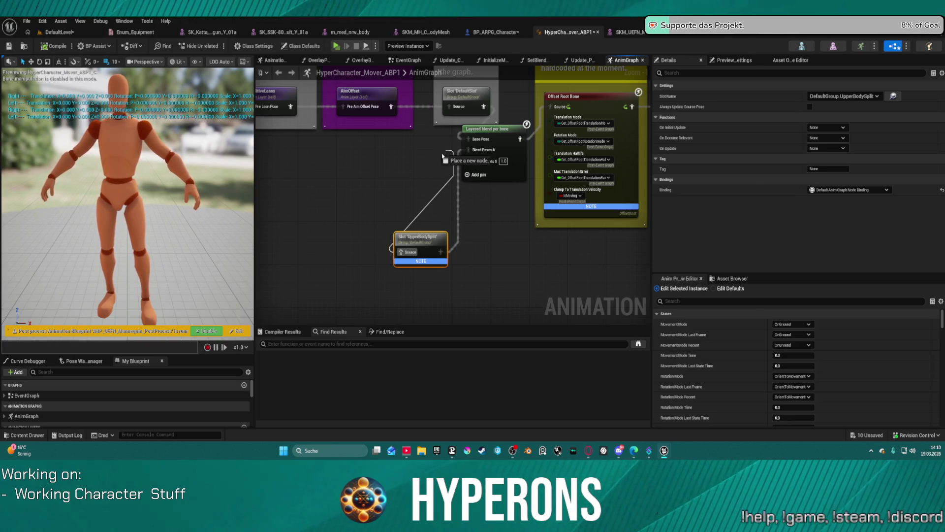
{"action": "left_click_drag", "start_coordinate": [418, 161], "coordinate": [422, 160]}
{"action": "key", "text": "Escape"}
{"action": "mouse_move", "coordinate": [496, 130]}
{"action": "left_mouse_down"}
{"action": "mouse_move", "coordinate": [517, 104]}
{"action": "mouse_move", "coordinate": [359, 191]}
{"action": "mouse_move", "coordinate": [369, 187]}
{"action": "left_mouse_up"}
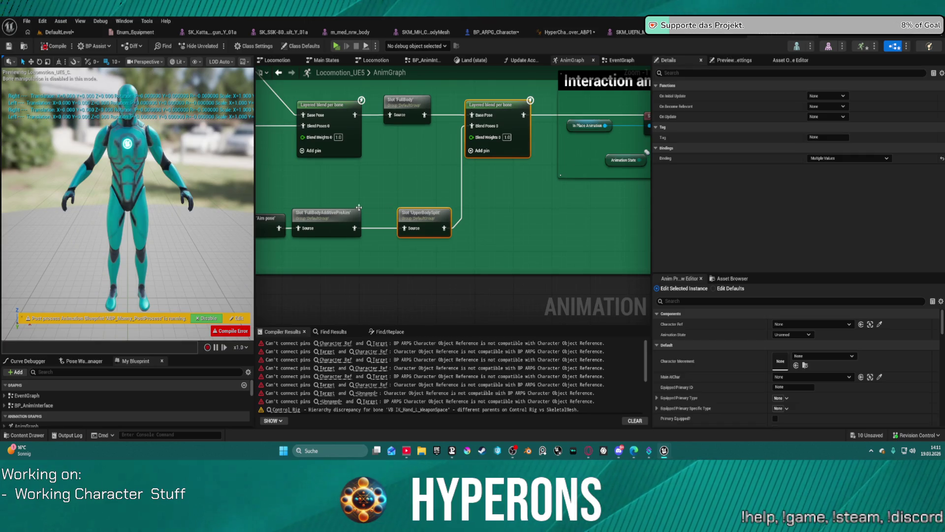
- Pan over Locomotion_UE5's cached Aim pose feeding UpperBodySplit, then switch to HyperCharacter_Mover_ABP1's AnimGraph
{"action": "left_click_drag", "start_coordinate": [357, 209], "coordinate": [416, 196]}
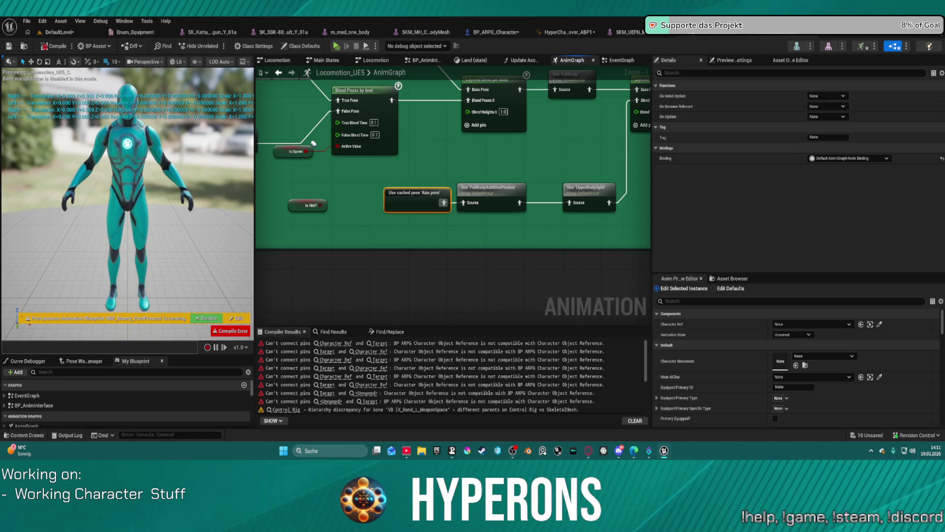
{"action": "scroll", "coordinate": [530, 97], "scroll_direction": "down", "scroll_amount": 1}
{"action": "left_click_drag", "start_coordinate": [530, 97], "coordinate": [564, 162]}
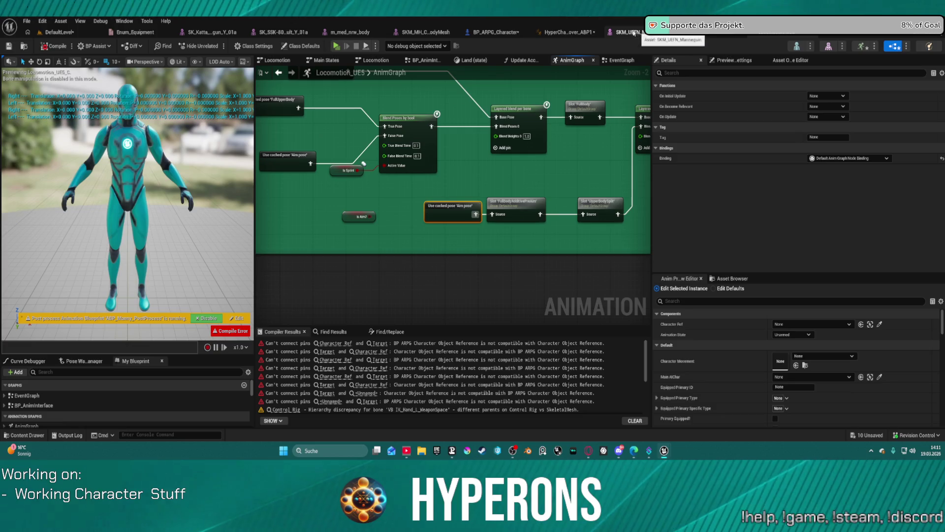
{"action": "left_click", "coordinate": [584, 33]}
{"action": "scroll", "coordinate": [402, 150], "scroll_direction": "down", "scroll_amount": 3}
{"action": "left_click_drag", "start_coordinate": [464, 167], "coordinate": [529, 176]}
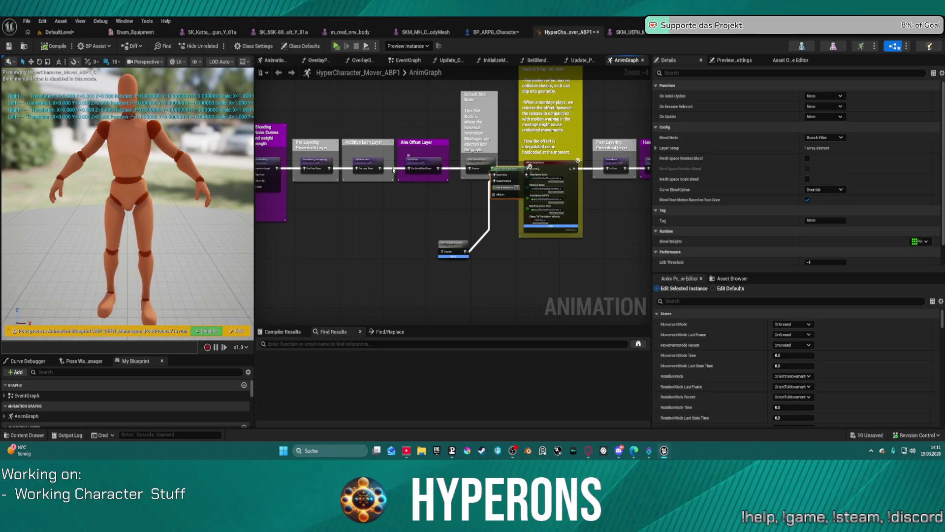
{"action": "scroll", "coordinate": [395, 169], "scroll_direction": "down", "scroll_amount": 2}
- Add a New Save Cached Pose node named Split off the Aim Offset layer output
{"action": "left_click_drag", "start_coordinate": [395, 169], "coordinate": [464, 106]}
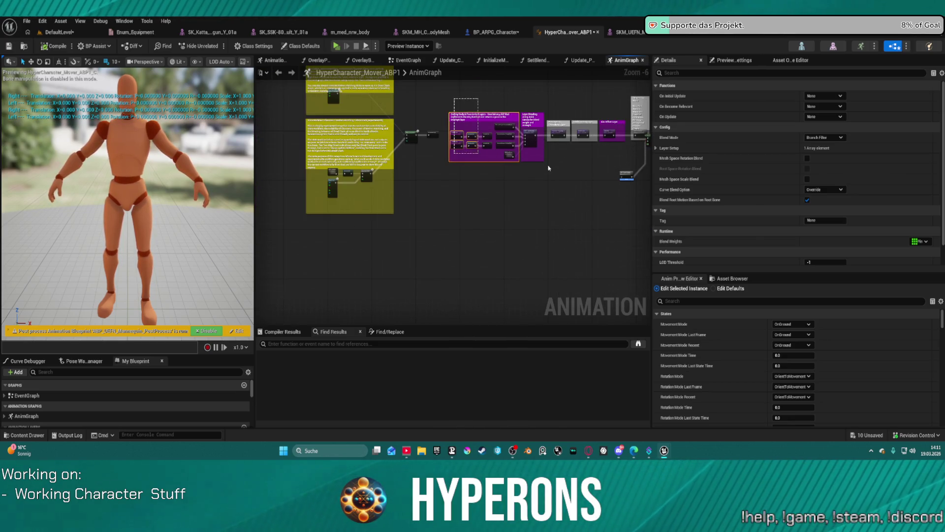
{"action": "left_click_drag", "start_coordinate": [611, 186], "coordinate": [610, 131]}
{"action": "key", "text": "Home"}
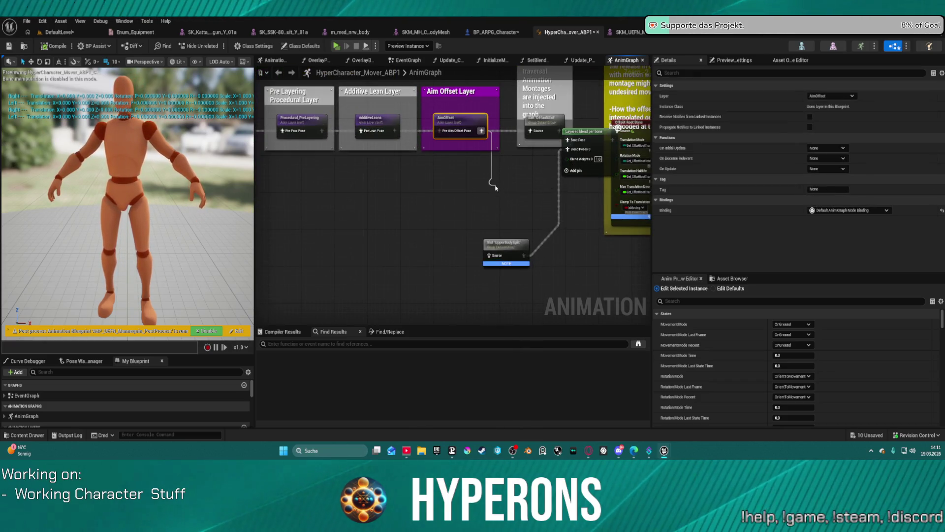
{"action": "left_click_drag", "start_coordinate": [481, 131], "coordinate": [497, 189]}
{"action": "type", "text": "pose"}
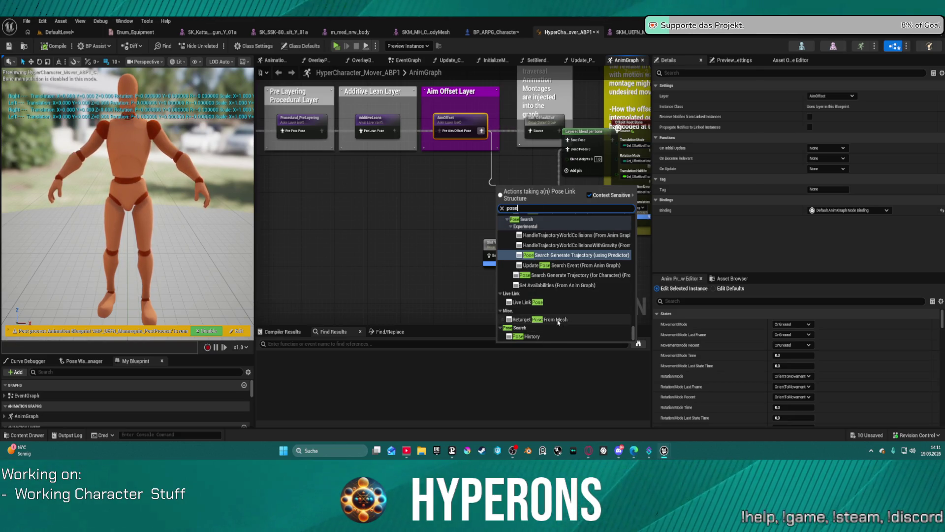
{"action": "scroll", "coordinate": [558, 321], "scroll_direction": "up", "scroll_amount": 3}
{"action": "type", "text": "x"}
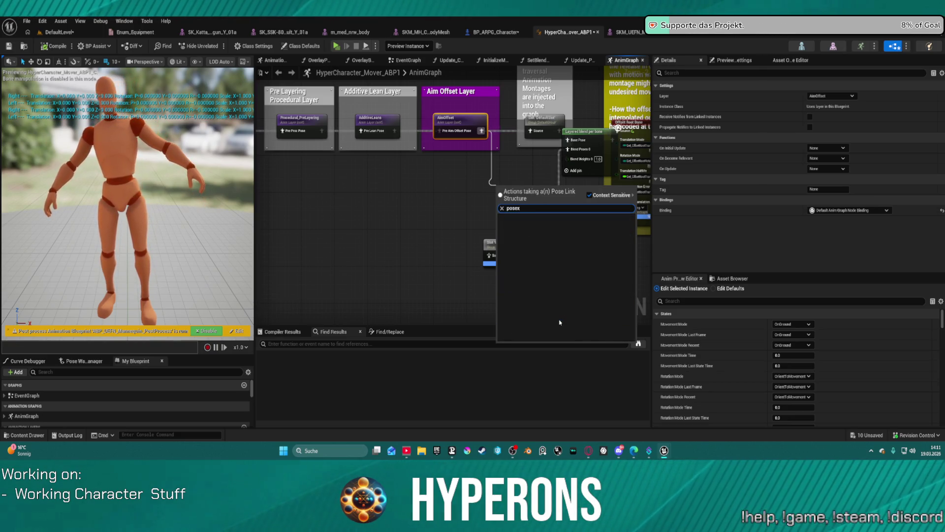
{"action": "type", "text": "cac"}
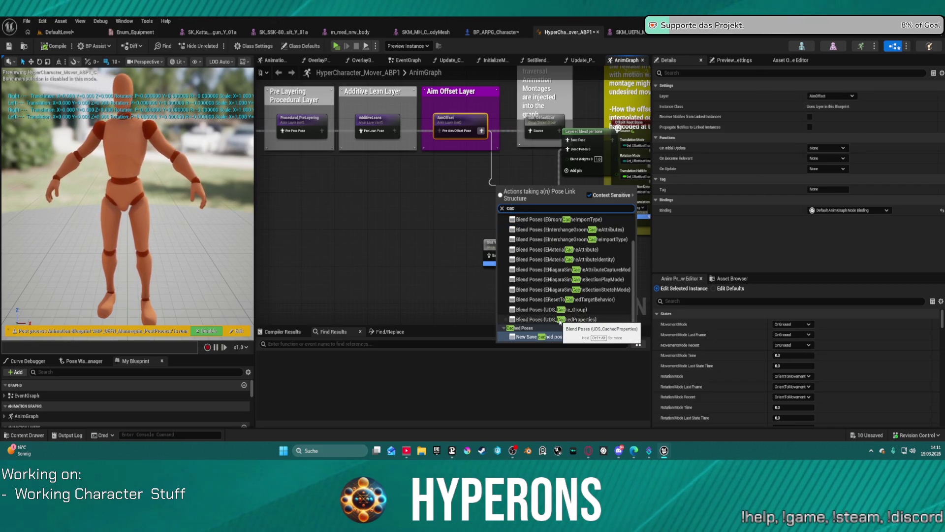
{"action": "type", "text": "he"}
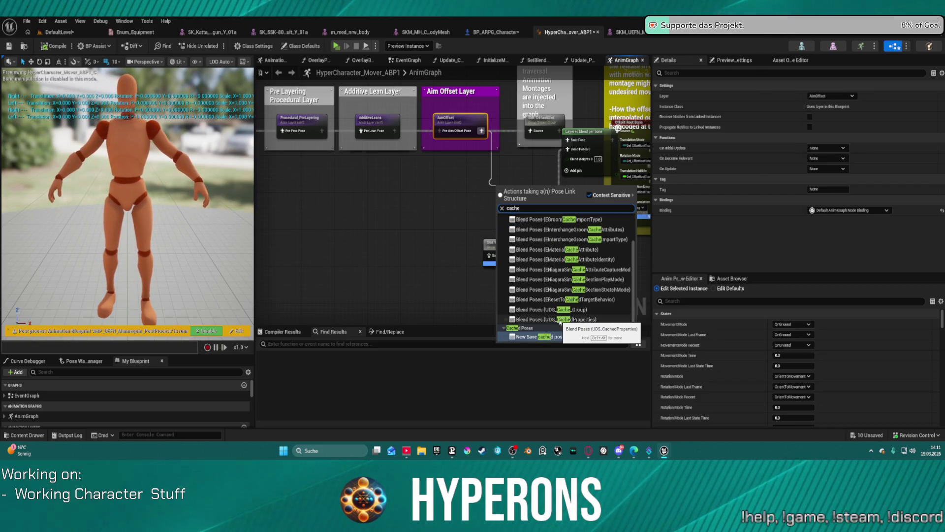
{"action": "left_click", "coordinate": [562, 337]}
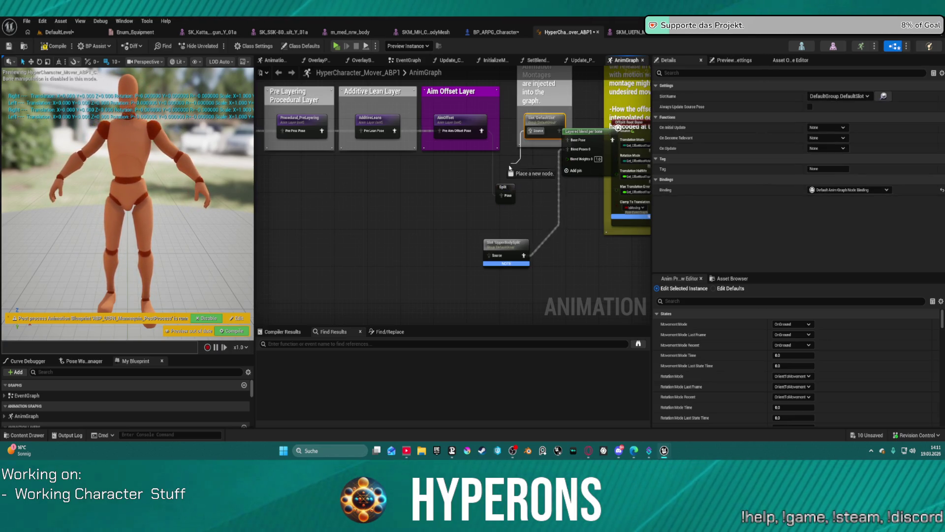
- Place the cached Split pose node and tidy the Default Slot node layout
{"action": "left_click_drag", "start_coordinate": [529, 136], "coordinate": [510, 169]}
{"action": "type", "text": "split"}
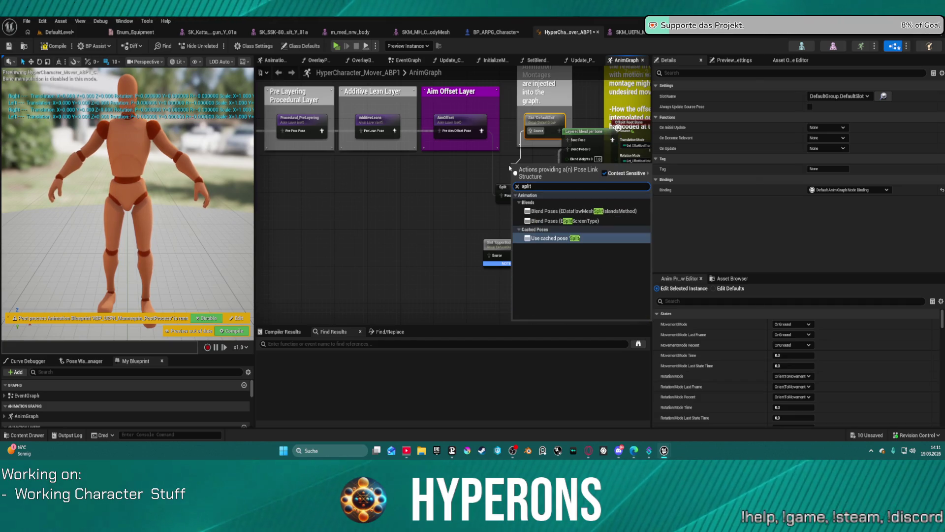
{"action": "key", "text": "Return"}
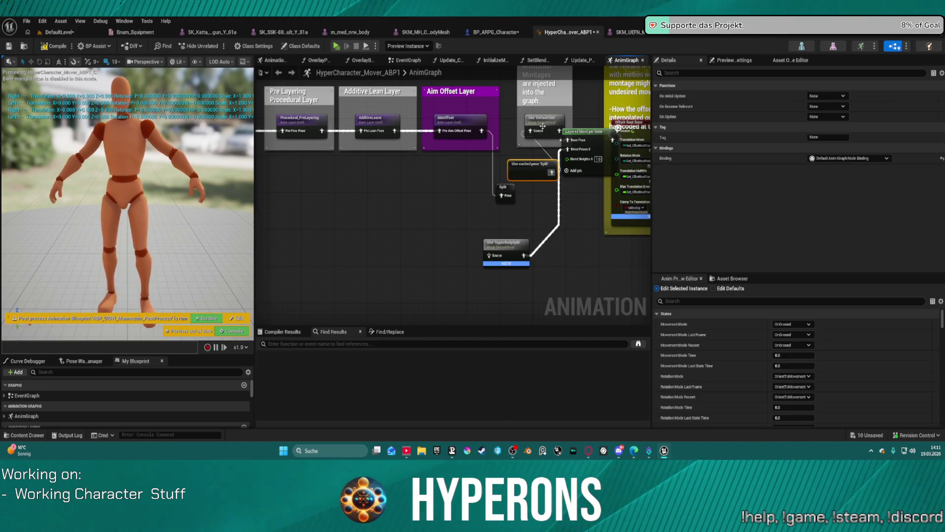
{"action": "left_click_drag", "start_coordinate": [544, 120], "coordinate": [524, 248]}
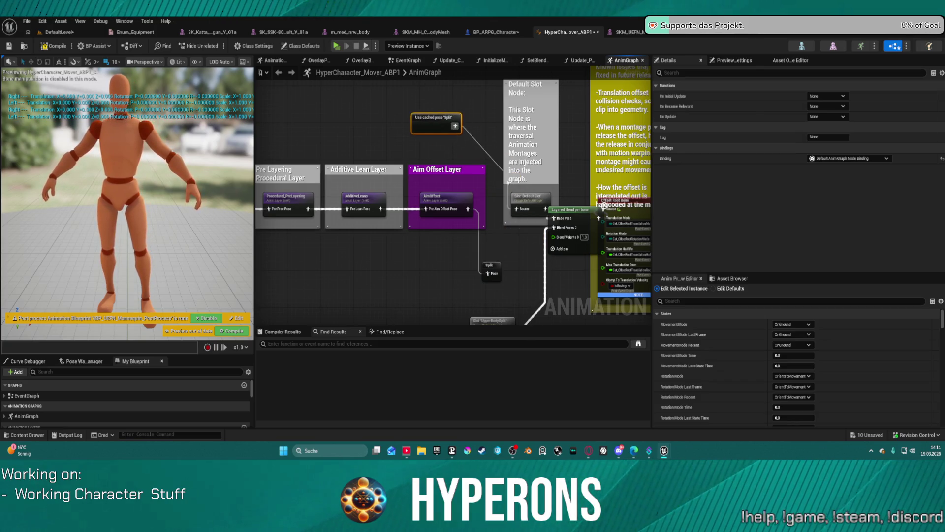
{"action": "left_click_drag", "start_coordinate": [526, 185], "coordinate": [521, 138]}
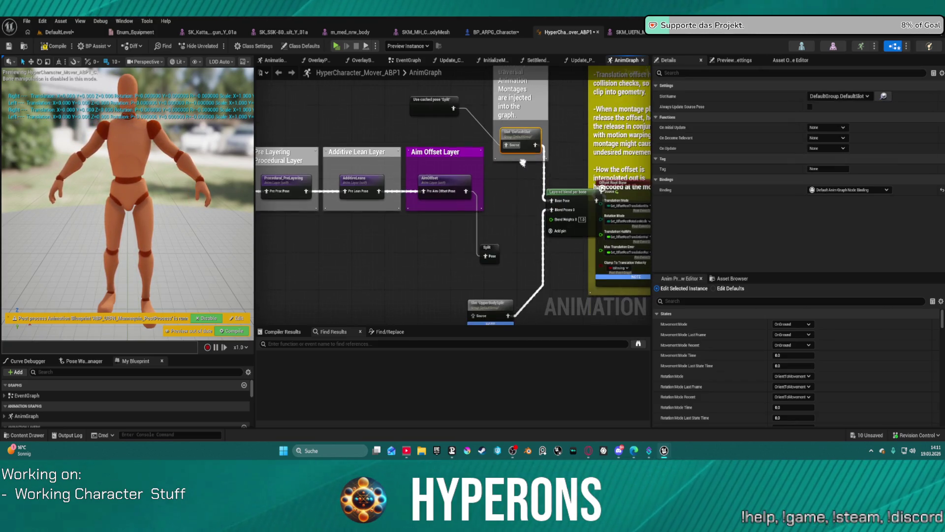
{"action": "left_click_drag", "start_coordinate": [513, 220], "coordinate": [513, 163]}
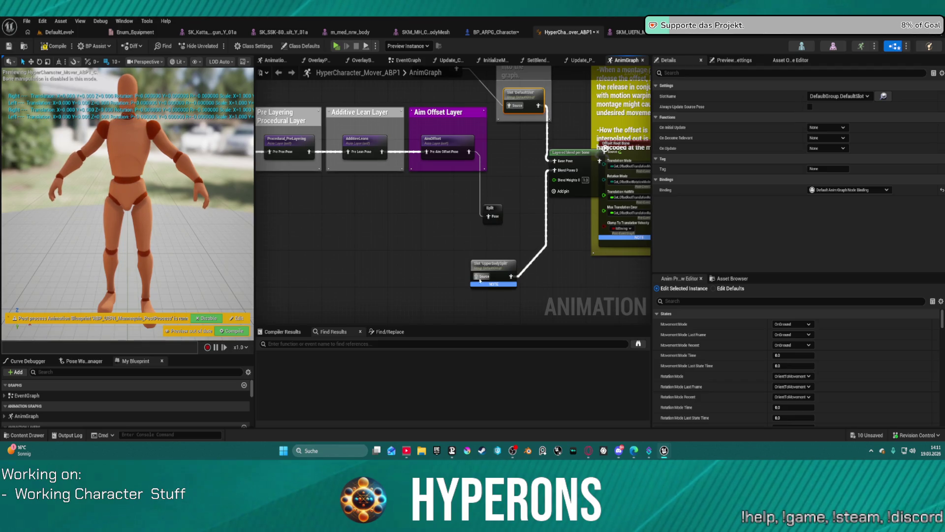
- Feed Use cached pose 'Split' into the UpperBodySplit slot source and compile
{"action": "left_click_drag", "start_coordinate": [481, 277], "coordinate": [452, 262]}
{"action": "type", "text": "spli"}
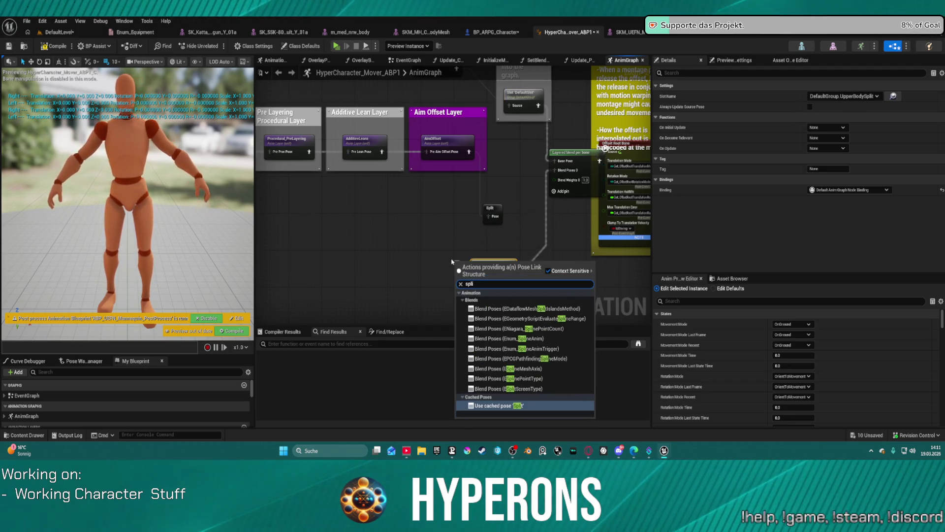
{"action": "type", "text": "t"}
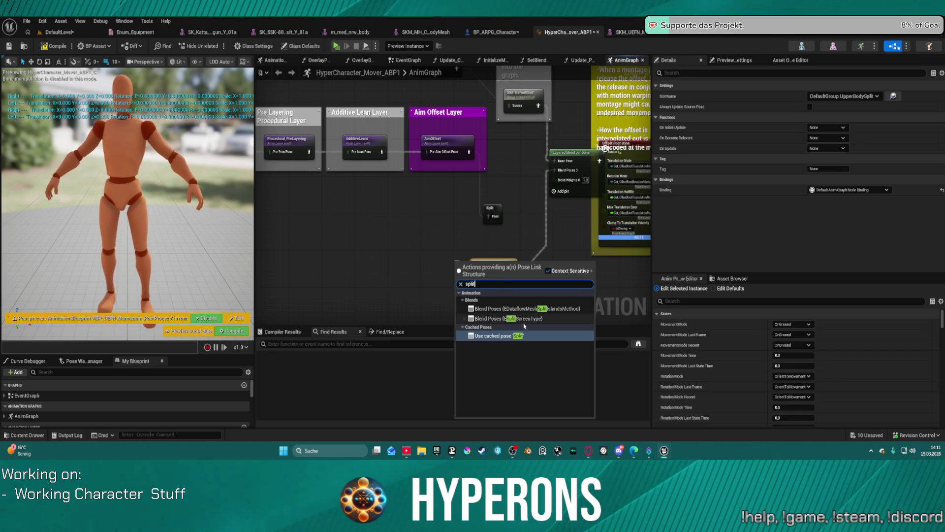
{"action": "key", "text": "Return"}
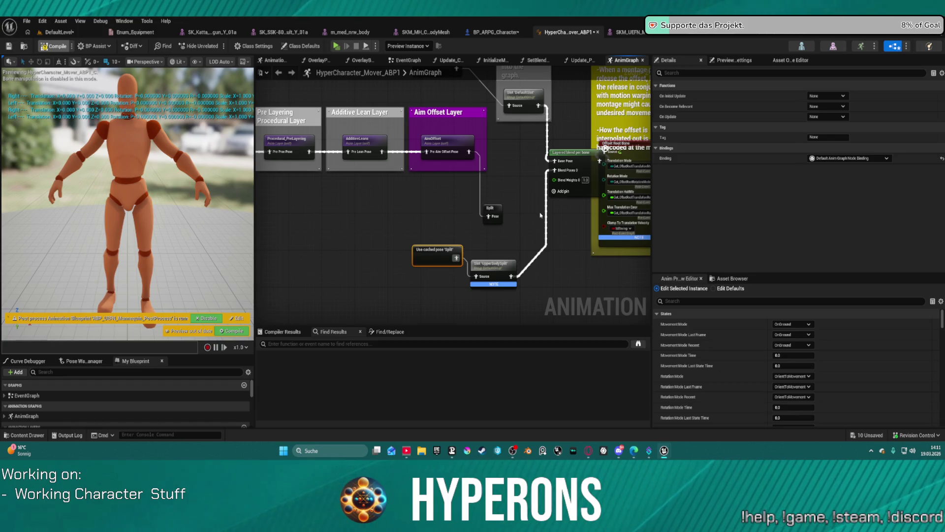
{"action": "key", "text": "F7"}
{"action": "left_click", "coordinate": [55, 32]}
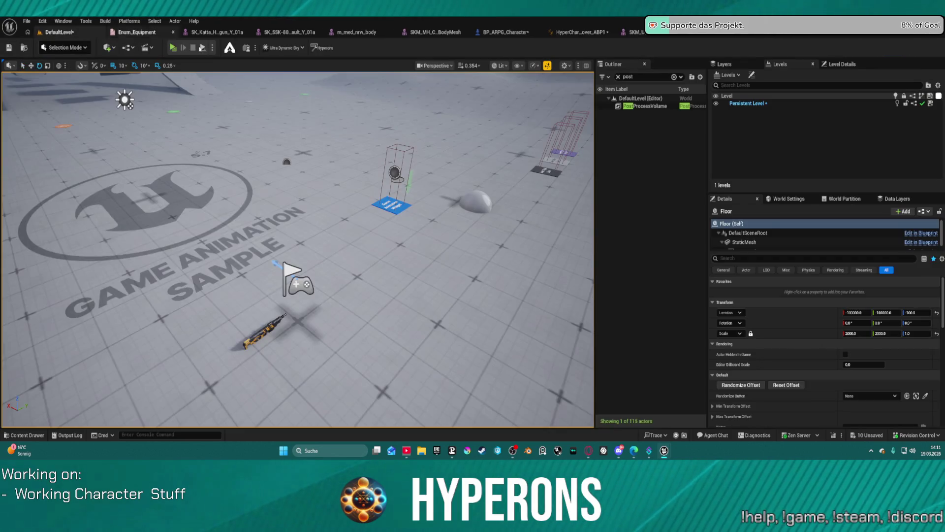
- Run a brief PIE session, then bring up the MM_Rifle_Melee montage
{"action": "key", "text": "alt+p"}
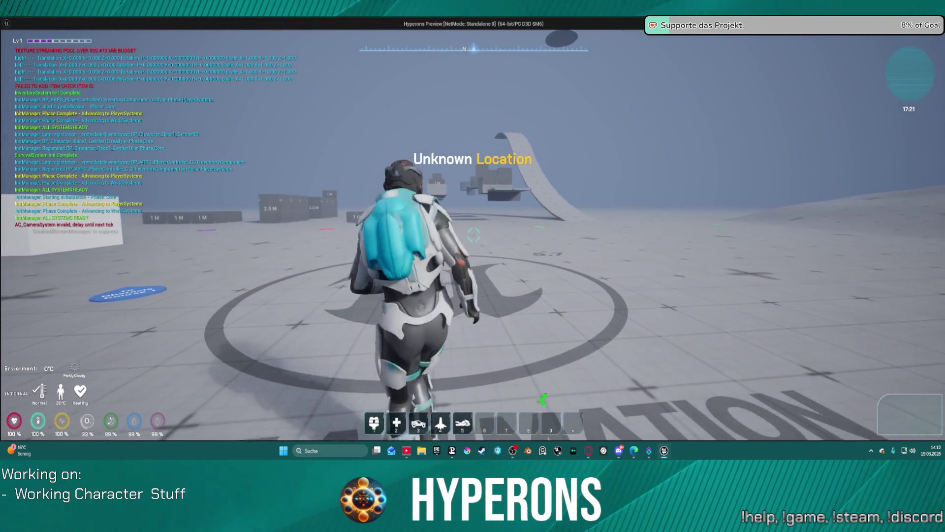
{"action": "key", "text": "Escape"}
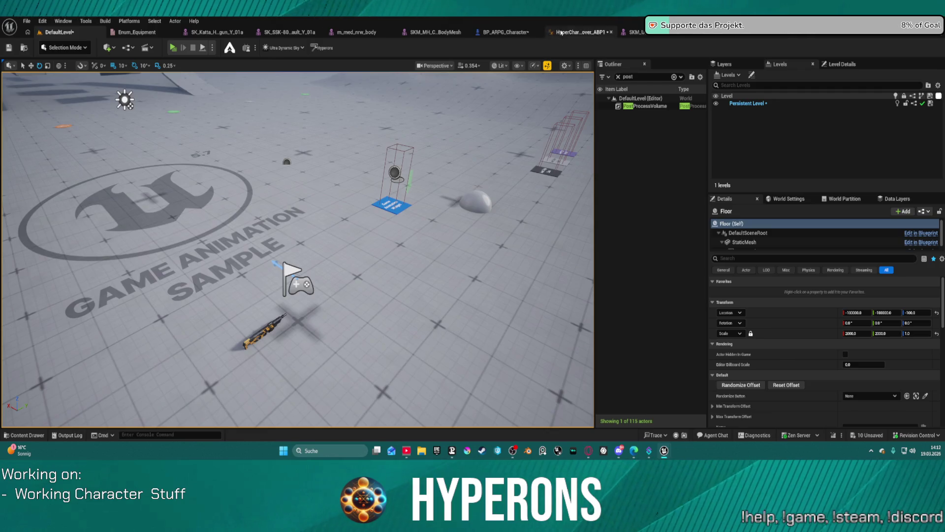
{"action": "left_click", "coordinate": [560, 32]}
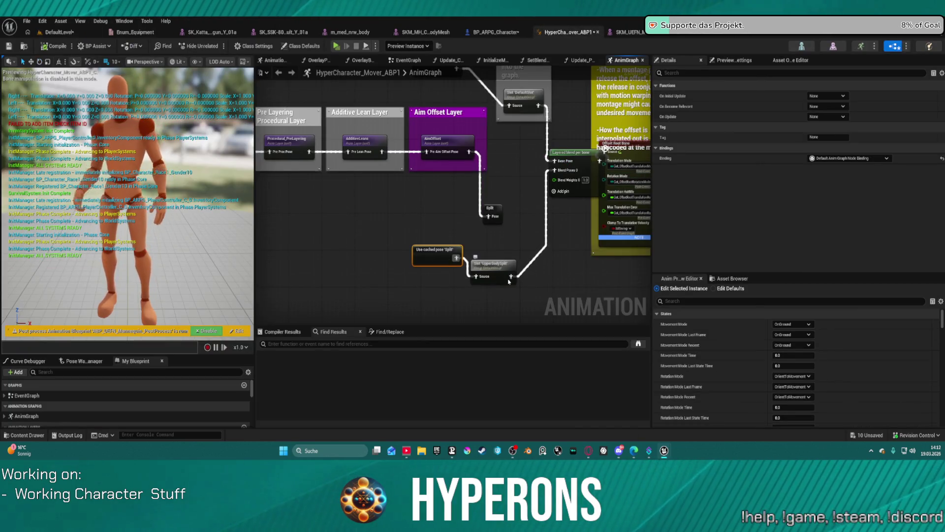
{"action": "left_click", "coordinate": [707, 35]}
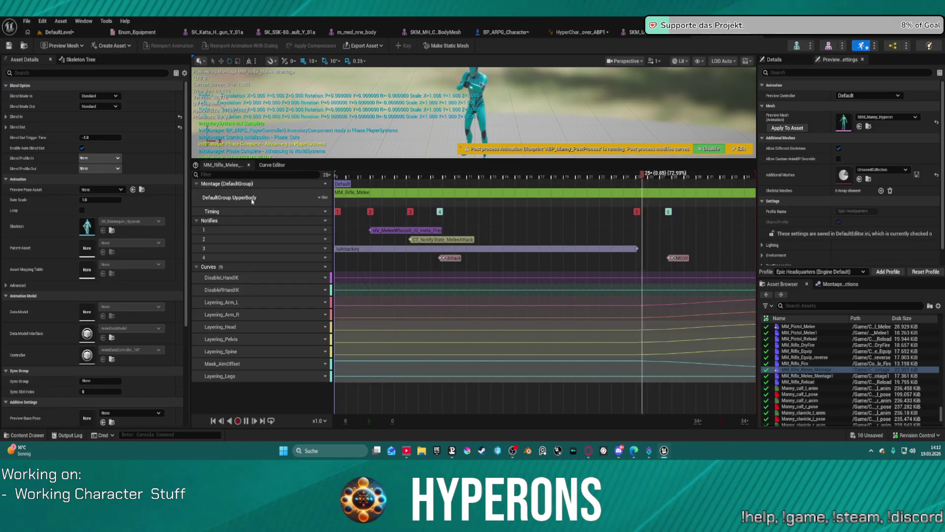
- Assign the montage's UpperBody track to the UpperBodySplit slot and return to DefaultLevel
{"action": "left_click", "coordinate": [322, 197]}
{"action": "mouse_move", "coordinate": [341, 226]}
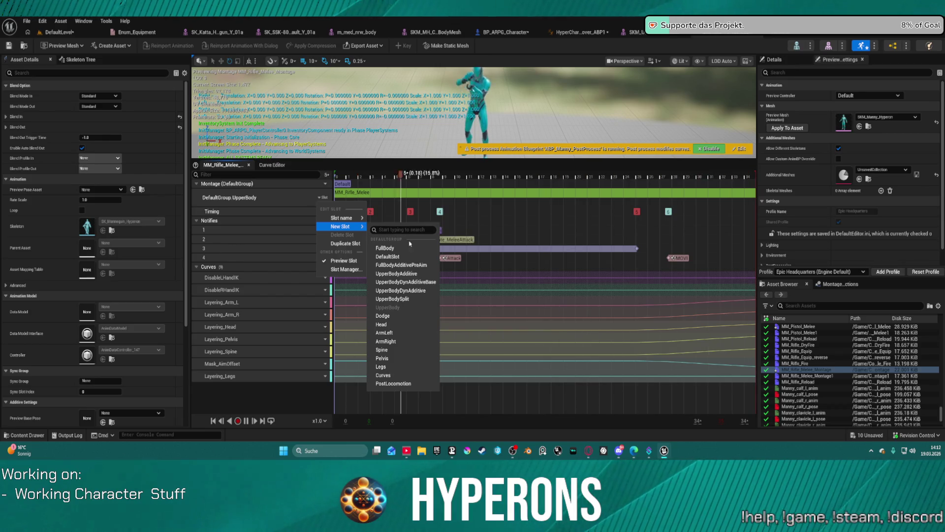
{"action": "left_click", "coordinate": [411, 300]}
{"action": "left_click", "coordinate": [64, 33]}
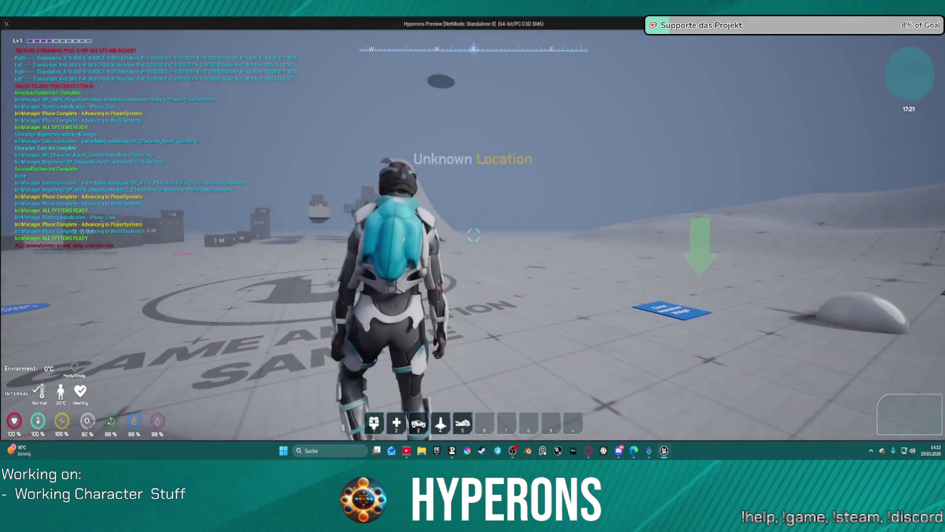
- In PIE, equip the MG 01 rifle from the inventory and swing the camera to the character
{"action": "key", "text": "w"}
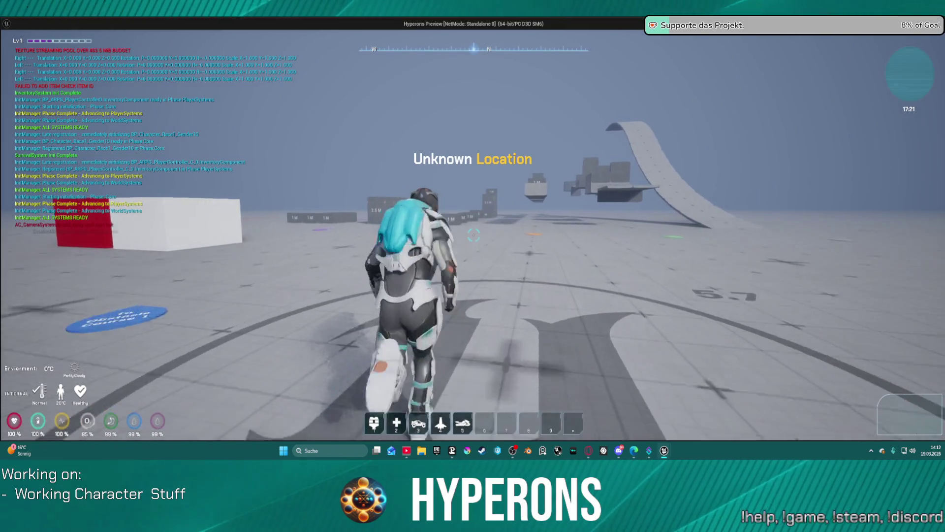
{"action": "key", "text": "i"}
{"action": "left_click", "coordinate": [865, 271]}
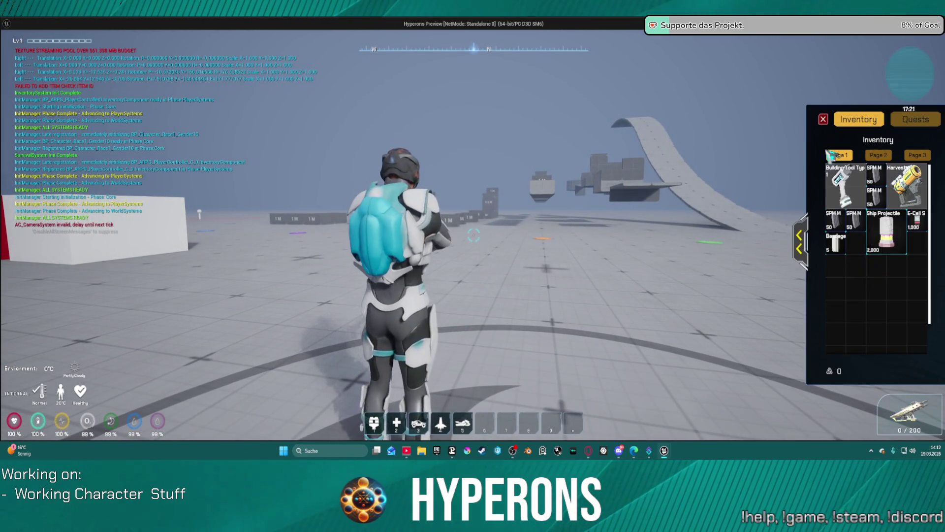
{"action": "left_click", "coordinate": [822, 119]}
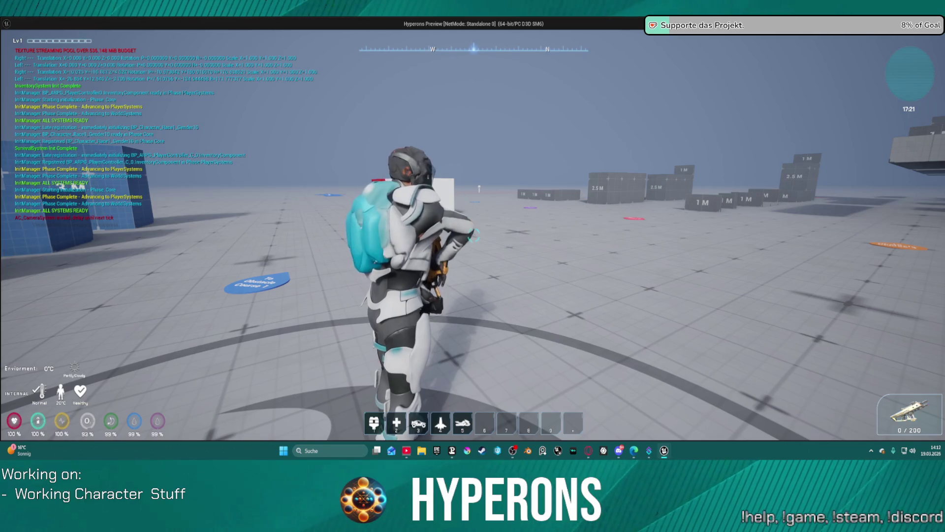
{"action": "key", "text": "s"}
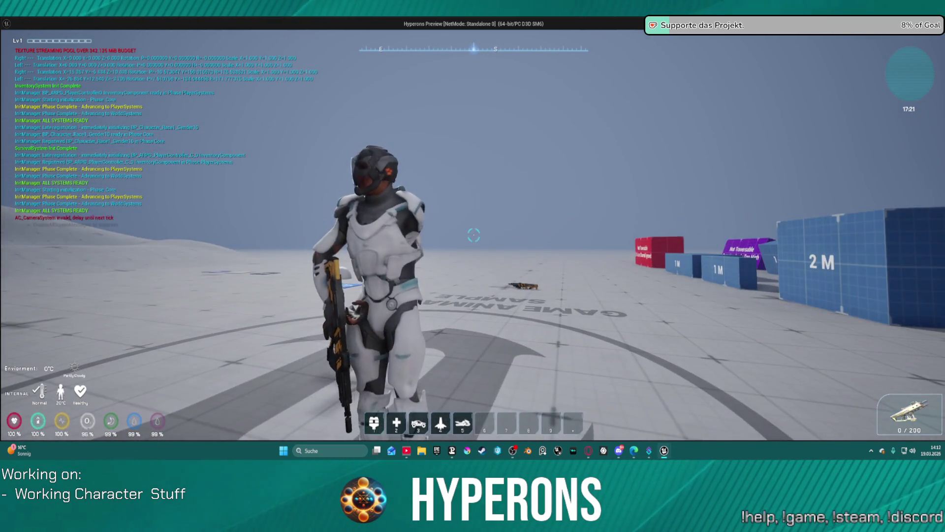
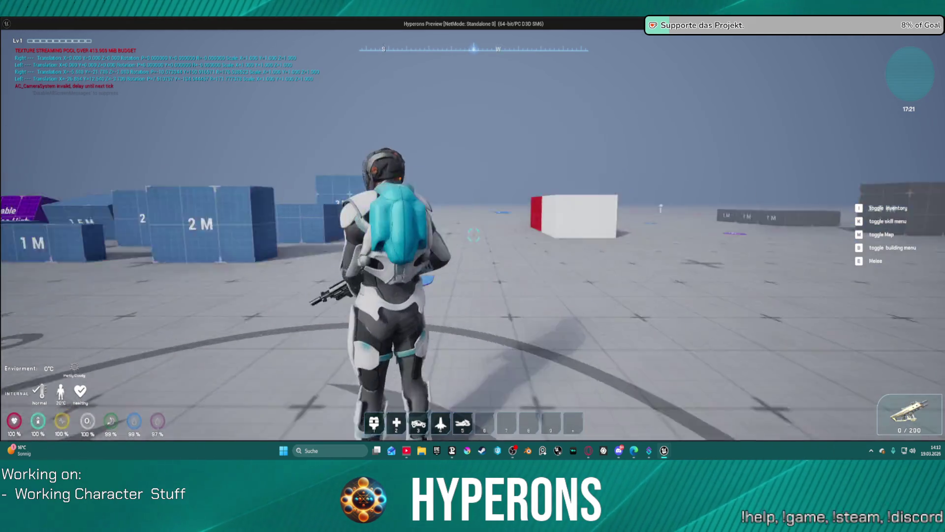
- Run the rifle character around the map with W, then stop the play-in-editor session
{"action": "key", "text": "w"}
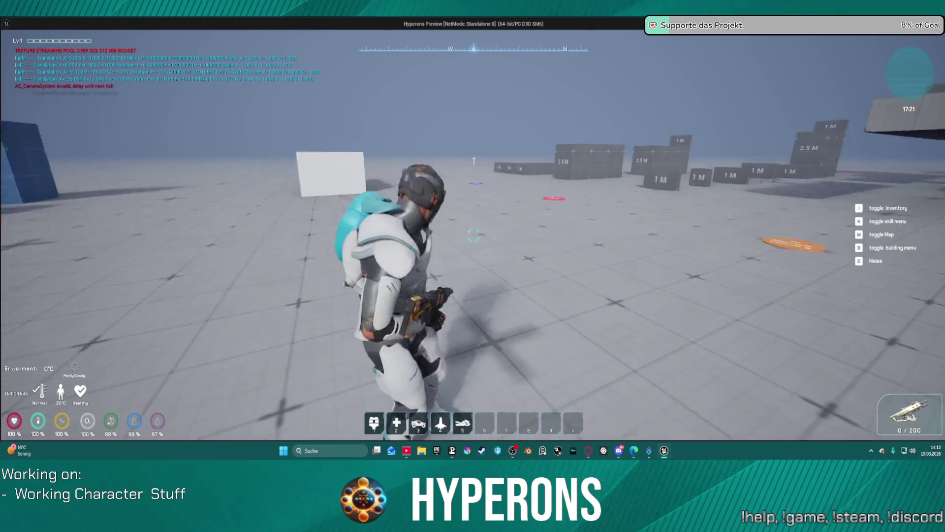
{"action": "key", "text": "w"}
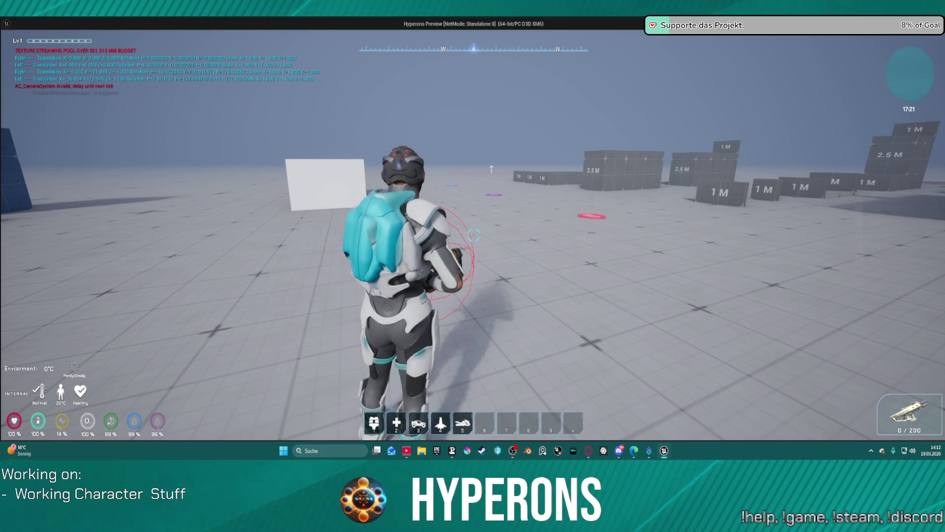
{"action": "key", "text": "w"}
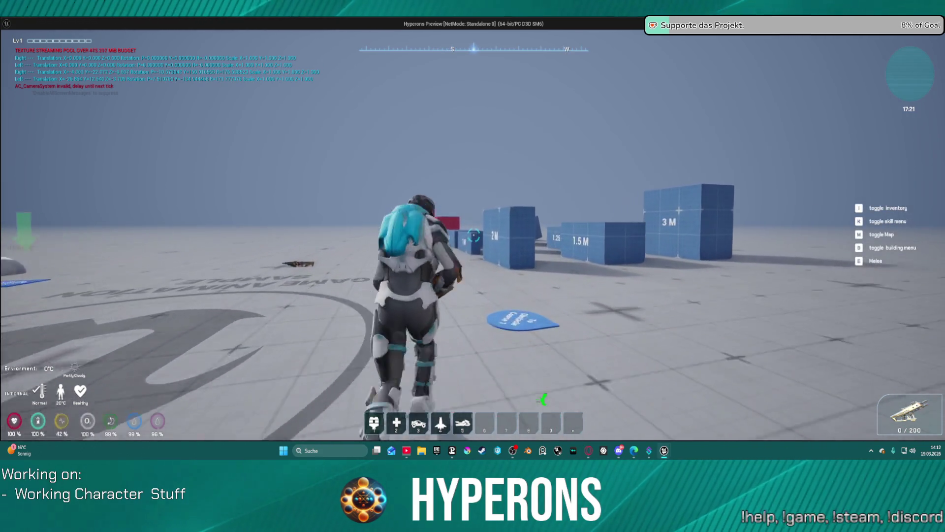
{"action": "key", "text": "alt+Tab"}
{"action": "key", "text": "Escape"}
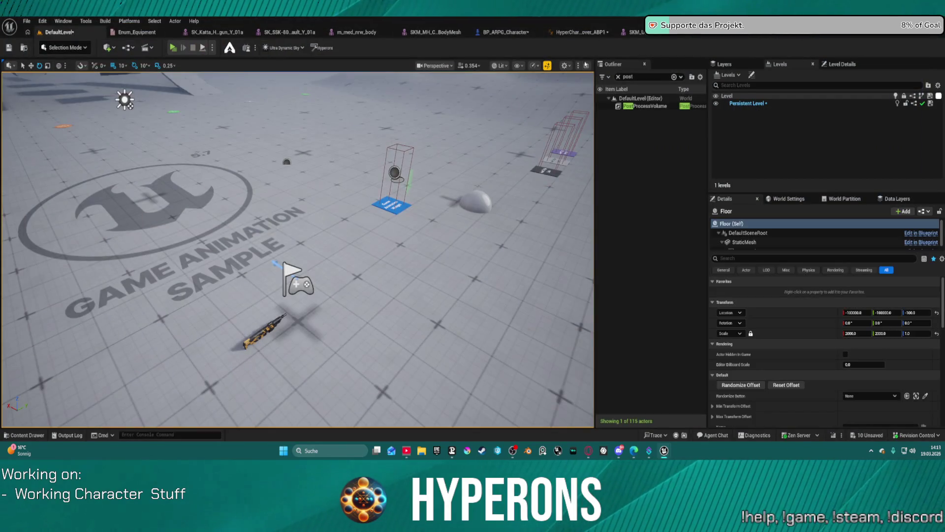
- Bring up the MM_Rifle_Melee montage's Layering_Legs curve in the Curve Editor
{"action": "left_click", "coordinate": [731, 38]}
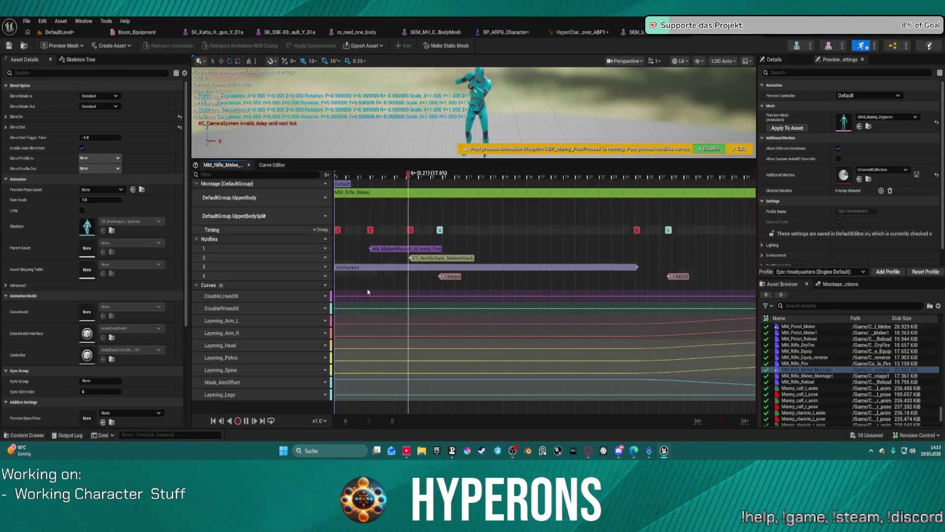
{"action": "left_click", "coordinate": [312, 399]}
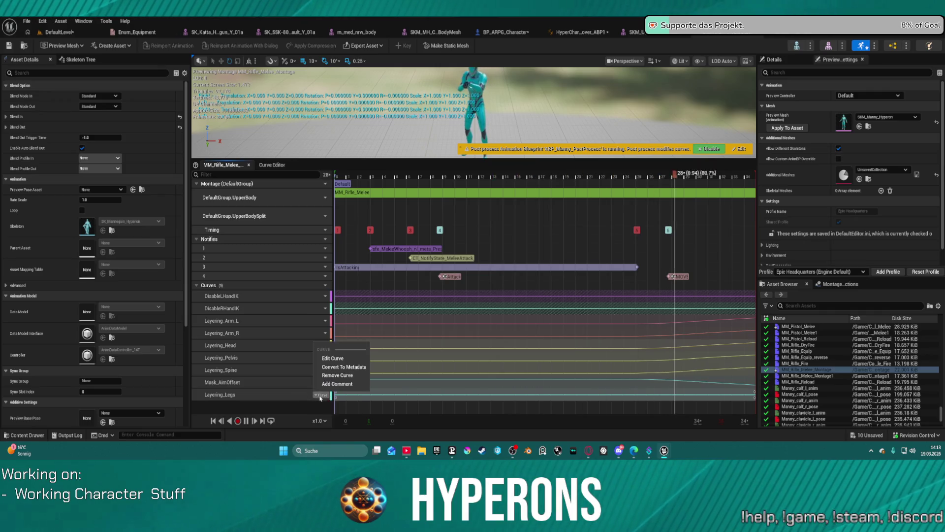
{"action": "left_click", "coordinate": [338, 361]}
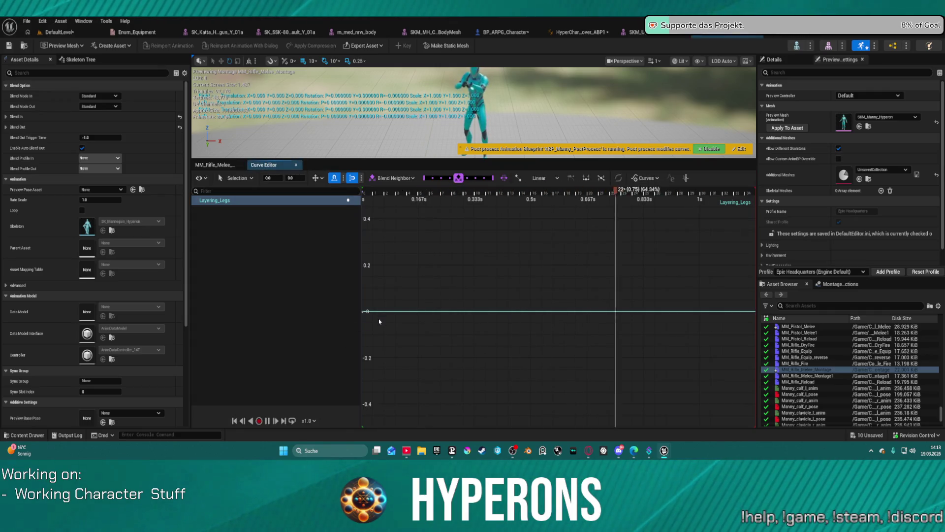
{"action": "left_click_drag", "start_coordinate": [414, 312], "coordinate": [530, 307]}
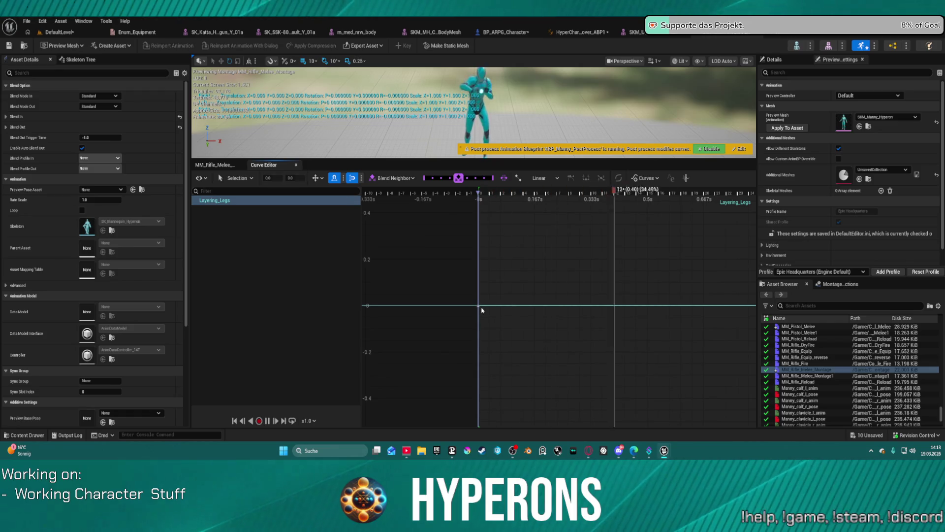
- Set the Curve Editor toolbar value to 1 and switch back to DefaultLevel
{"action": "left_click", "coordinate": [294, 177]}
{"action": "type", "text": "1"}
{"action": "key", "text": "Return"}
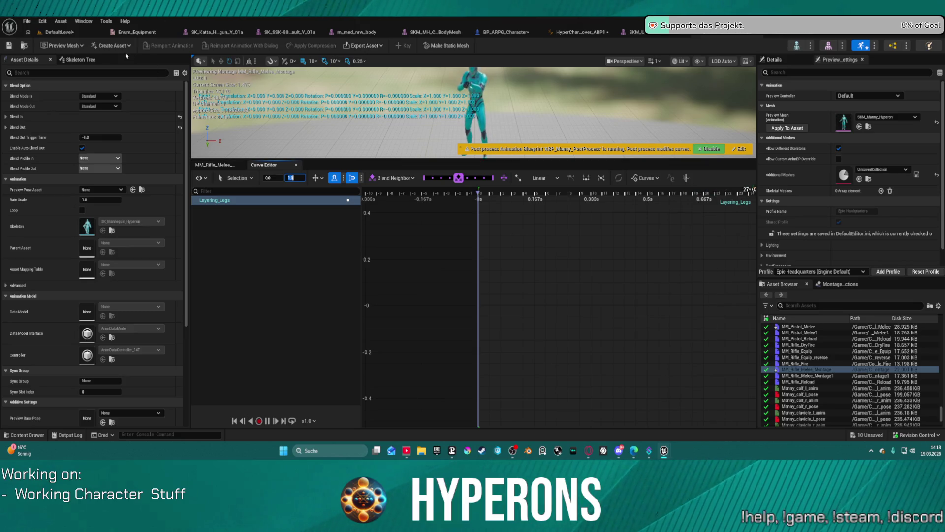
{"action": "left_click", "coordinate": [60, 37]}
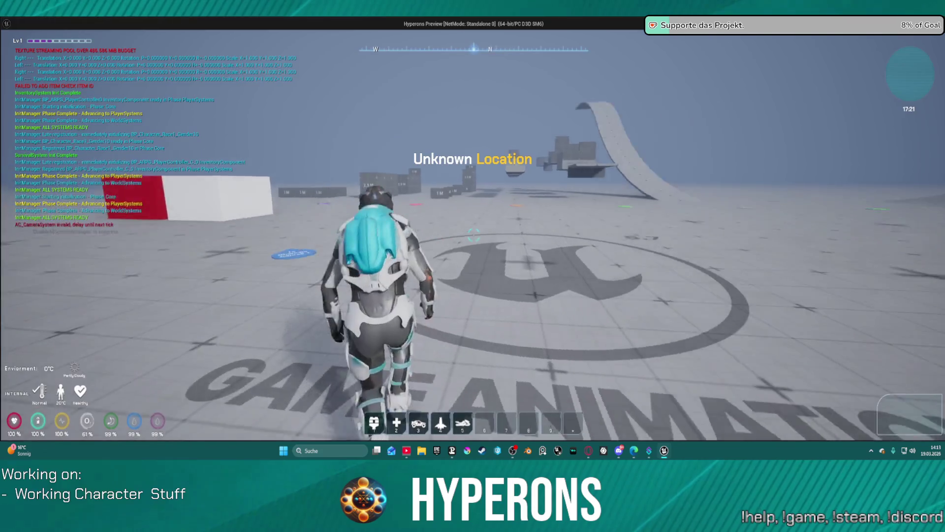
- Start a standalone test, check the inventory, draw the rifle and aim it
{"action": "key", "text": "Escape"}
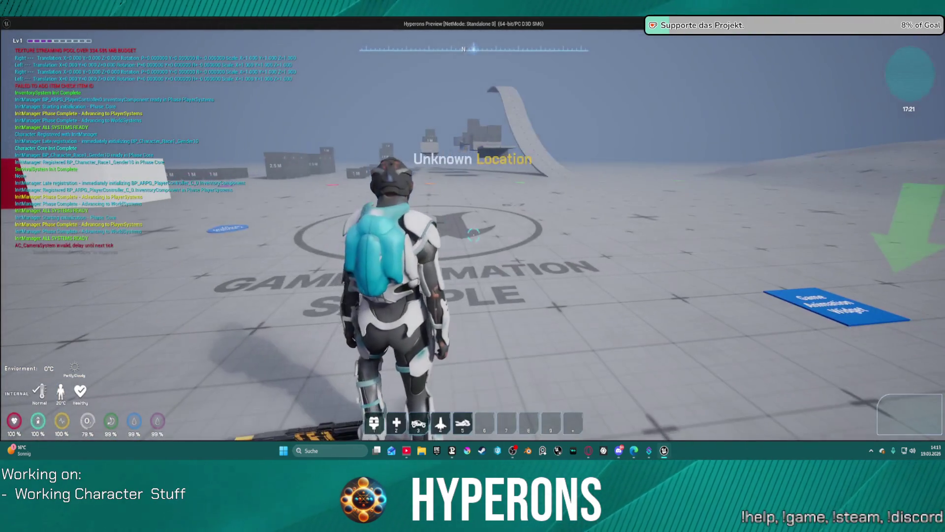
{"action": "key", "text": "i"}
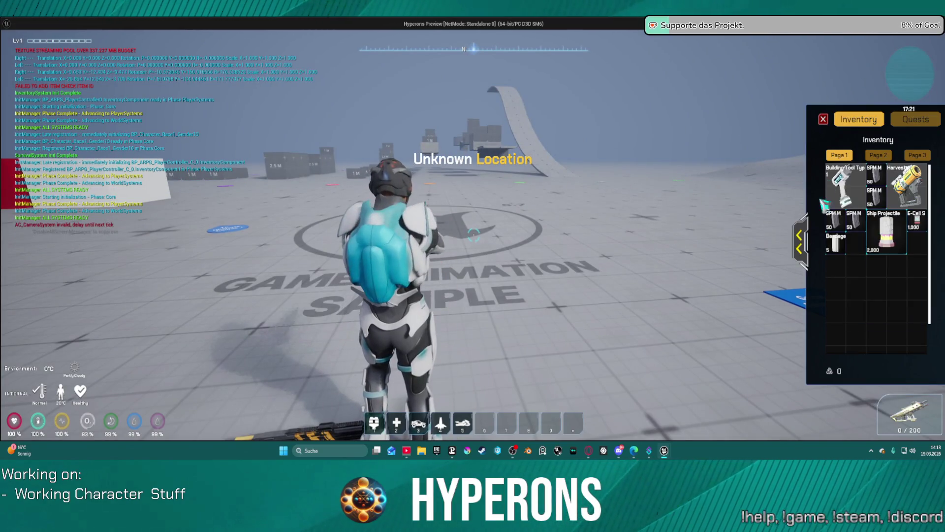
{"action": "key", "text": "i"}
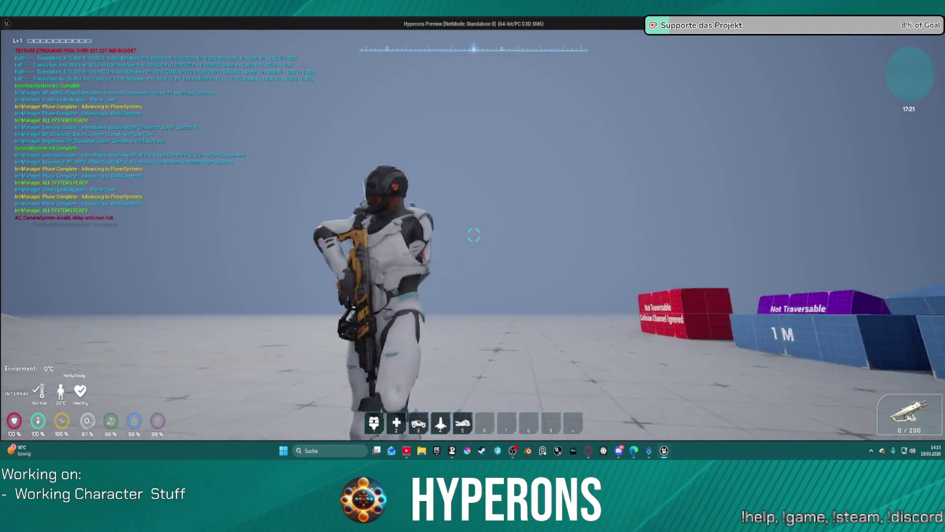
{"action": "right_click", "coordinate": [473, 234]}
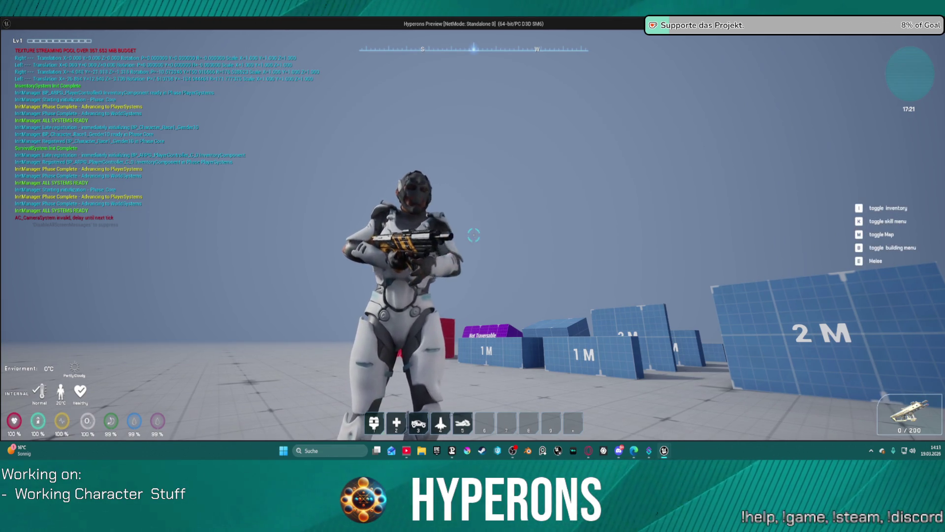
- Run the character across the plain to the ground markers, then close the standalone game
{"action": "key", "text": "w"}
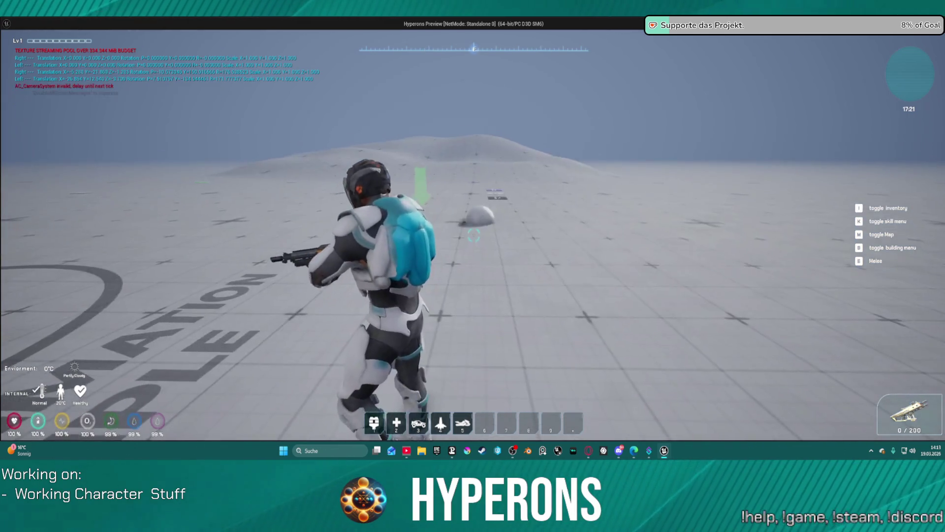
{"action": "key", "text": "w"}
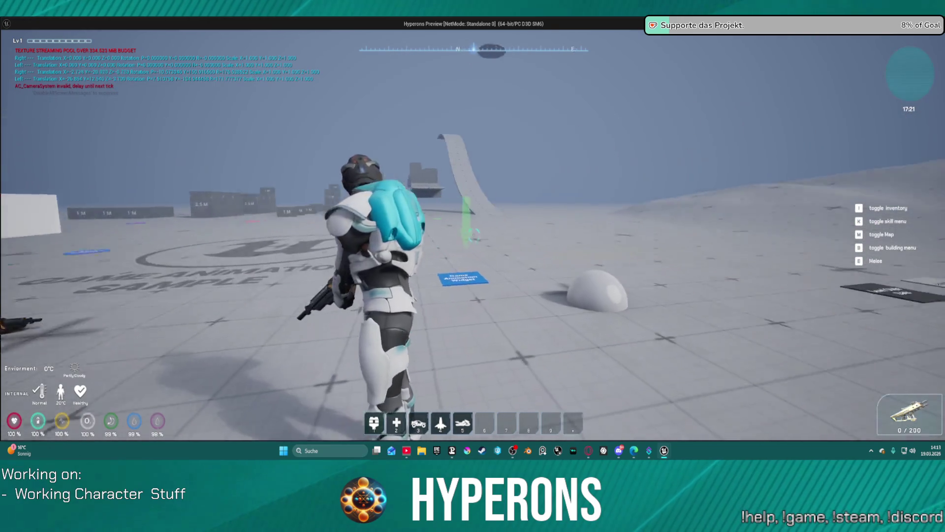
{"action": "key", "text": "w"}
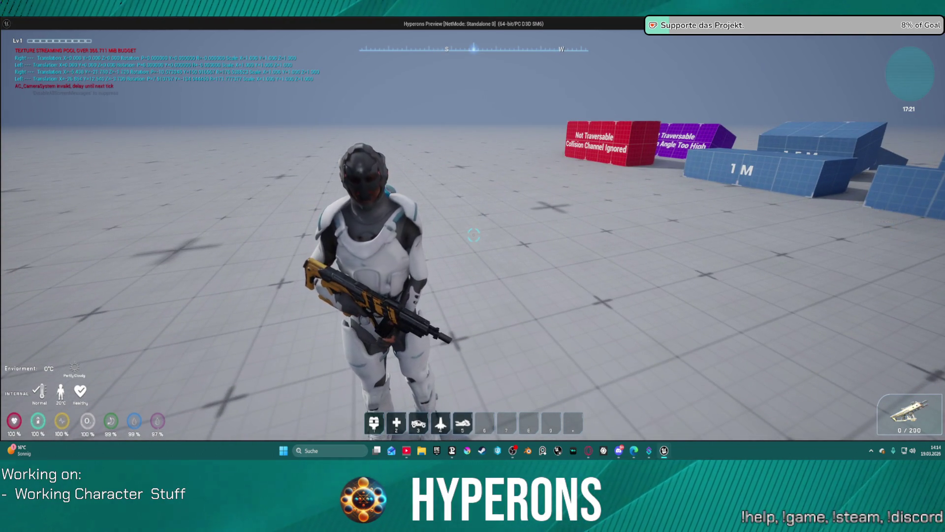
{"action": "key", "text": "w"}
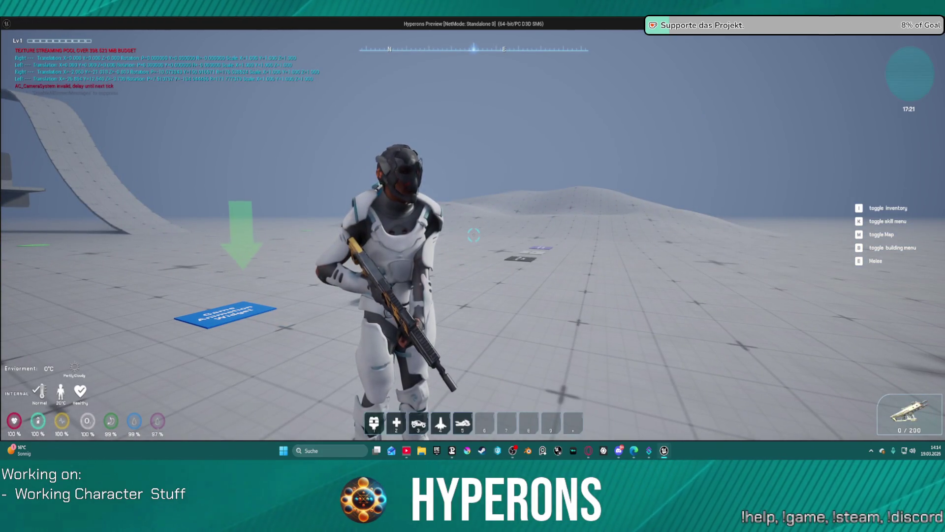
{"action": "key", "text": "a"}
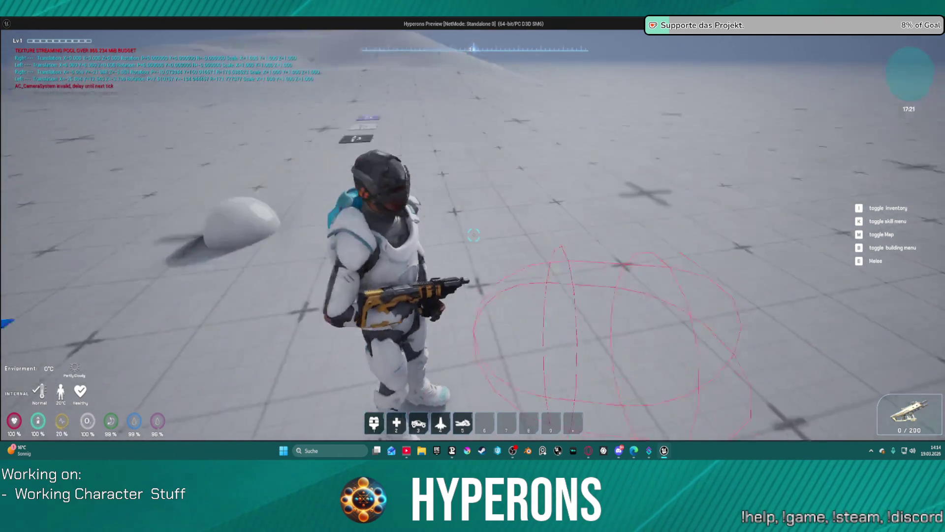
{"action": "key", "text": "Escape"}
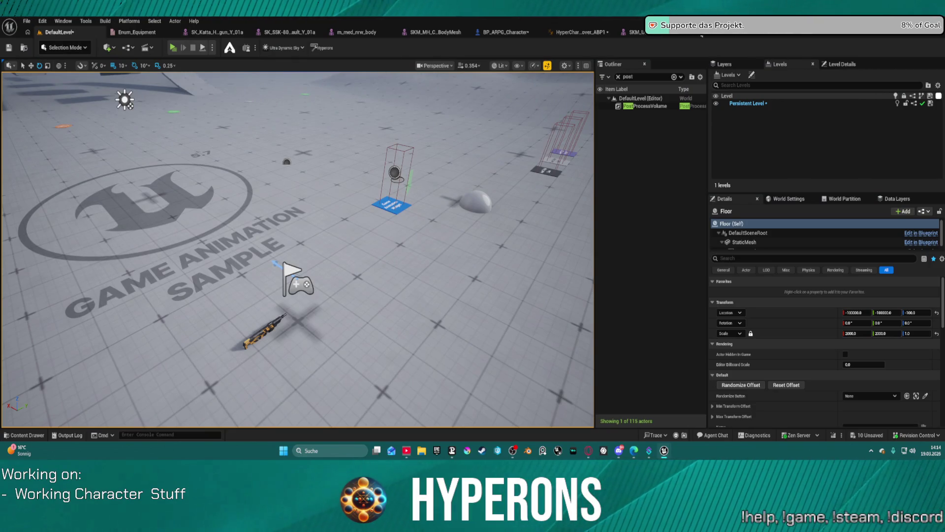
- Review the MM_Rifle_Melee timeline, its UpperBody slot options and the montage segment
{"action": "left_click", "coordinate": [724, 36]}
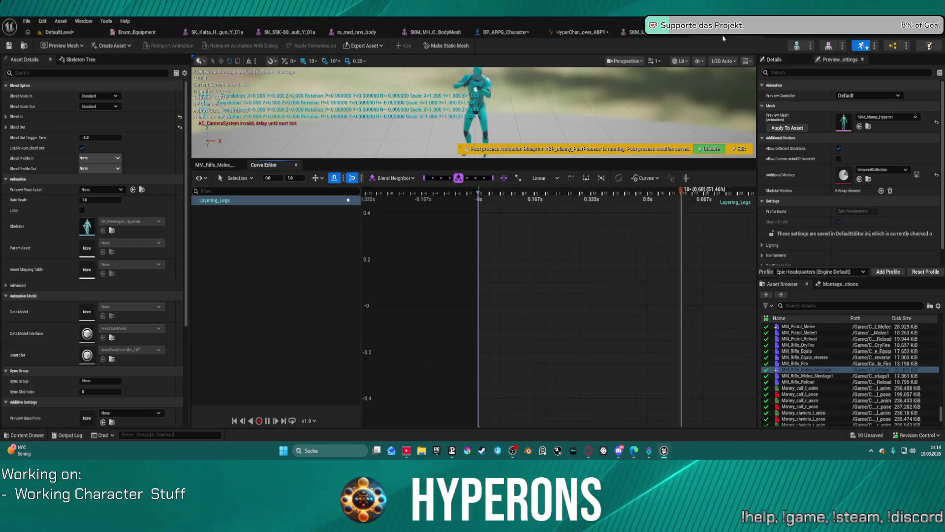
{"action": "left_click", "coordinate": [218, 164]}
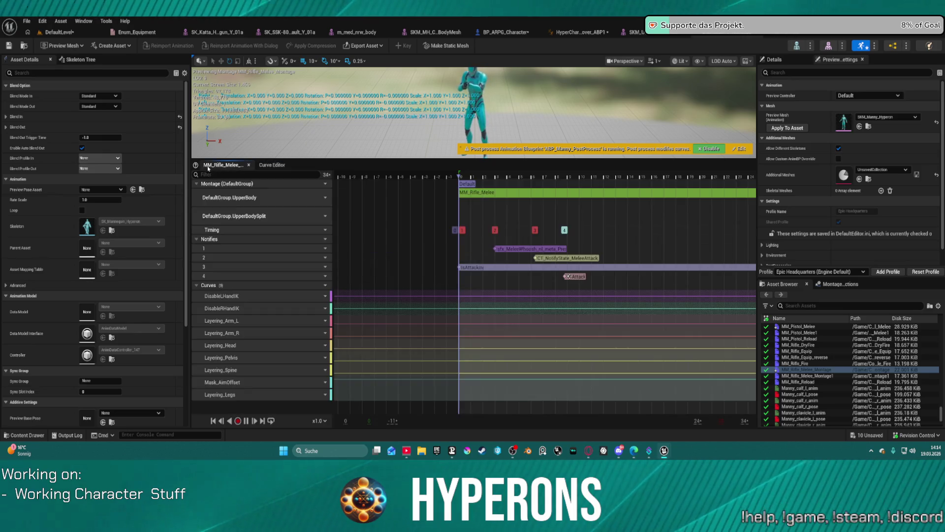
{"action": "left_click", "coordinate": [322, 198]}
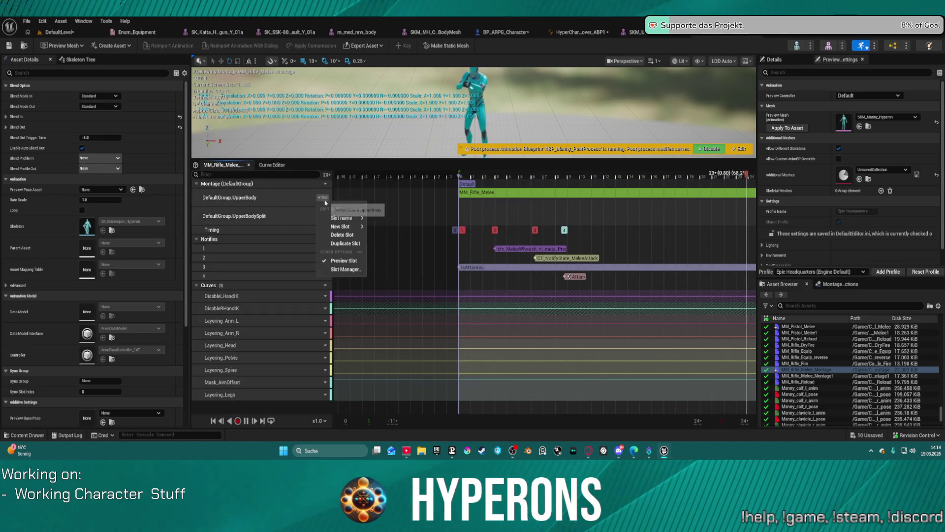
{"action": "left_click", "coordinate": [489, 194]}
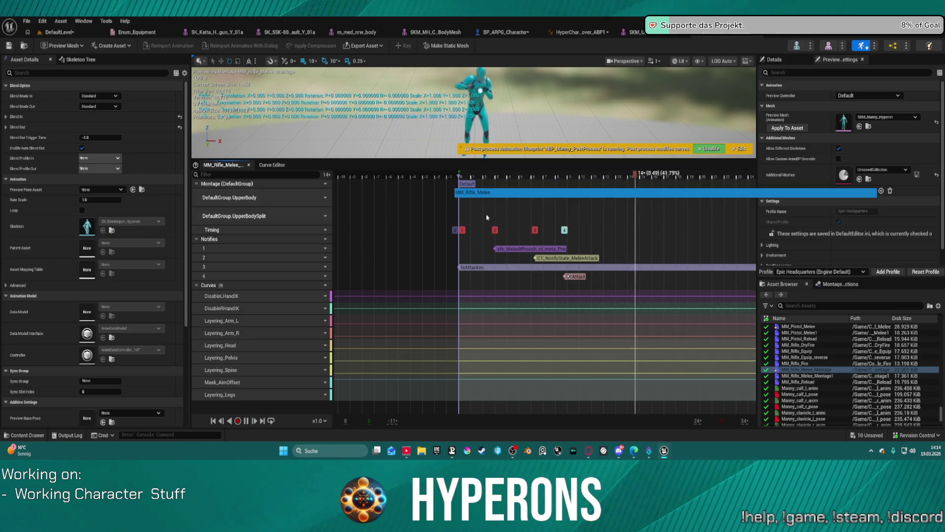
{"action": "left_click", "coordinate": [482, 199]}
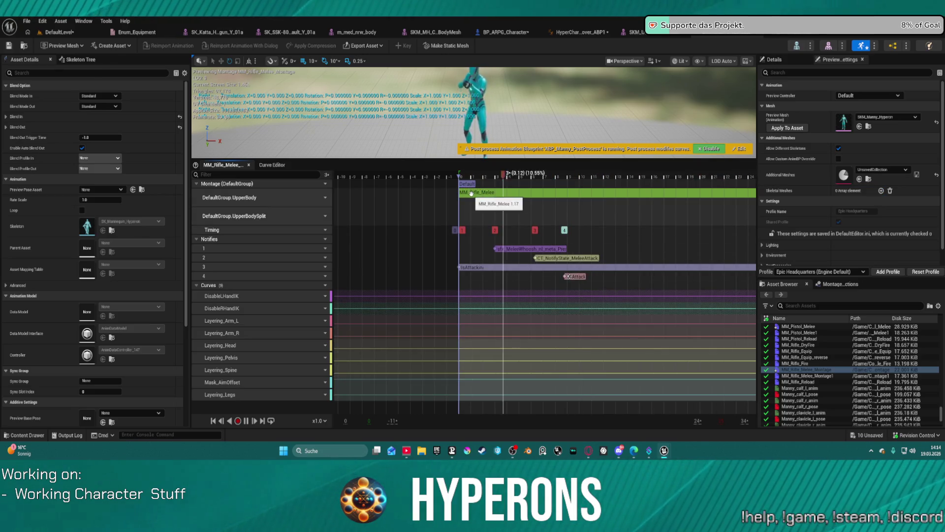
{"action": "left_click", "coordinate": [471, 194]}
- Add a DefaultSlot track, then delete the extra UpperBodySplit and DefaultSlot tracks
{"action": "left_click", "coordinate": [315, 214]}
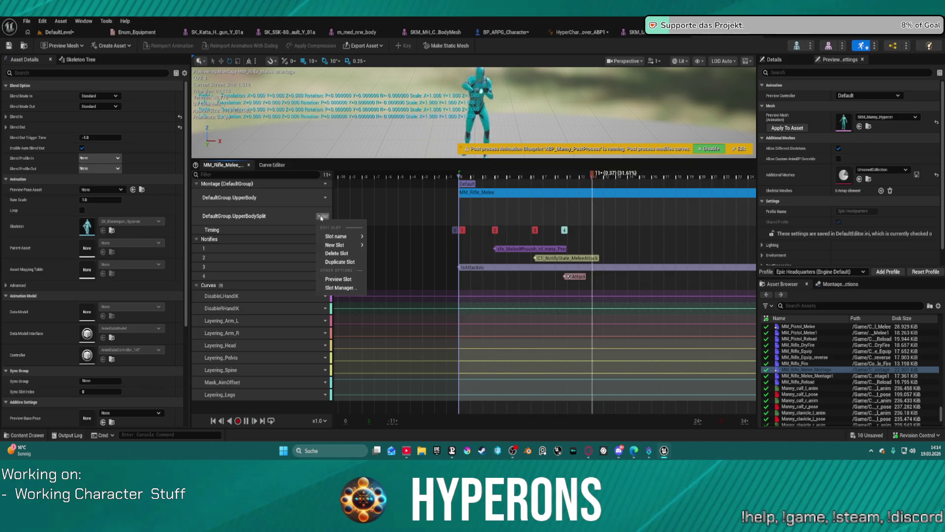
{"action": "left_click", "coordinate": [340, 257]}
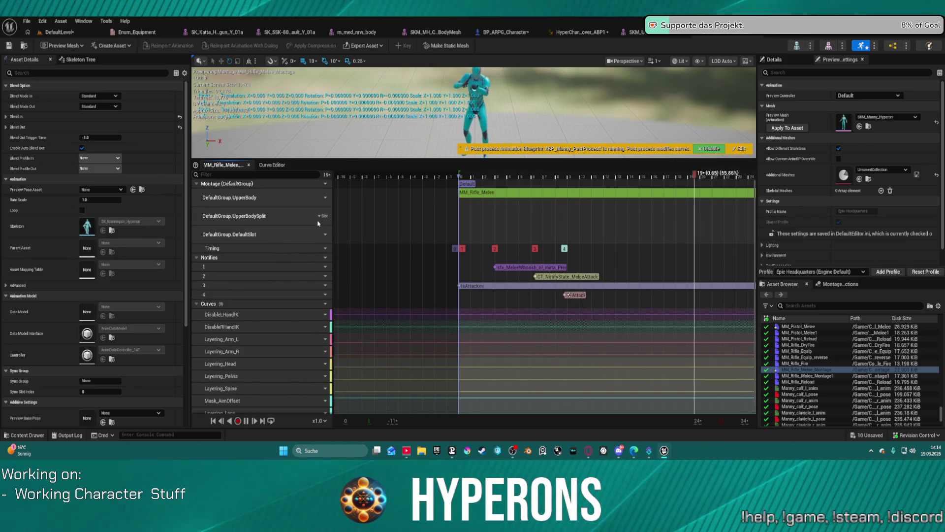
{"action": "left_click", "coordinate": [323, 216]}
{"action": "left_click", "coordinate": [337, 253]}
{"action": "left_click", "coordinate": [323, 216]}
{"action": "left_click", "coordinate": [337, 254]}
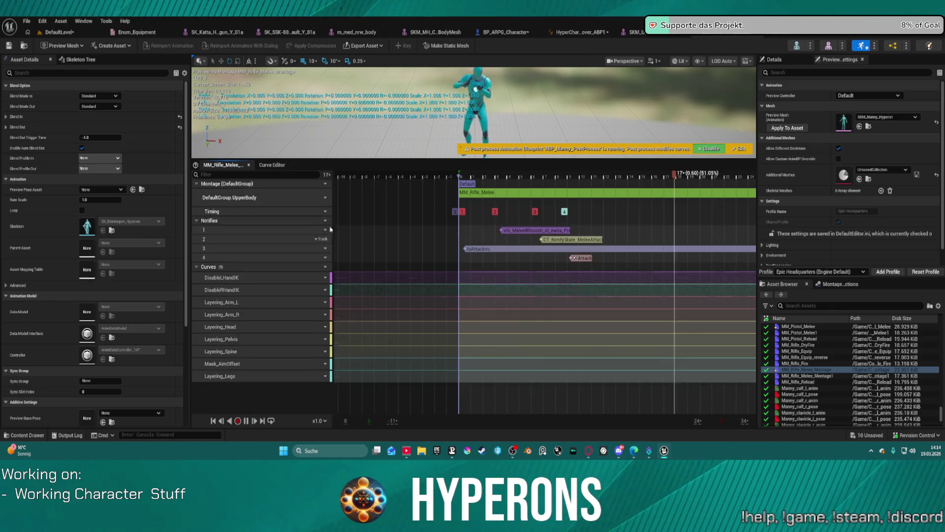
- Assign the remaining slot to DefaultGroup.UpperBodySplit and return to the level
{"action": "left_click", "coordinate": [322, 197]}
{"action": "mouse_move", "coordinate": [341, 217]}
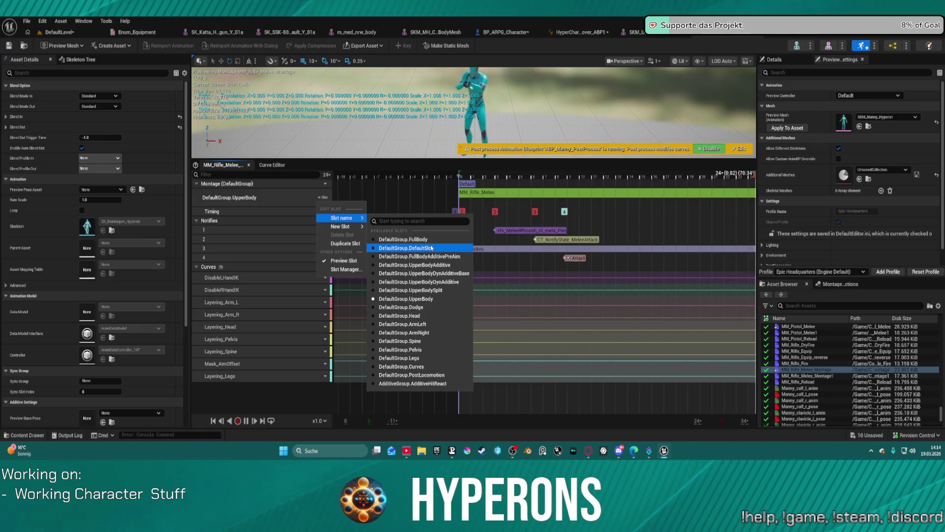
{"action": "left_click", "coordinate": [414, 290]}
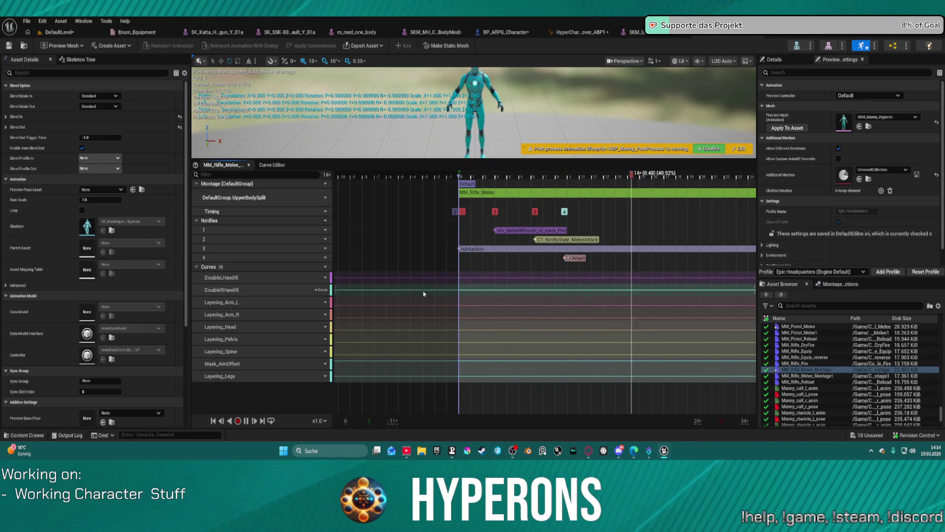
{"action": "left_click", "coordinate": [58, 32]}
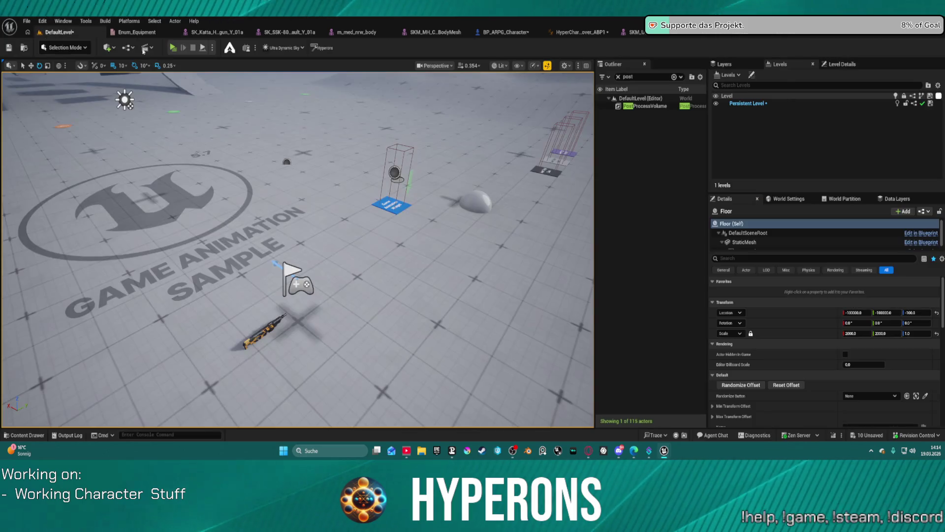
{"action": "key", "text": "alt+p"}
{"action": "key", "text": "i"}
{"action": "left_click", "coordinate": [864, 275]}
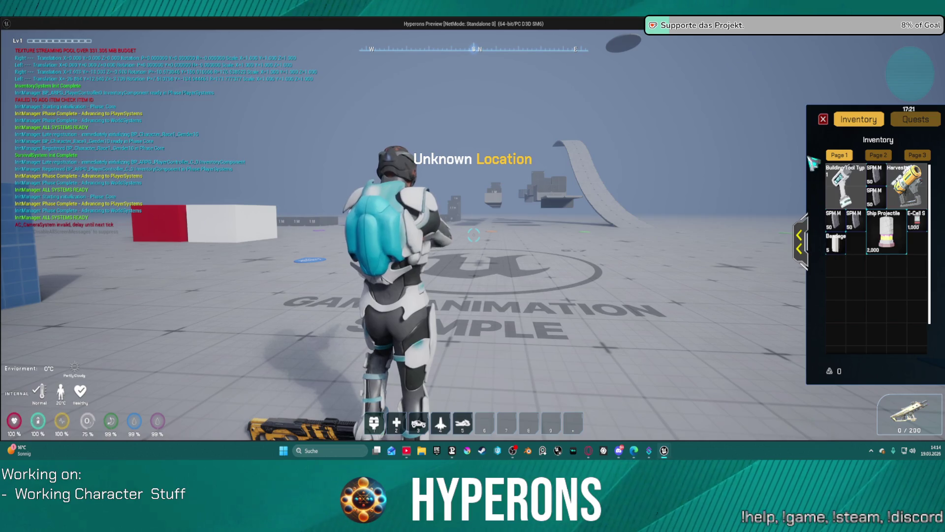
{"action": "key", "text": "i"}
{"action": "key", "text": "w"}
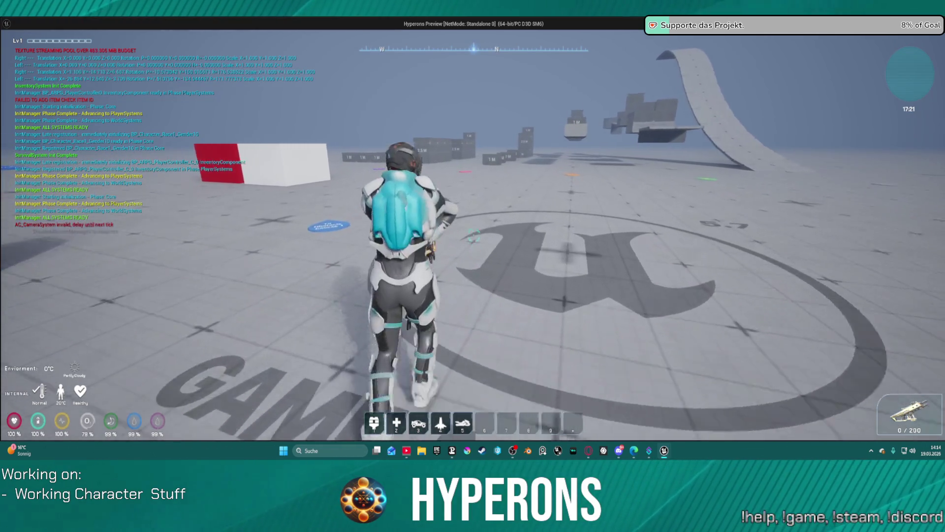
{"action": "key", "text": "s"}
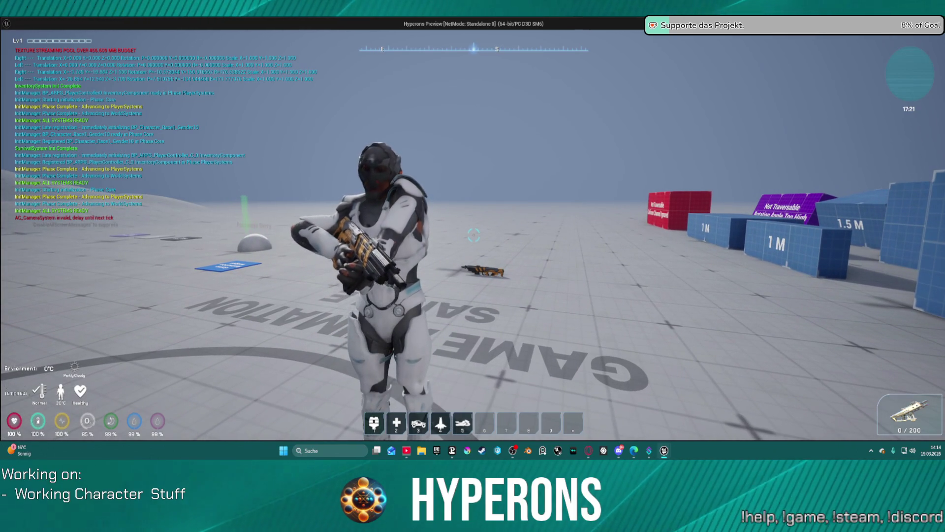
{"action": "key", "text": "Escape"}
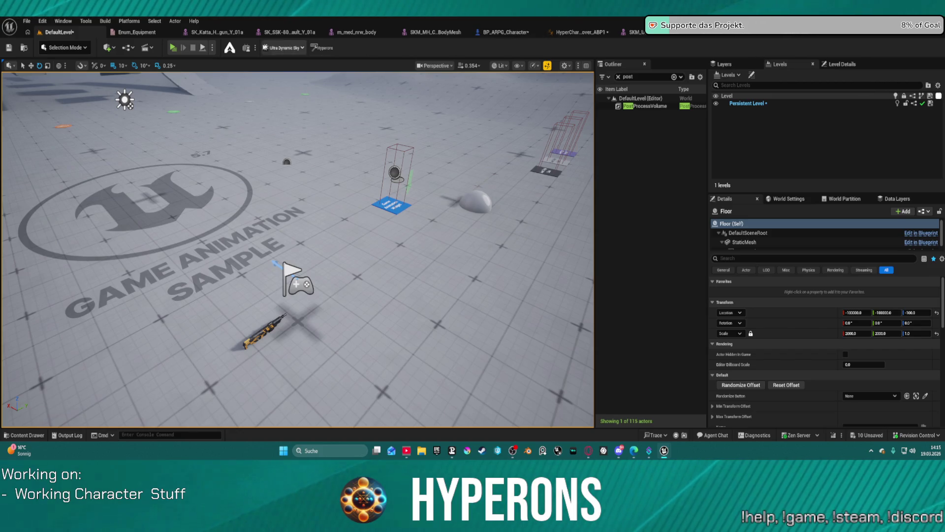
{"action": "mouse_move", "coordinate": [506, 32]}
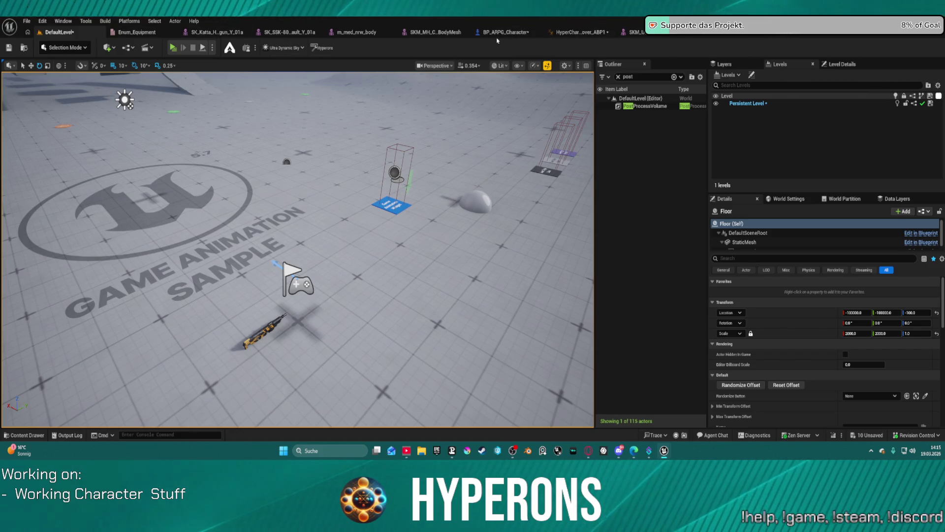
- From BP_ARPG_Character, edit the WeaponSystem component's blueprint graph
{"action": "left_click", "coordinate": [488, 33]}
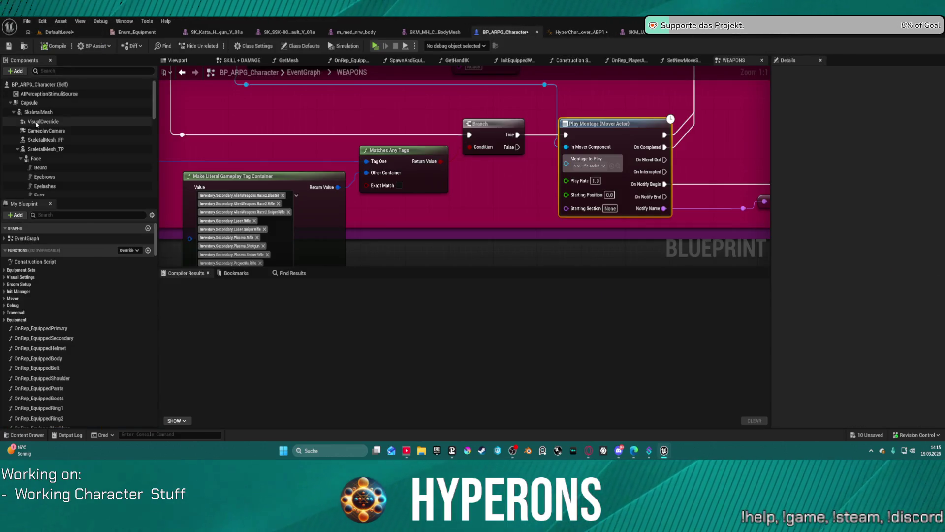
{"action": "scroll", "coordinate": [41, 148], "scroll_direction": "down", "scroll_amount": 10}
{"action": "right_click", "coordinate": [54, 183]}
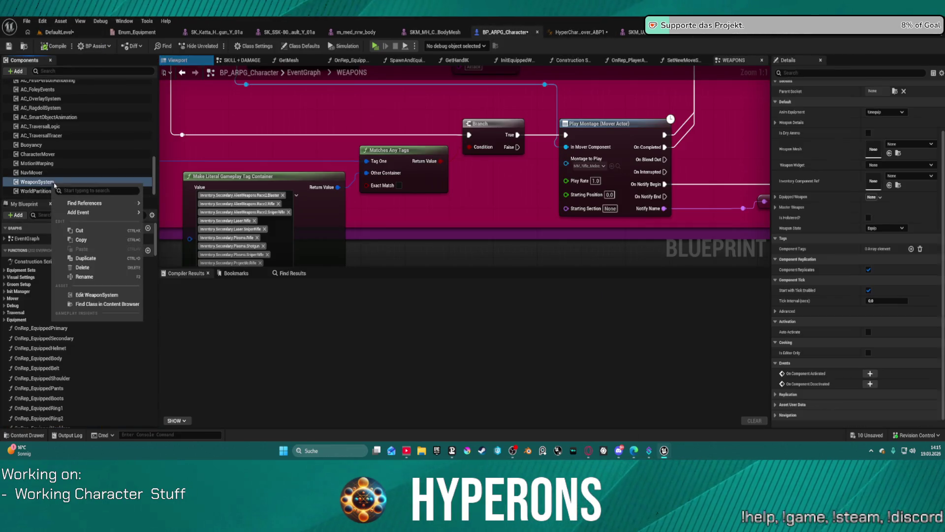
{"action": "left_click", "coordinate": [108, 296]}
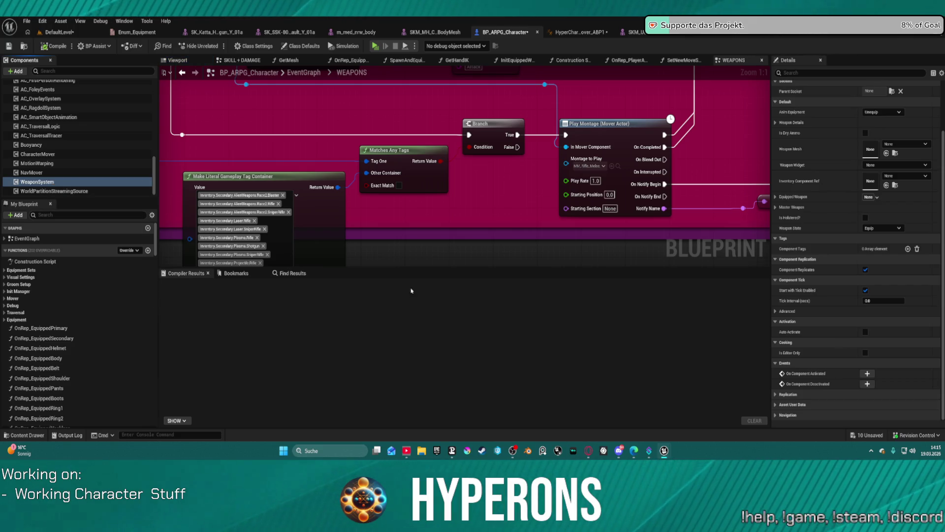
{"action": "scroll", "coordinate": [451, 218], "scroll_direction": "up", "scroll_amount": 3}
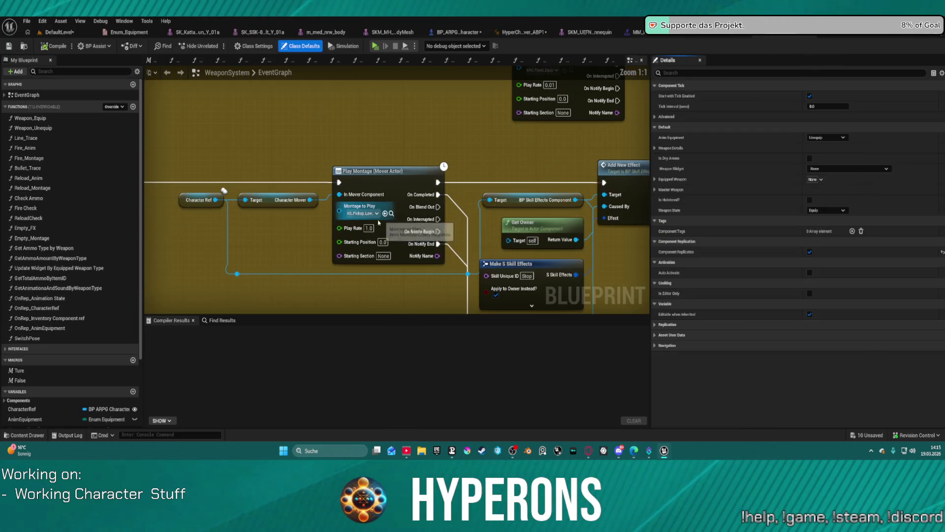
{"action": "left_click_drag", "start_coordinate": [472, 209], "coordinate": [436, 247]}
{"action": "scroll", "coordinate": [437, 247], "scroll_direction": "down", "scroll_amount": 2}
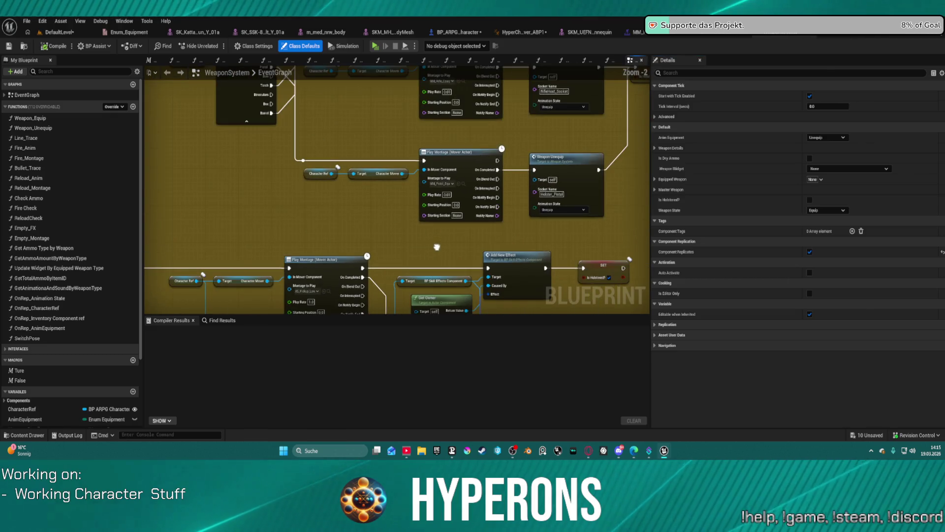
- Copy the 1.0 Play Rate value onto the other Play Montage nodes
{"action": "left_click", "coordinate": [446, 197]}
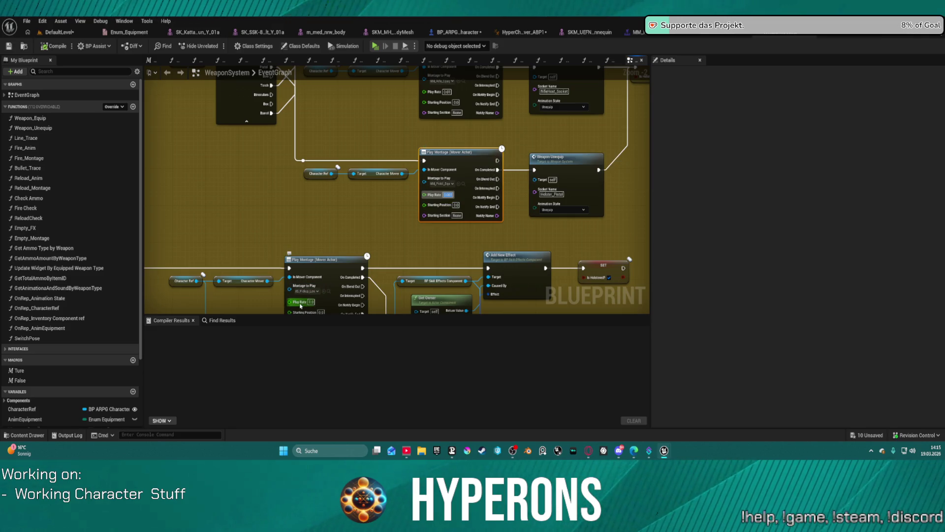
{"action": "key", "text": "ctrl+c"}
{"action": "key", "text": "ctrl+v"}
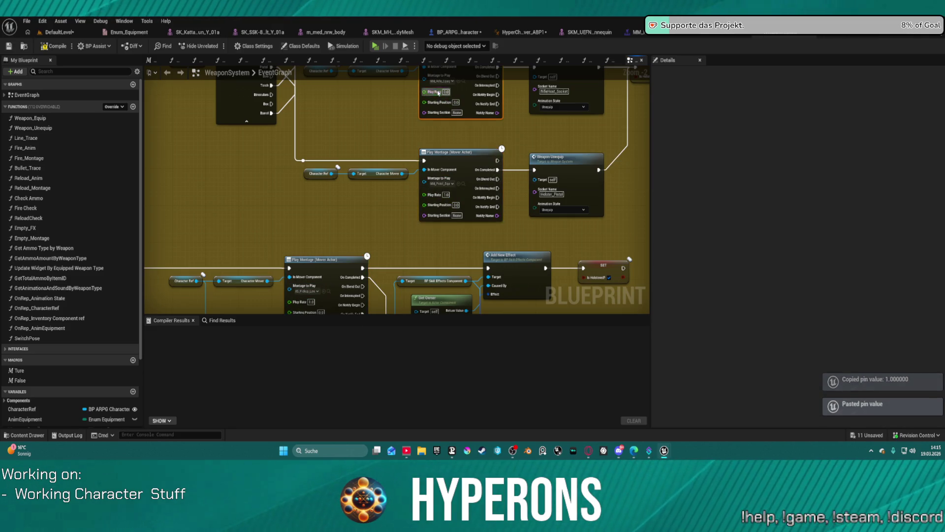
{"action": "left_click_drag", "start_coordinate": [436, 92], "coordinate": [285, 263]}
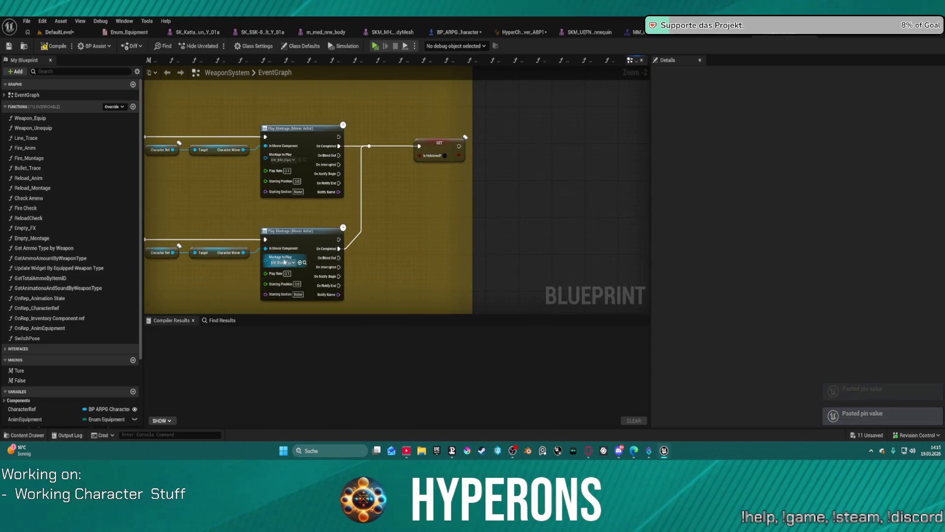
{"action": "key", "text": "ctrl+v"}
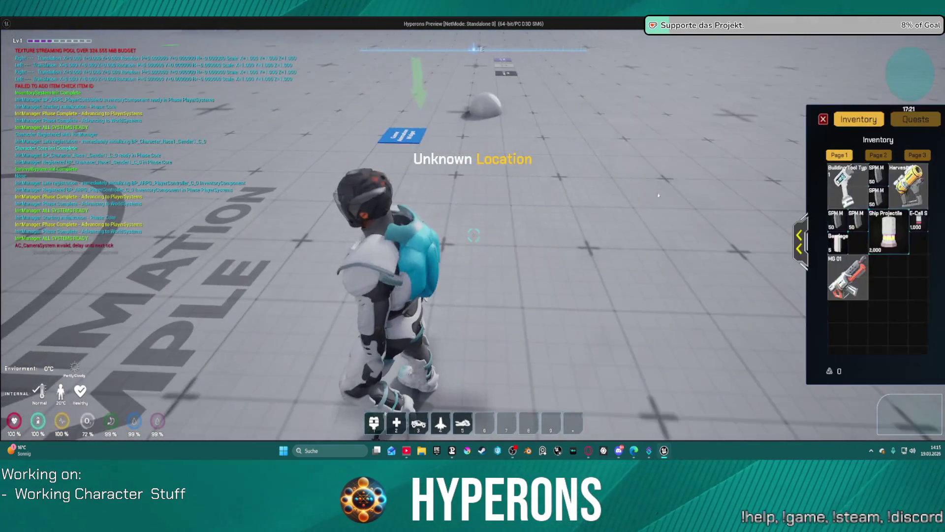
- Equip the MG 01 rifle and orbit the camera around the character
{"action": "right_click", "coordinate": [846, 277]}
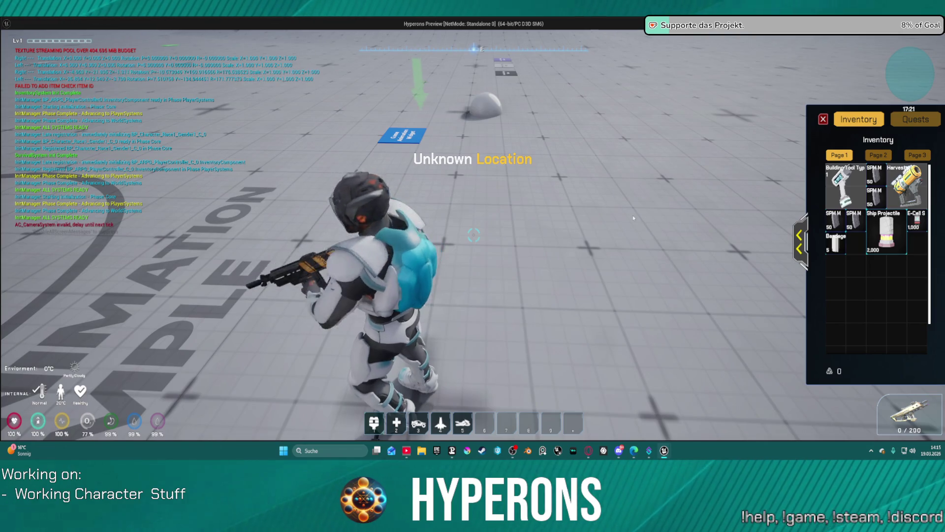
{"action": "left_click_drag", "start_coordinate": [572, 212], "coordinate": [414, 214]}
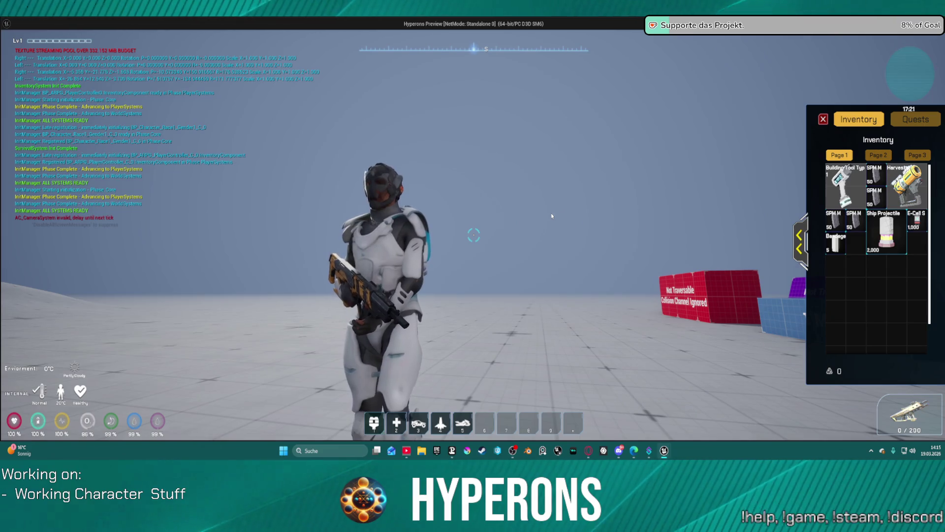
{"action": "left_click_drag", "start_coordinate": [414, 214], "coordinate": [505, 300]}
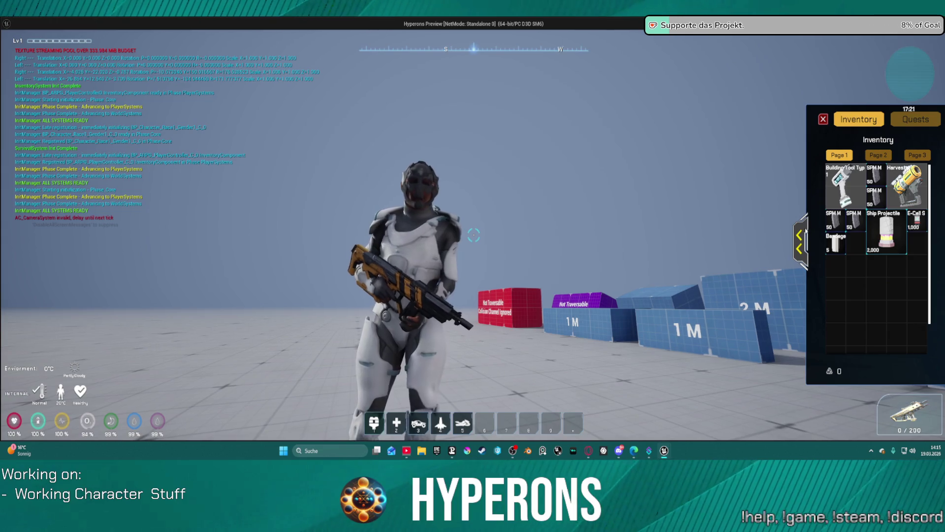
- Unequip MG 01, re-equip it into the Primary slot and close the inventory
{"action": "left_click", "coordinate": [800, 243]}
{"action": "right_click", "coordinate": [755, 185]}
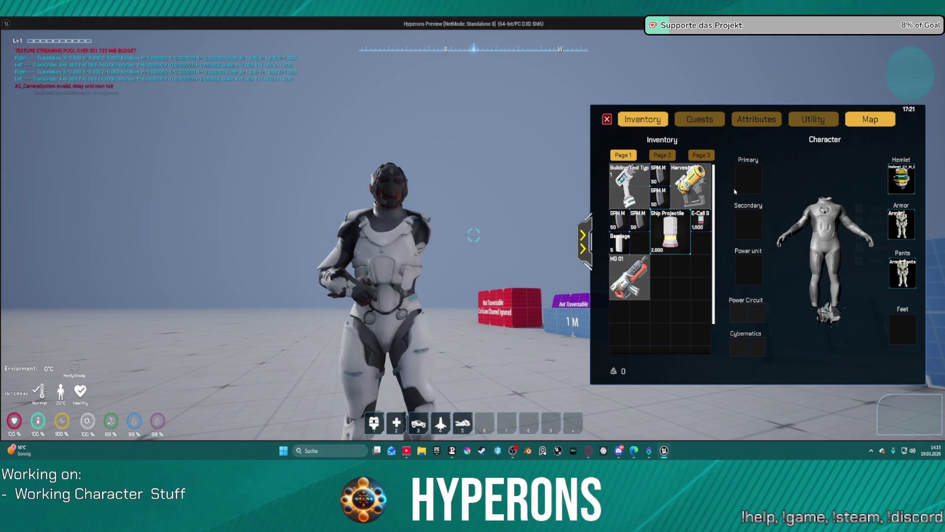
{"action": "right_click", "coordinate": [645, 279]}
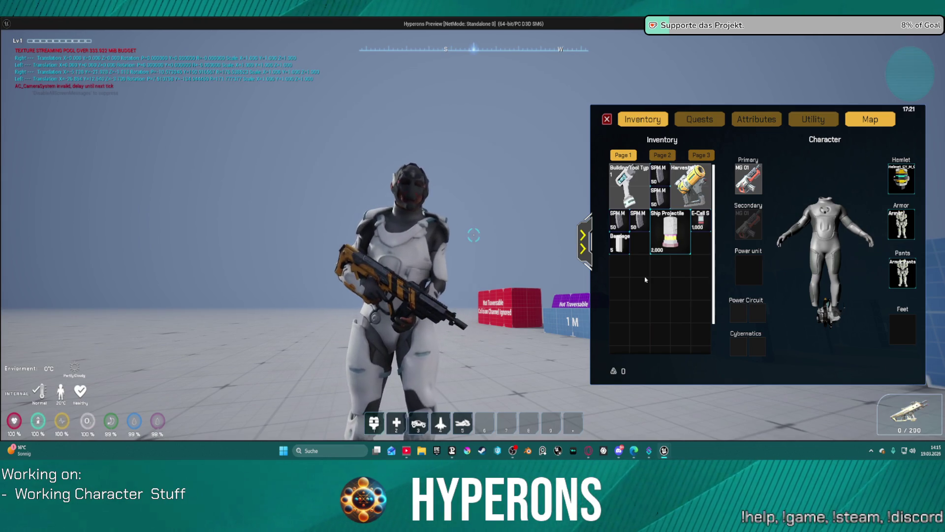
{"action": "key", "text": "i"}
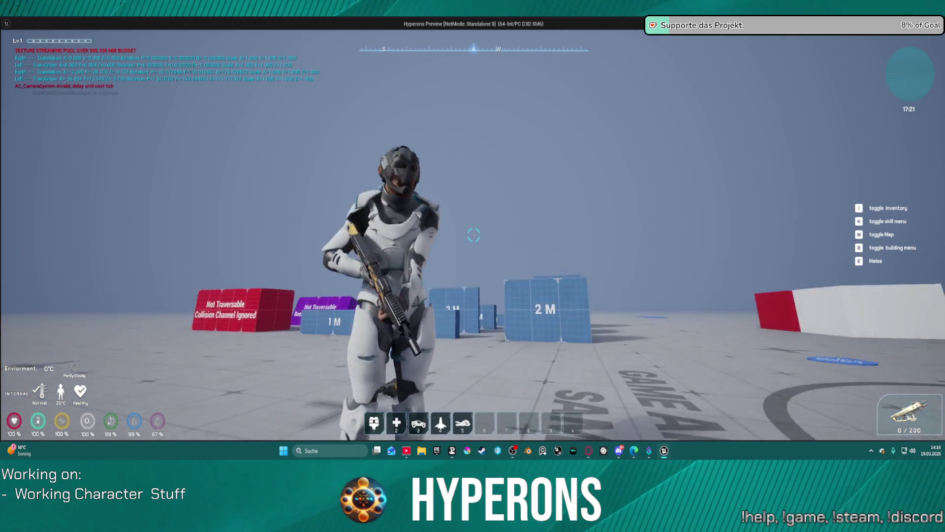
- End the running test, start another and equip the MG 01 rifle from the inventory
{"action": "key", "text": "w"}
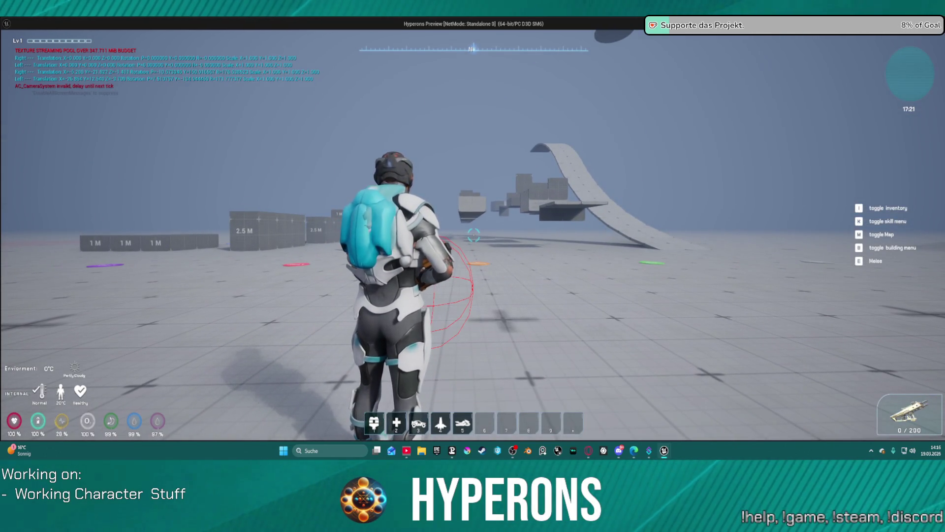
{"action": "key", "text": "Escape"}
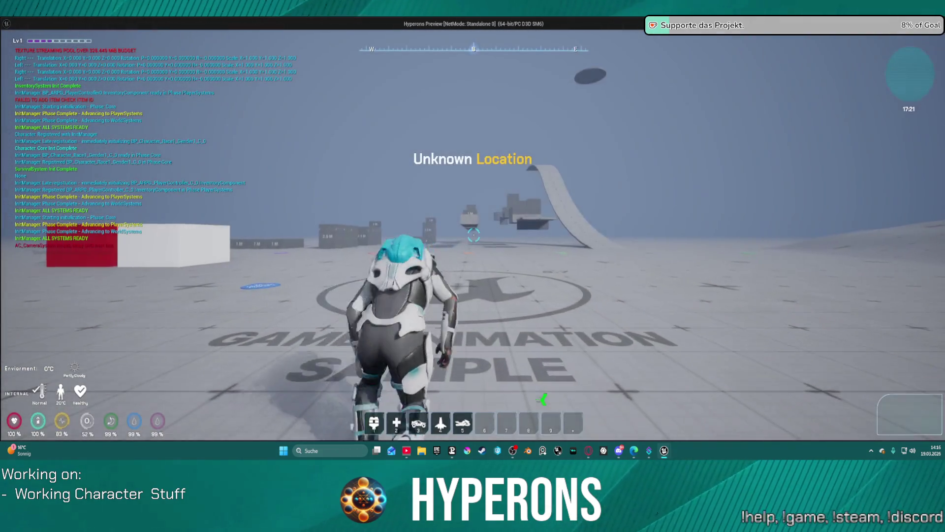
{"action": "key", "text": "i"}
{"action": "right_click", "coordinate": [846, 279]}
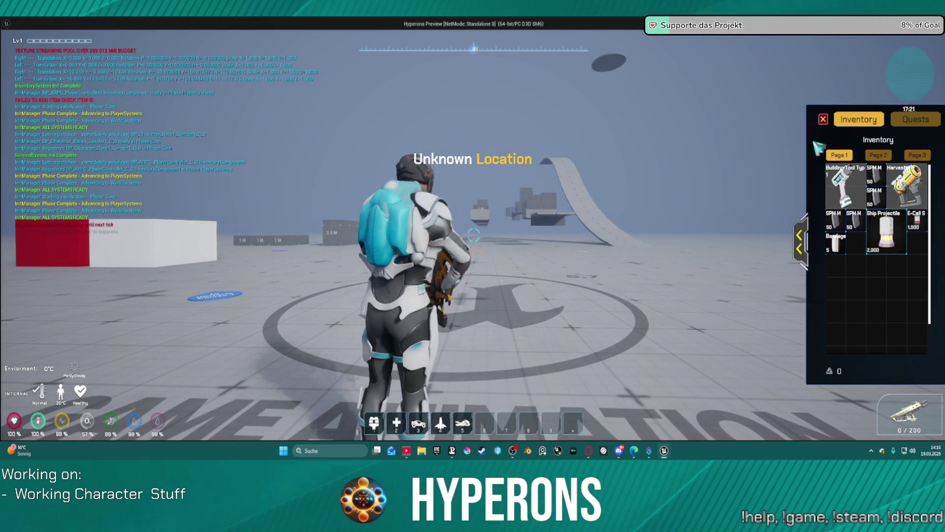
{"action": "left_click", "coordinate": [823, 120]}
- Run the character up the ramp and under the overhead structure, then end the session
{"action": "key", "text": "w"}
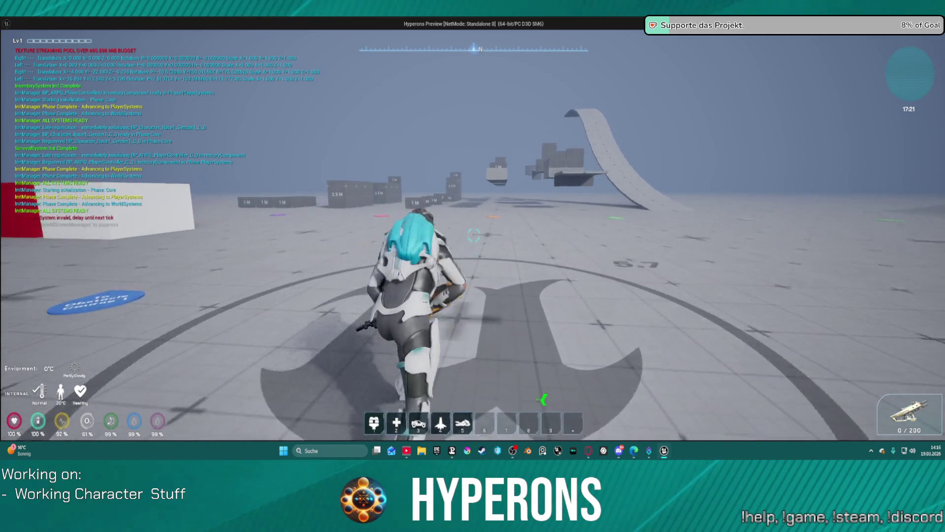
{"action": "key", "text": "w"}
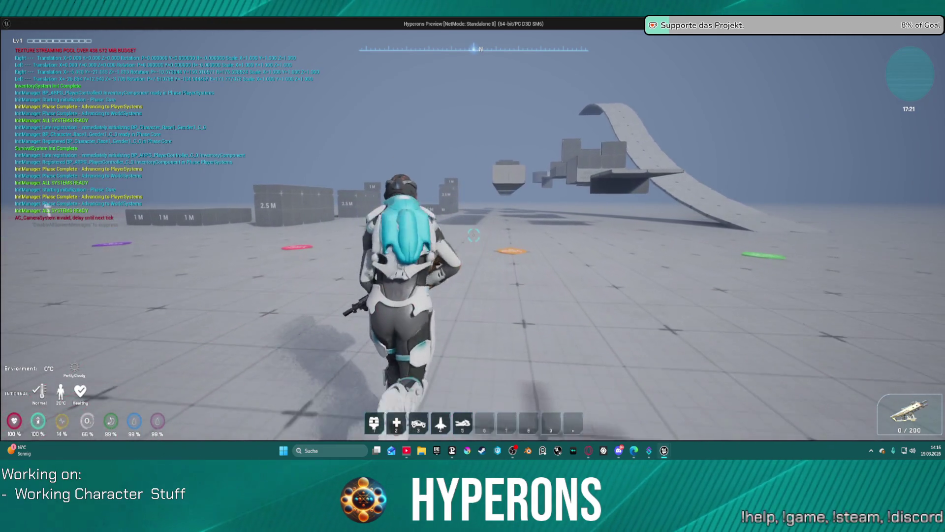
{"action": "key", "text": "w"}
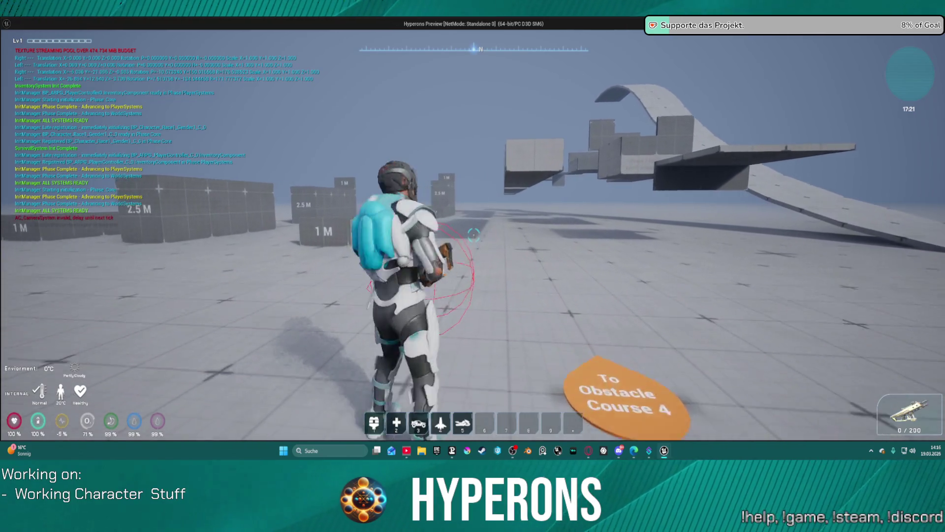
{"action": "key", "text": "w"}
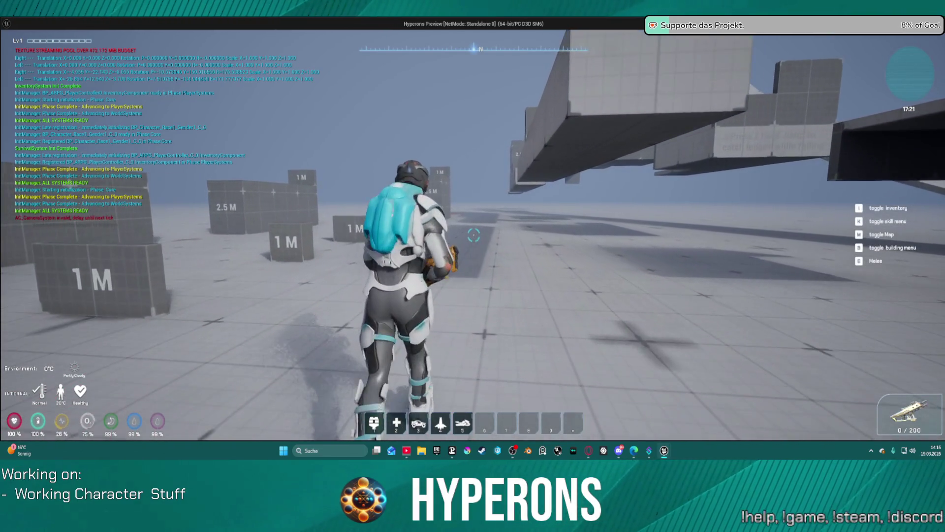
{"action": "key", "text": "w"}
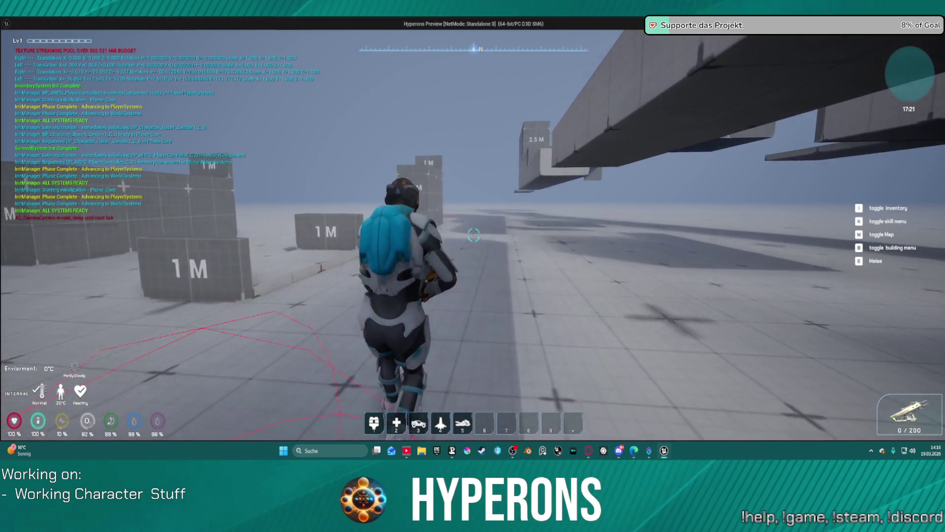
{"action": "key", "text": "Escape"}
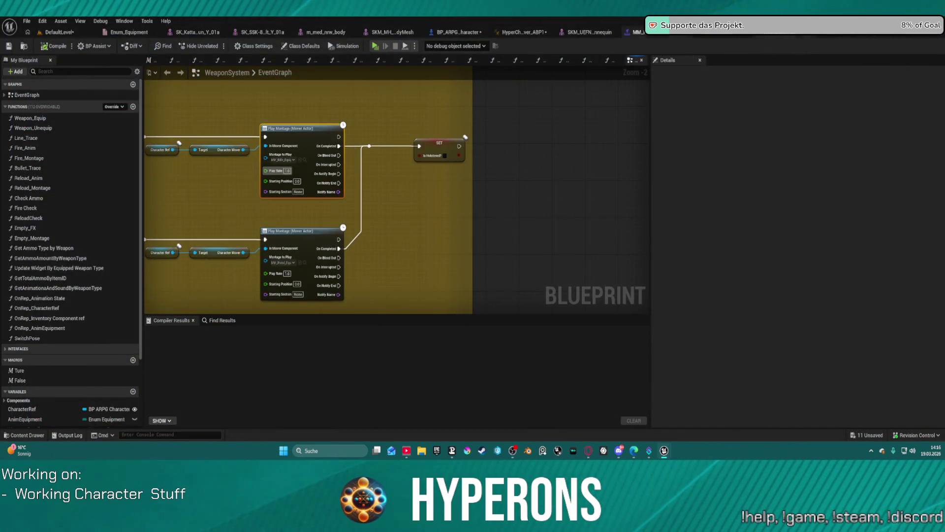
- Delete the Mask_AimOffset curve from the MM_Rifle_Melee montage
{"action": "left_click", "coordinate": [637, 32]}
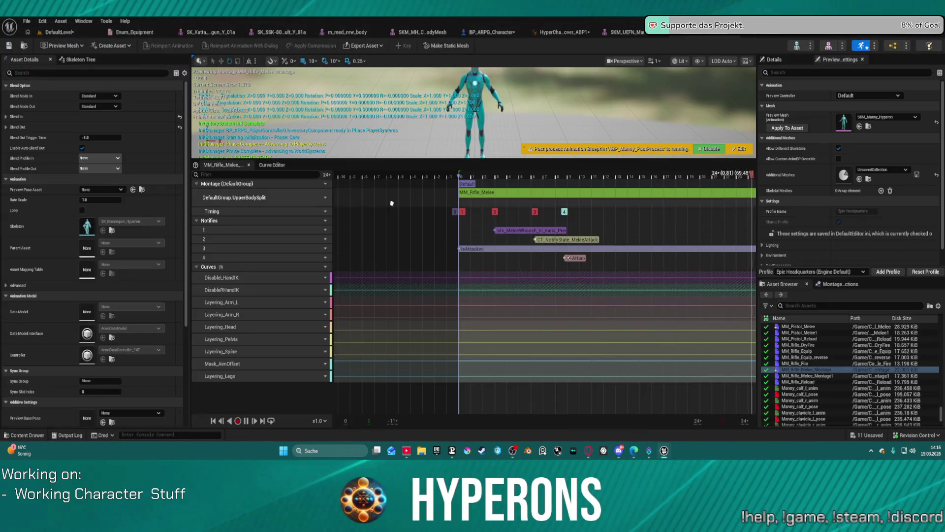
{"action": "left_click", "coordinate": [270, 367]}
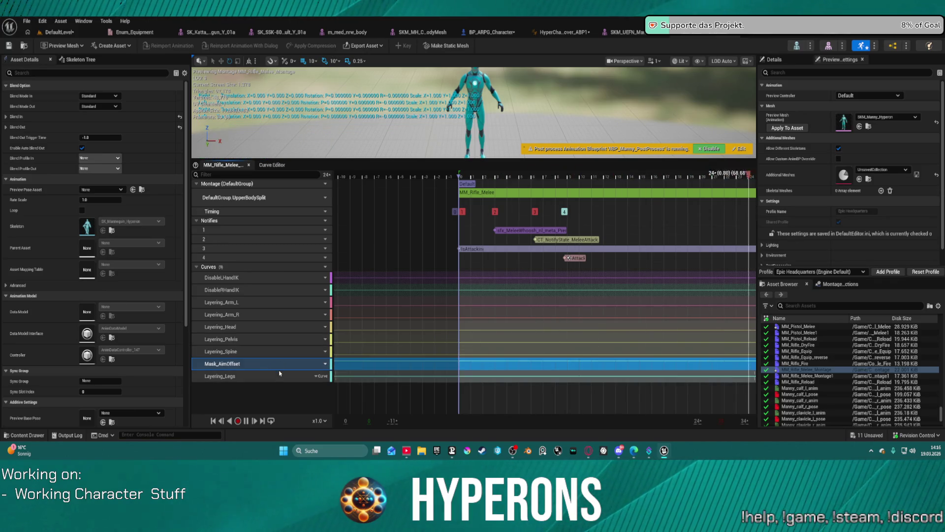
{"action": "key", "text": "Delete"}
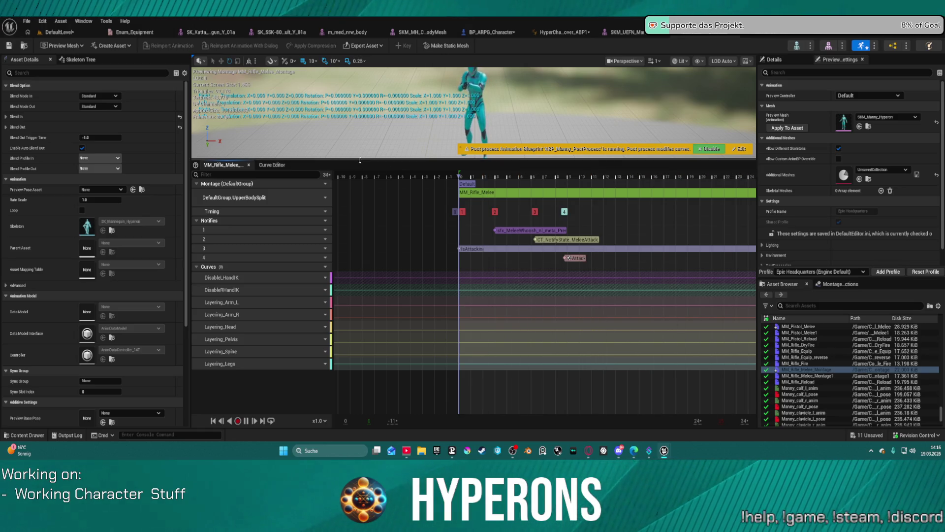
{"action": "left_click_drag", "start_coordinate": [360, 160], "coordinate": [370, 224]}
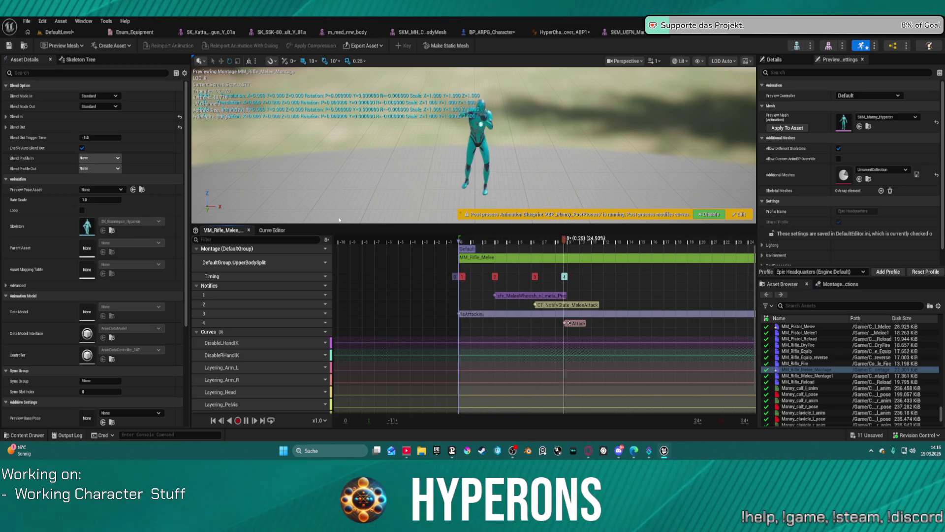
{"action": "scroll", "coordinate": [342, 316], "scroll_direction": "down", "scroll_amount": 2}
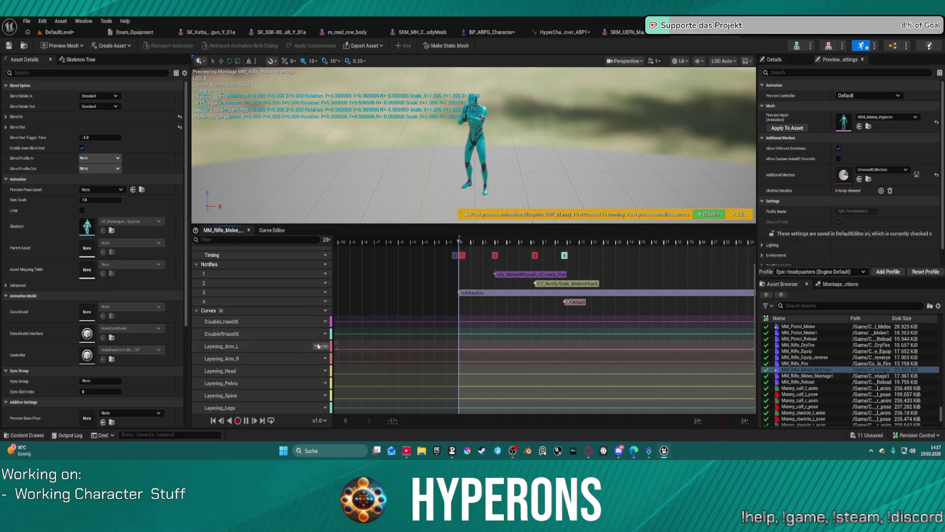
- Delete the Layering_Arm_L, Layering_Arm_R and Layering_Head curves, then return to the level
{"action": "left_click", "coordinate": [281, 349]}
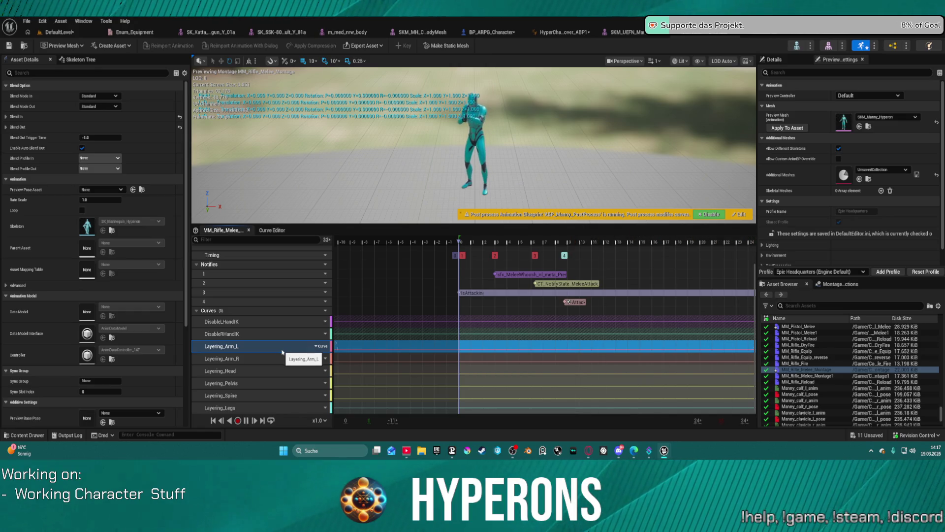
{"action": "key", "text": "Delete"}
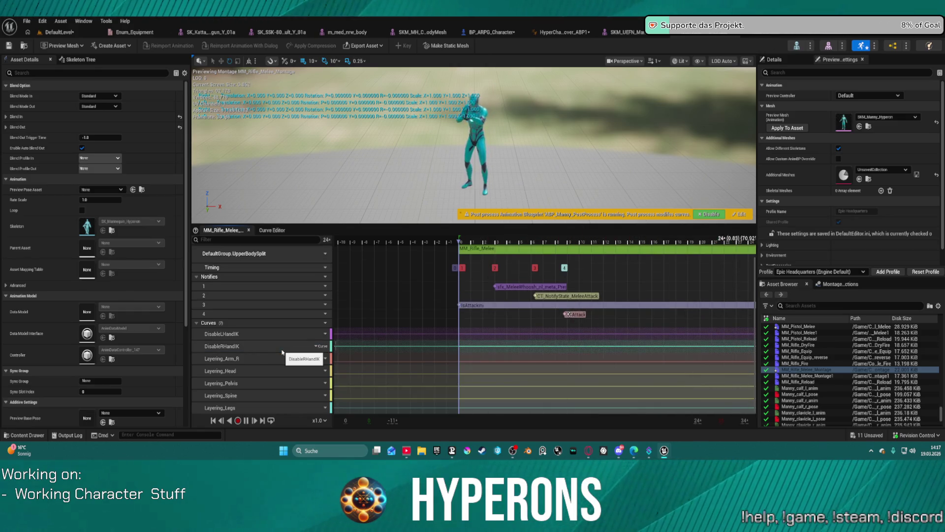
{"action": "left_click", "coordinate": [280, 358]}
{"action": "key", "text": "Delete"}
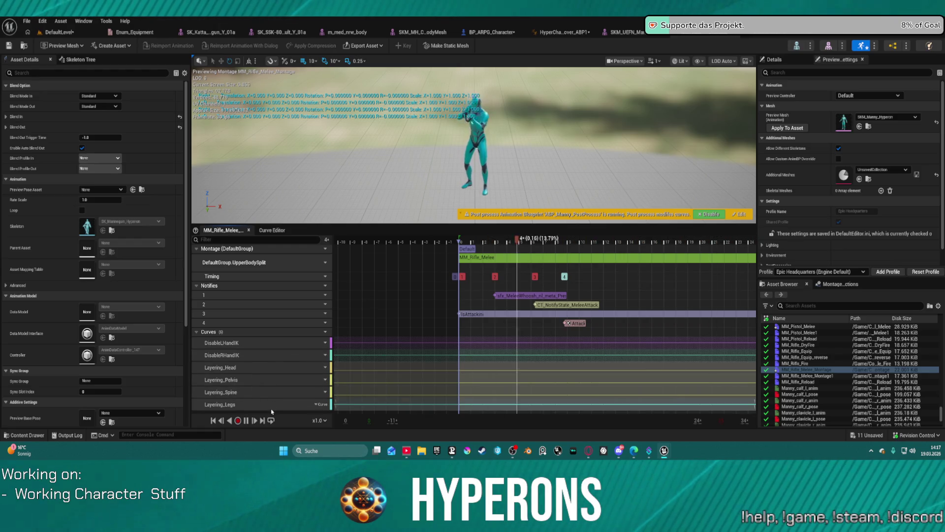
{"action": "left_click", "coordinate": [287, 380]}
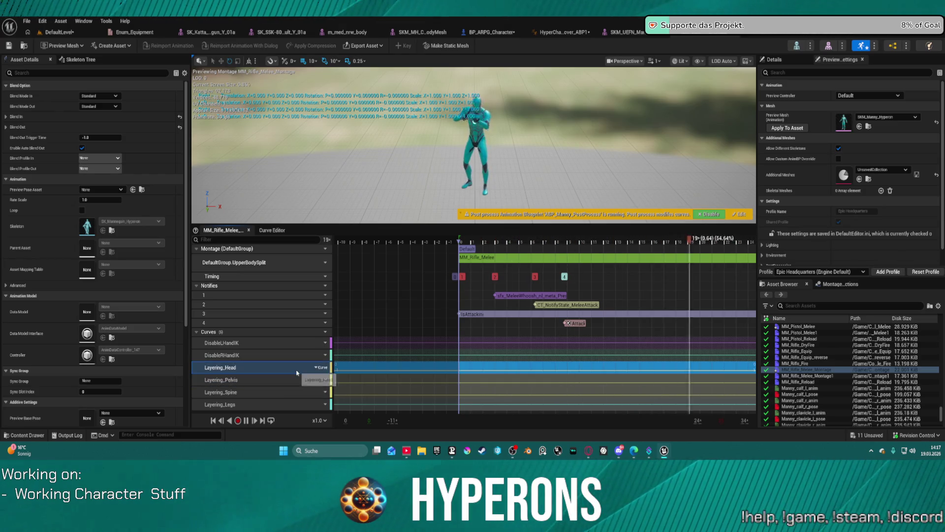
{"action": "key", "text": "Delete"}
{"action": "key", "text": "Delete"}
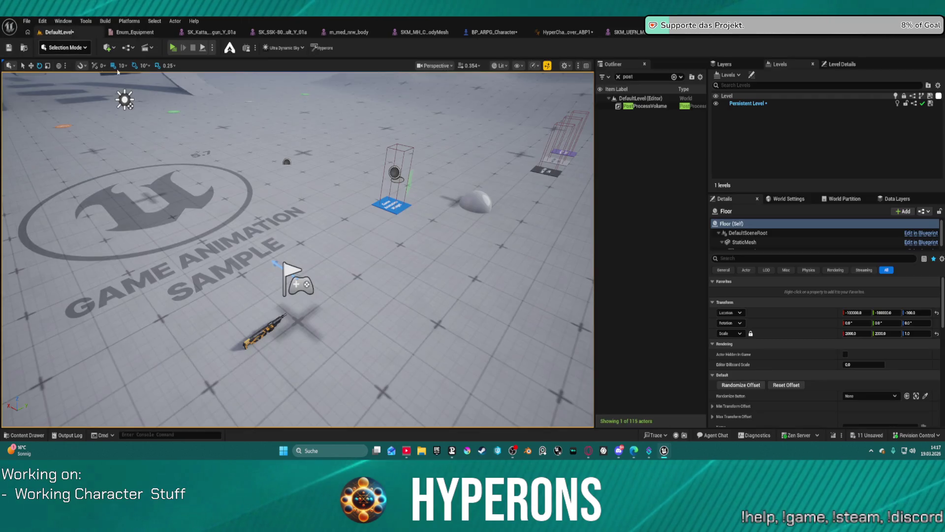
{"action": "left_click", "coordinate": [59, 32]}
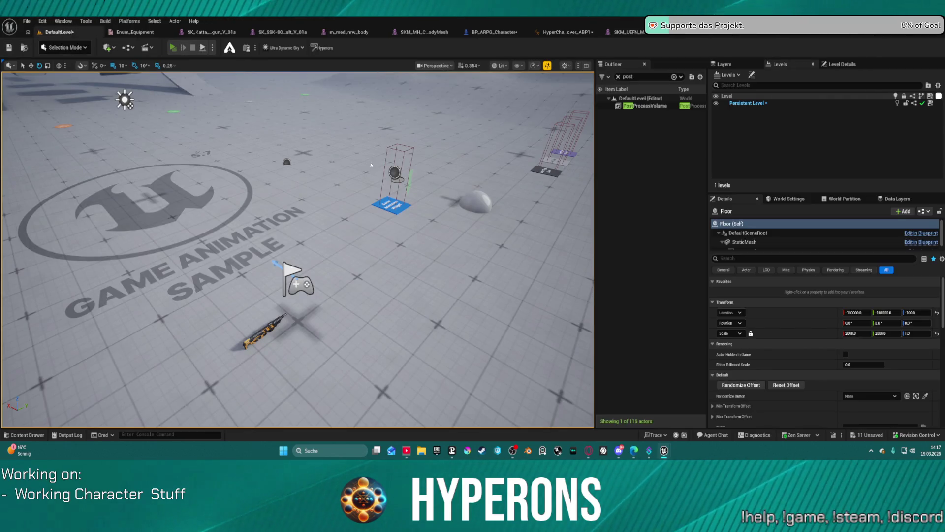
- Equip MG 01 in a standalone session, walk toward the ramp, then end play
{"action": "key", "text": "i"}
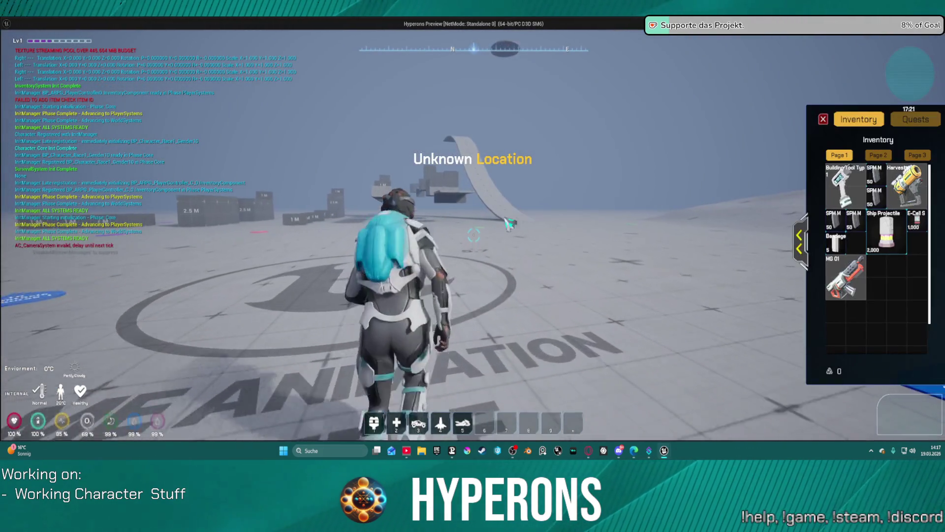
{"action": "right_click", "coordinate": [846, 278]}
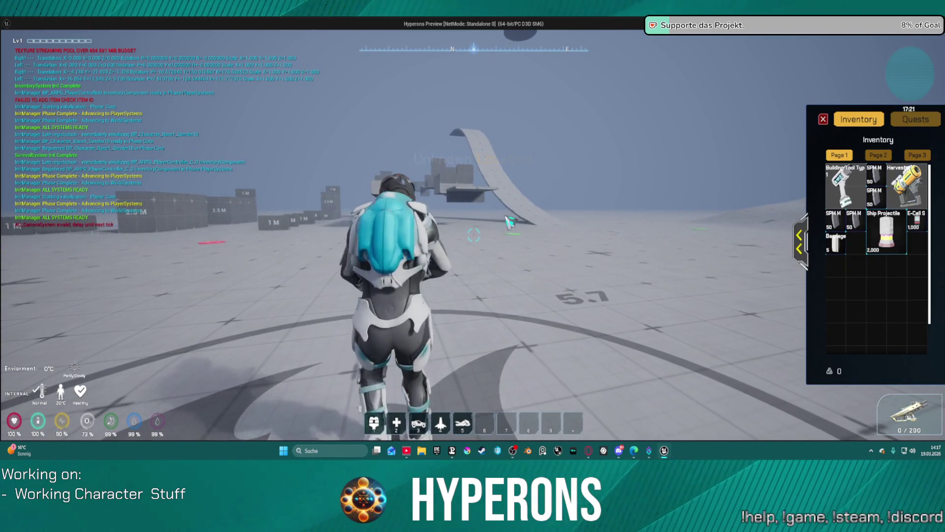
{"action": "key", "text": "w"}
{"action": "key", "text": "d"}
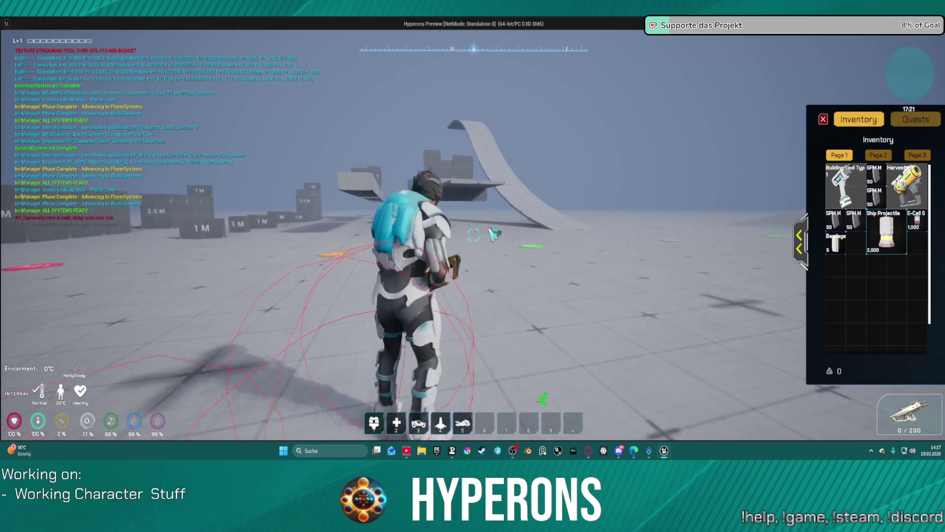
{"action": "key", "text": "w"}
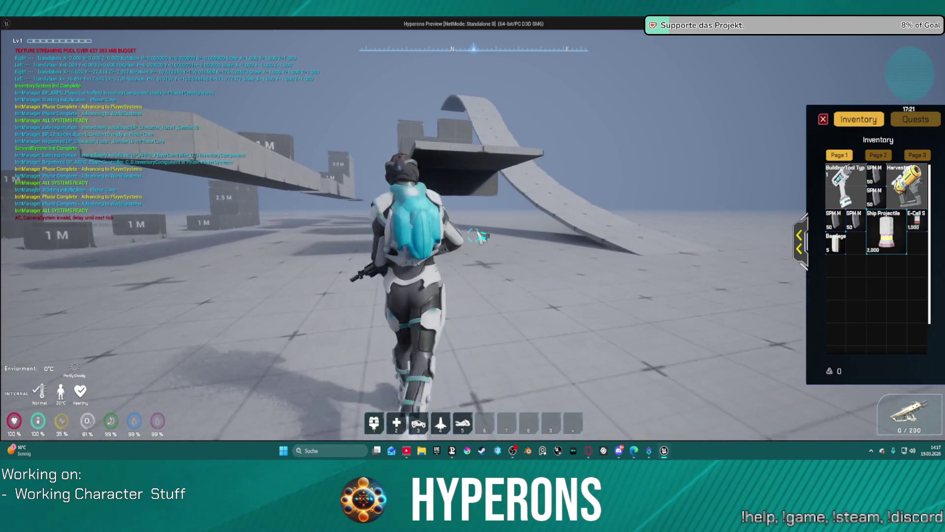
{"action": "key", "text": "Escape"}
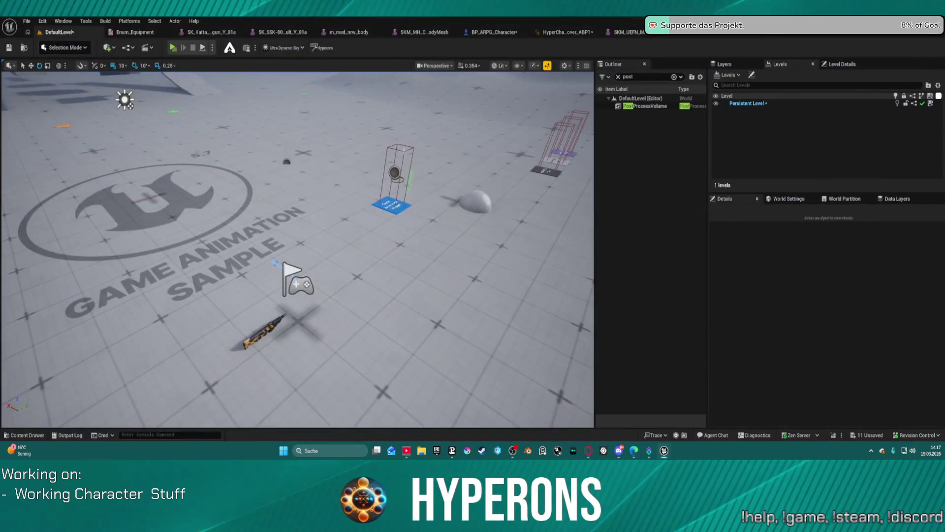
- Select the floor actor, then bring the WeaponSystem event graph back up
{"action": "left_click", "coordinate": [389, 161]}
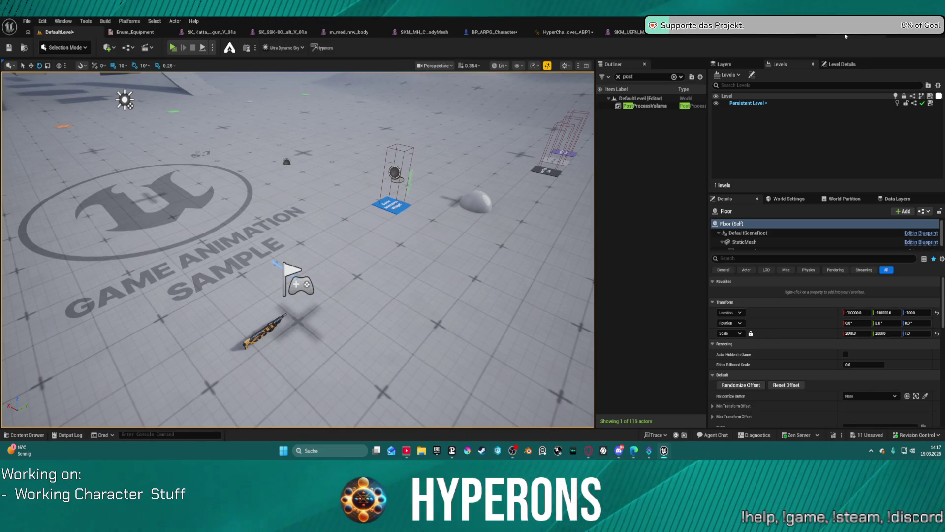
{"action": "left_click", "coordinate": [794, 35]}
{"action": "left_click", "coordinate": [829, 38]}
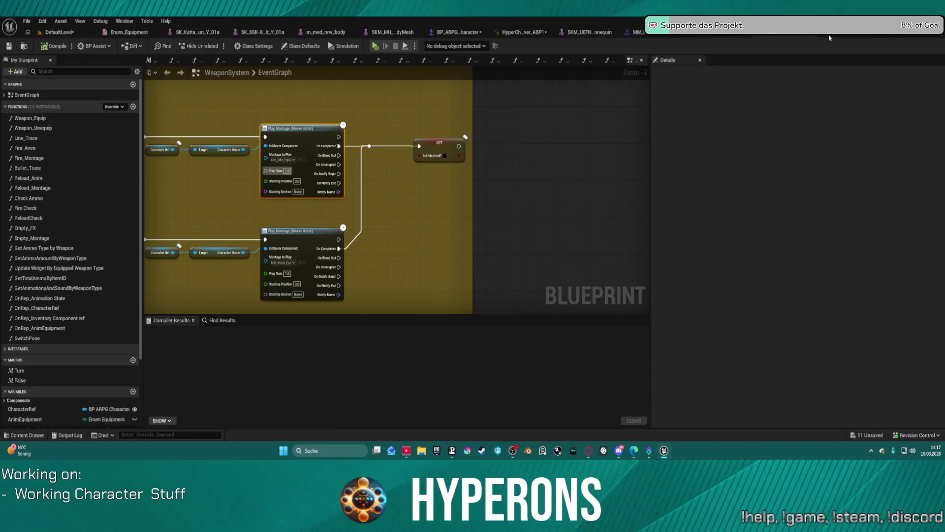
- In the HyperCharacter_Mover_ABP1 AnimGraph, reposition the UpperBodySplit slot and cached Split pose nodes
{"action": "left_click", "coordinate": [518, 33]}
{"action": "mouse_move", "coordinate": [528, 210]}
{"action": "left_mouse_down"}
{"action": "mouse_move", "coordinate": [390, 260]}
{"action": "mouse_move", "coordinate": [389, 250]}
{"action": "left_mouse_up"}
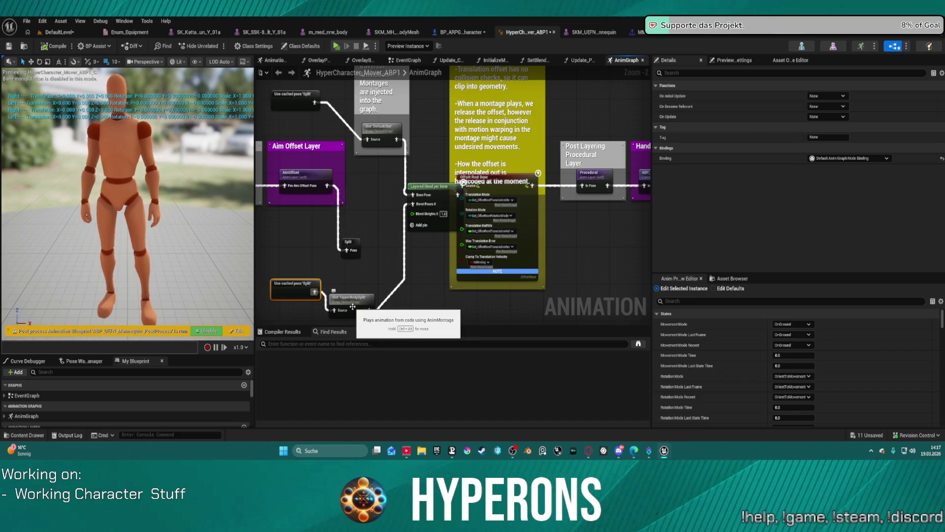
{"action": "left_click_drag", "start_coordinate": [335, 304], "coordinate": [356, 293]}
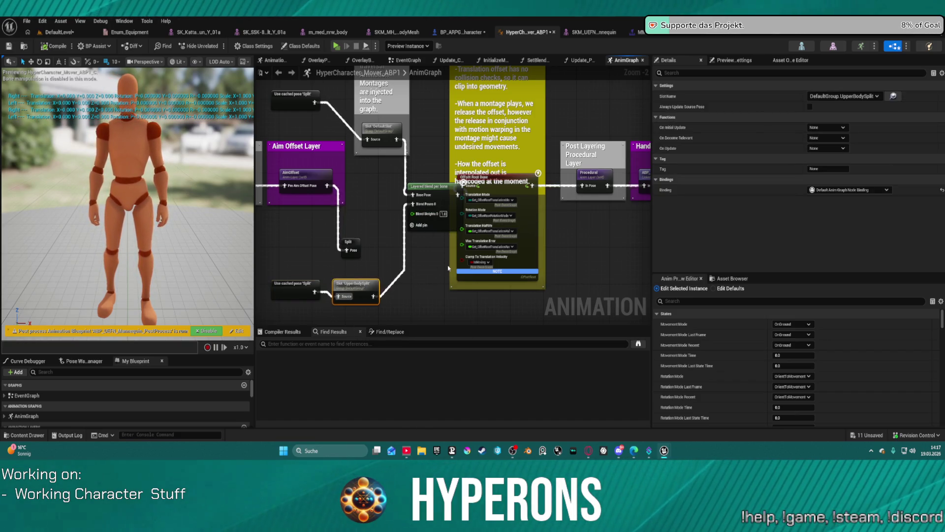
{"action": "scroll", "coordinate": [449, 268], "scroll_direction": "down", "scroll_amount": 1}
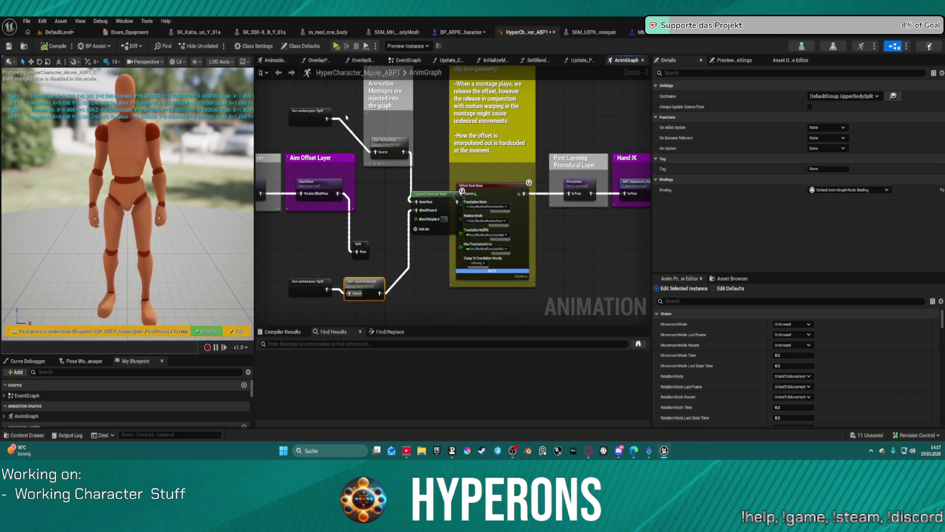
{"action": "left_click_drag", "start_coordinate": [301, 120], "coordinate": [319, 145]}
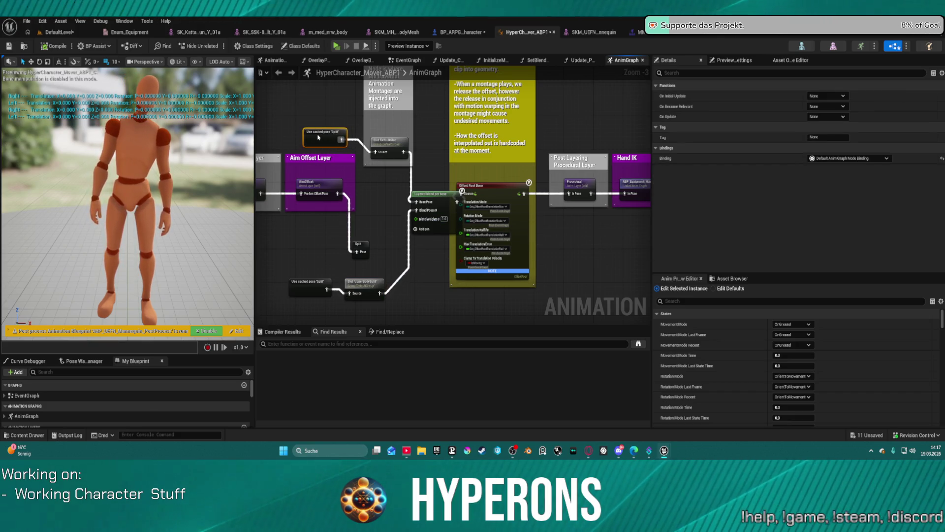
- Shift the graph view and select the Aim Offset layer node
{"action": "left_click_drag", "start_coordinate": [382, 116], "coordinate": [395, 151]}
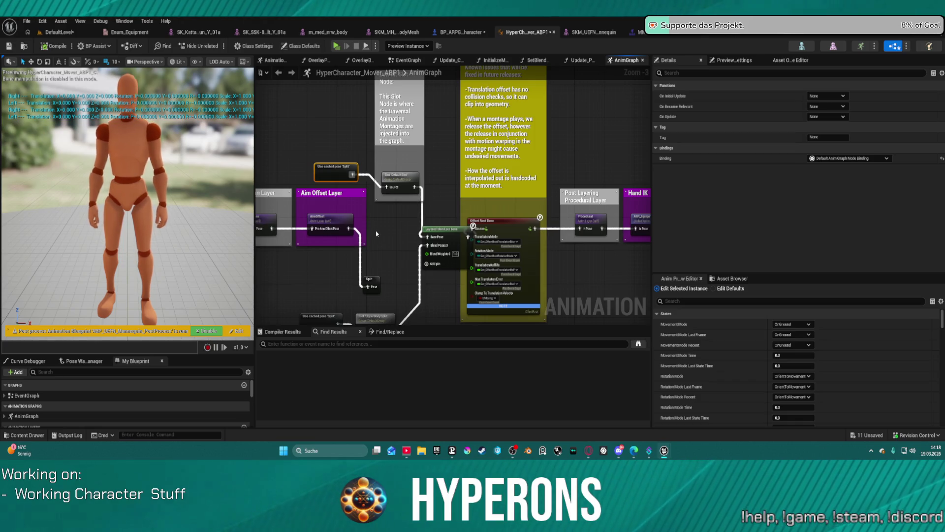
{"action": "mouse_move", "coordinate": [368, 229]}
{"action": "left_mouse_down"}
{"action": "mouse_move", "coordinate": [452, 224]}
{"action": "mouse_move", "coordinate": [239, 224]}
{"action": "mouse_move", "coordinate": [355, 195]}
{"action": "left_mouse_up"}
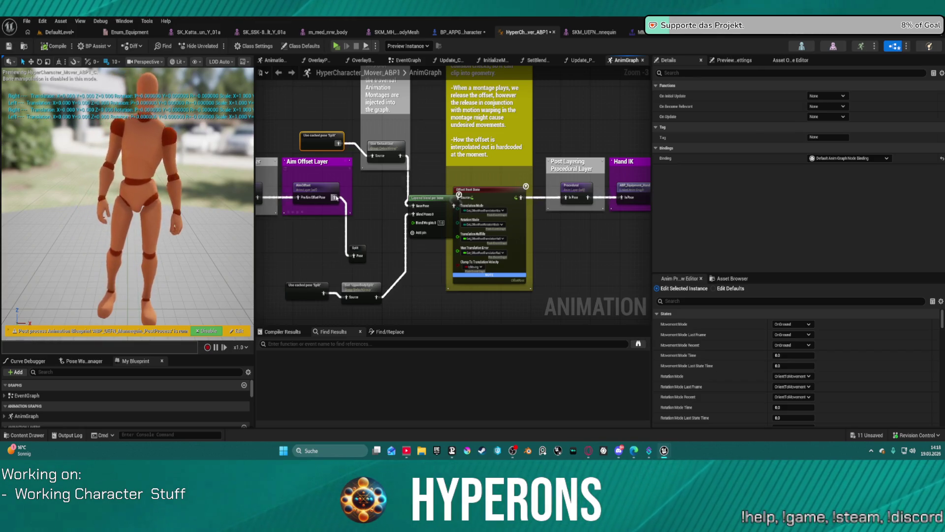
{"action": "left_click", "coordinate": [317, 191]}
- Connect the Aim Offset output pose to the UpperBodySplit slot node
{"action": "left_click_drag", "start_coordinate": [370, 159], "coordinate": [498, 186]}
{"action": "left_click", "coordinate": [386, 145]}
{"action": "right_click", "coordinate": [417, 186]}
{"action": "left_click", "coordinate": [330, 140]}
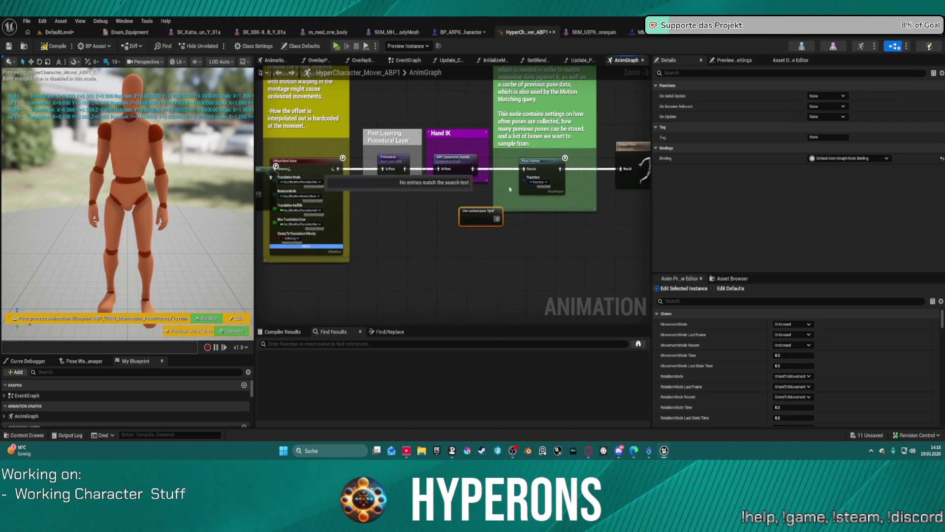
- Move the Layered blend per bone node down-right and start a new link from the slot
{"action": "left_click", "coordinate": [369, 292]}
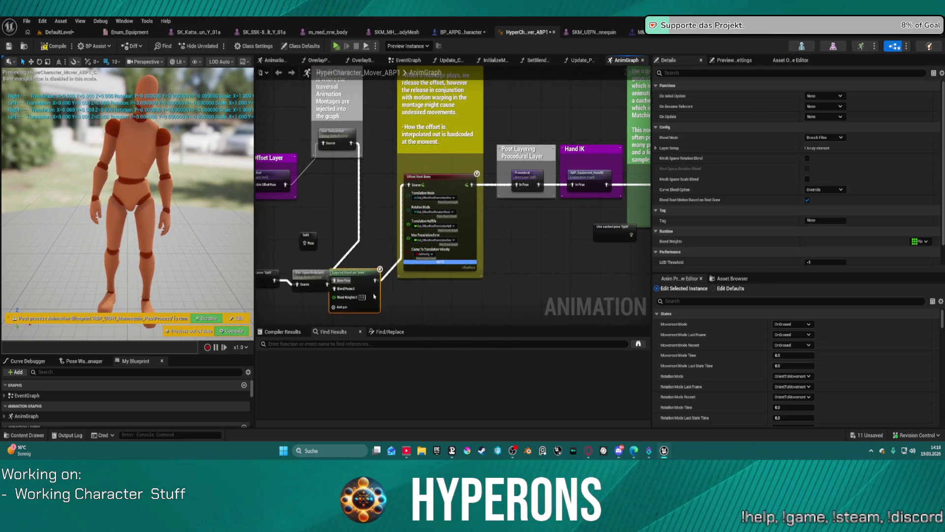
{"action": "left_click_drag", "start_coordinate": [372, 293], "coordinate": [443, 324]}
{"action": "left_click_drag", "start_coordinate": [352, 142], "coordinate": [408, 186]}
{"action": "scroll", "coordinate": [402, 191], "scroll_direction": "down", "scroll_amount": 5}
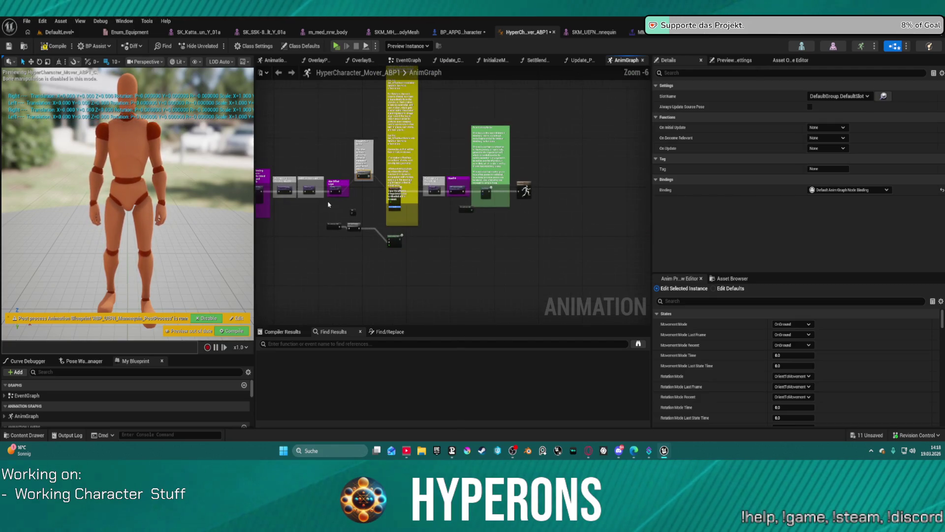
- Marquee-select the cached Split pose, slot and Layered blend nodes and regroup them below the chain
{"action": "left_click_drag", "start_coordinate": [382, 250], "coordinate": [423, 255]}
{"action": "left_click", "coordinate": [371, 252]}
{"action": "left_click_drag", "start_coordinate": [338, 226], "coordinate": [338, 226]}
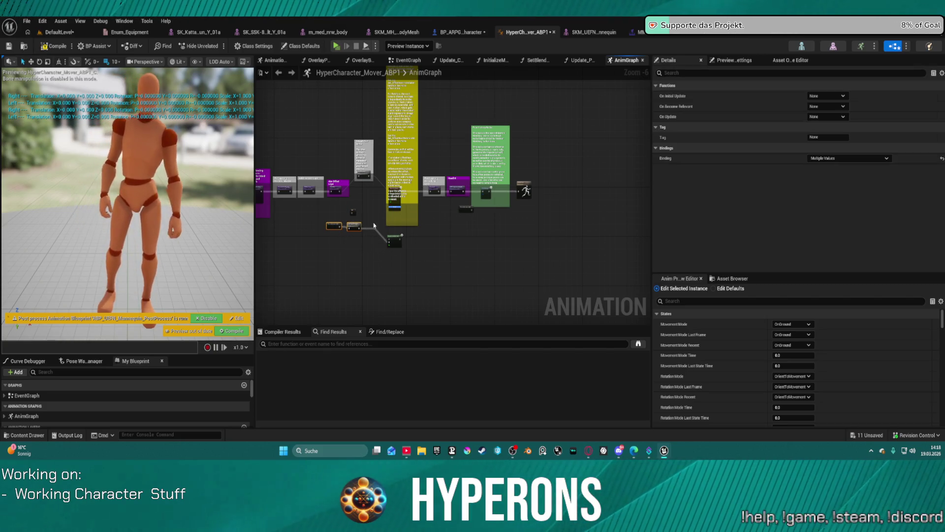
{"action": "scroll", "coordinate": [355, 222], "scroll_direction": "up", "scroll_amount": 4}
{"action": "mouse_move", "coordinate": [283, 182]}
{"action": "left_mouse_down"}
{"action": "mouse_move", "coordinate": [345, 261]}
{"action": "mouse_move", "coordinate": [396, 286]}
{"action": "left_mouse_up"}
{"action": "mouse_move", "coordinate": [384, 250]}
{"action": "left_mouse_down"}
{"action": "mouse_move", "coordinate": [347, 192]}
{"action": "mouse_move", "coordinate": [656, 153]}
{"action": "mouse_move", "coordinate": [436, 209]}
{"action": "left_mouse_up"}
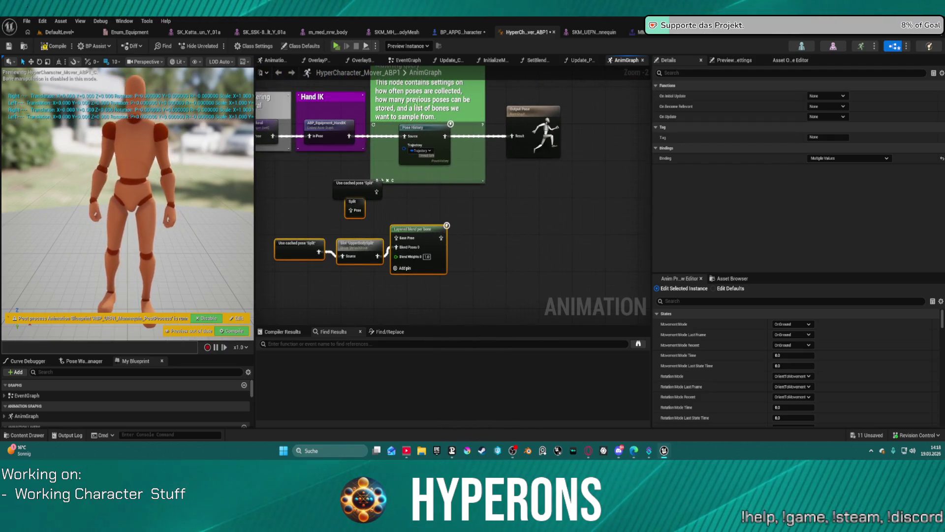